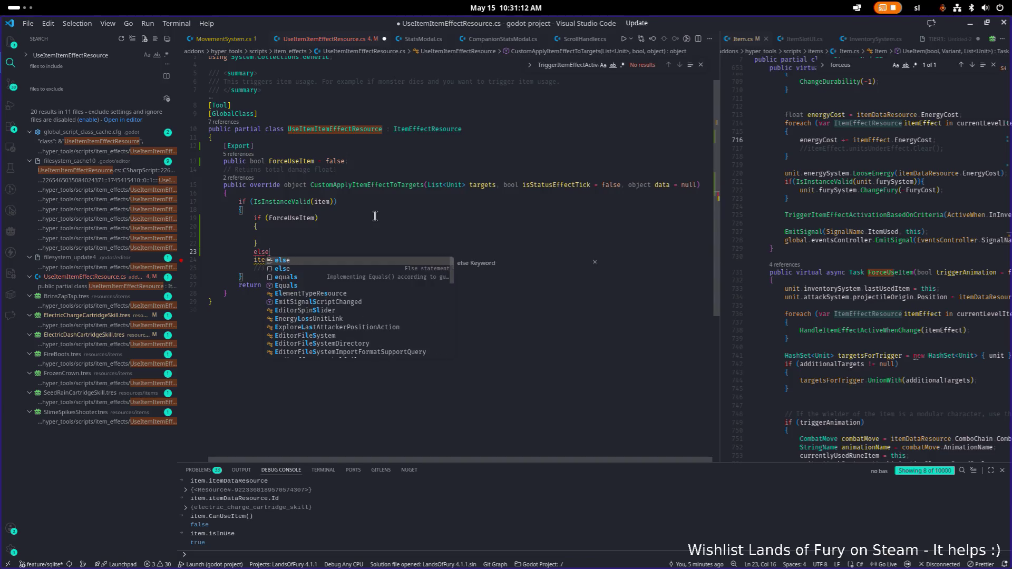
Wrap the leftover item.UseItem() call in a new else block
{"action": "key", "text": "Return"}
{"action": "key", "text": "Down"}
{"action": "key", "text": "Down"}
{"action": "key", "text": "alt+Up"}
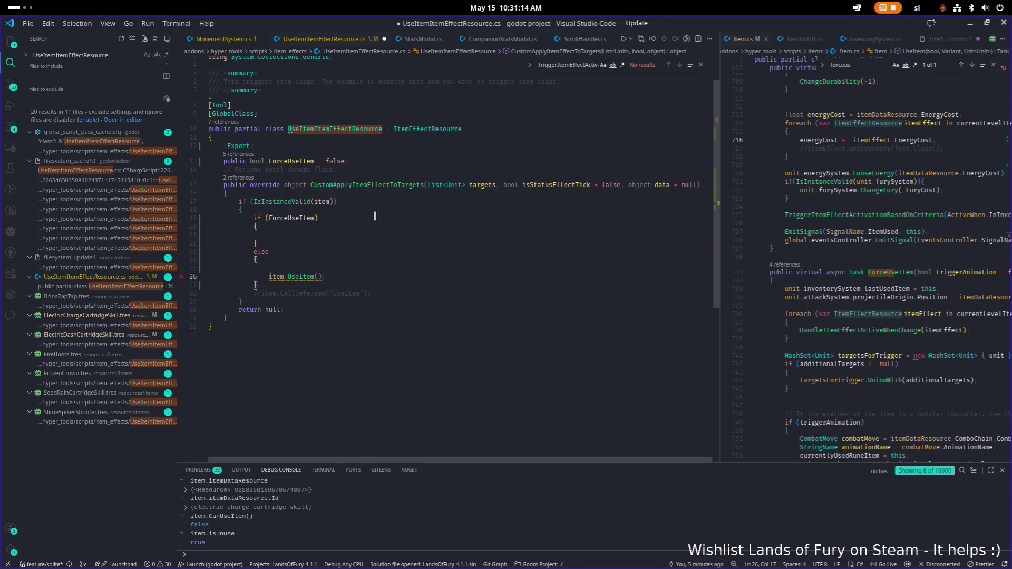
{"action": "key", "text": "Home"}
{"action": "key", "text": "BackSpace"}
Copy the item.UseItem() call into the ForceUseItem branch
{"action": "key", "text": "shift+End"}
{"action": "key", "text": "ctrl+c"}
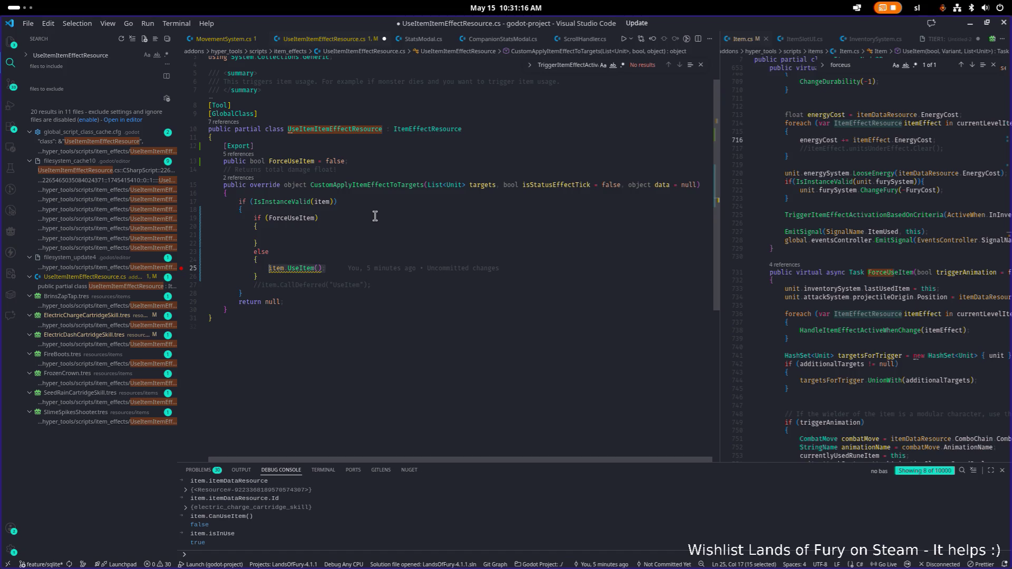
{"action": "key", "text": "Up"}
{"action": "key", "text": "Up"}
{"action": "key", "text": "Up"}
{"action": "key", "text": "End"}
{"action": "key", "text": "ctrl+v"}
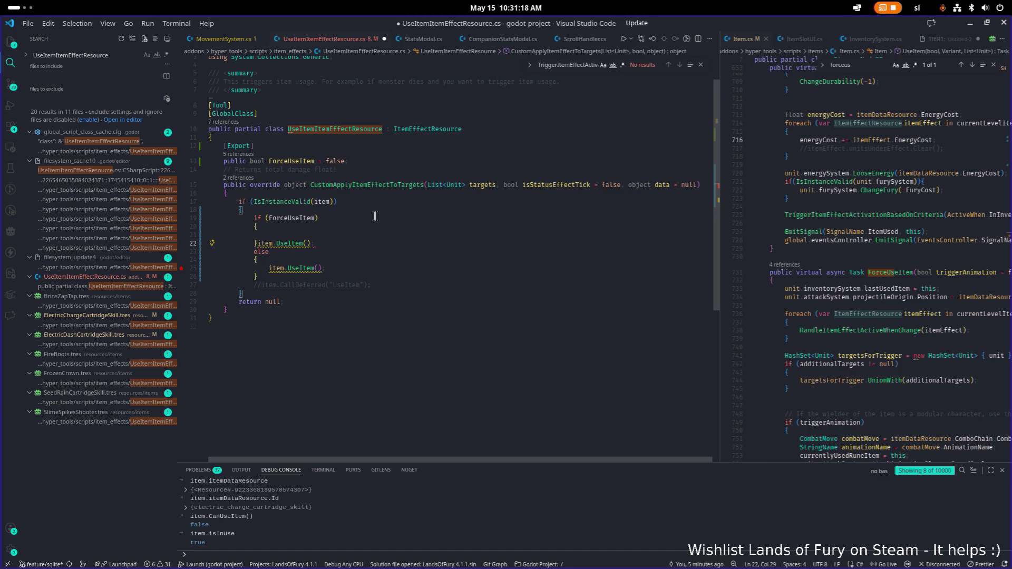
{"action": "key", "text": "ctrl+z"}
{"action": "key", "text": "Up"}
{"action": "key", "text": "ctrl+v"}
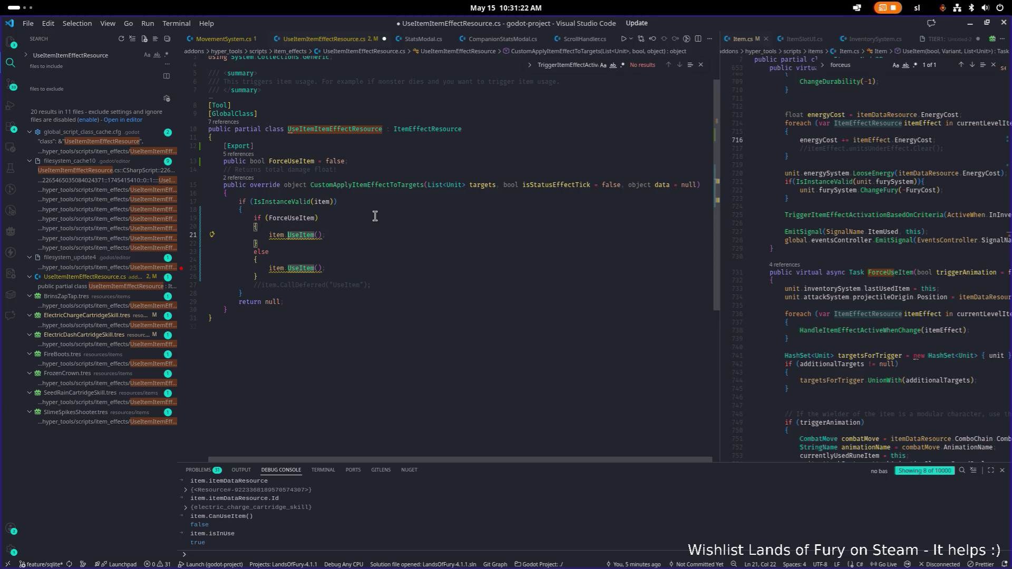
Change the copied call to item.ForceUseItem() and save UseItemEffectResource.cs
{"action": "type", "text": "Force"}
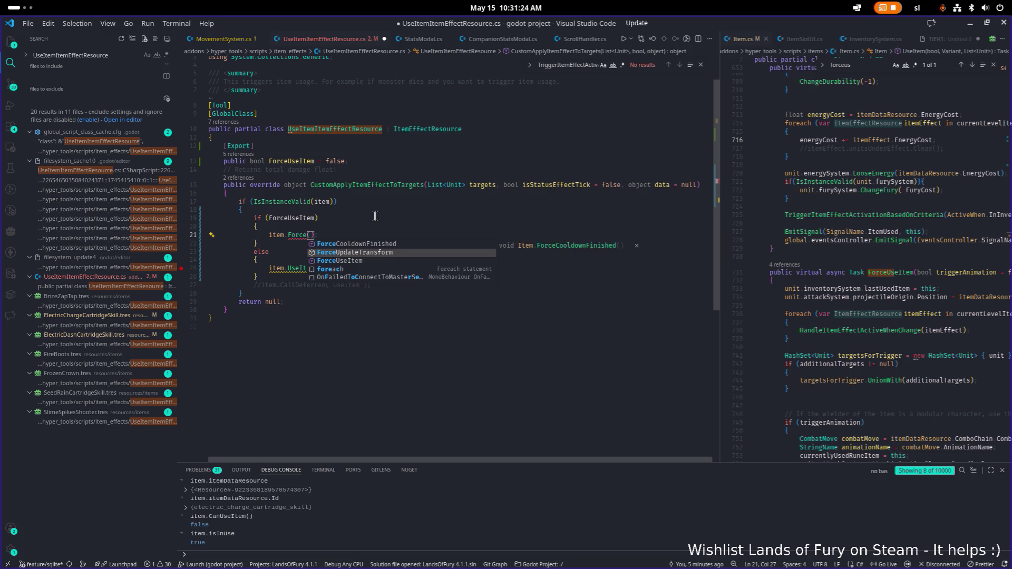
{"action": "key", "text": "Tab"}
{"action": "key", "text": "ctrl+s"}
{"action": "key", "text": "Up"}
{"action": "key", "text": "Up"}
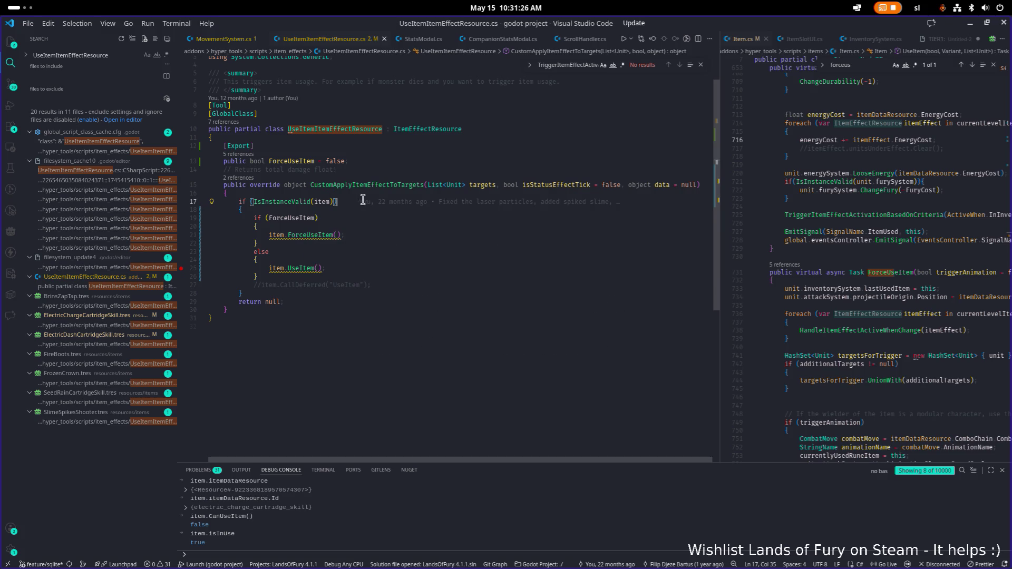
Stop the crashed Godot process, rerun the Godot binary, and open the LandsOfFury project
{"action": "key", "text": "alt+Tab"}
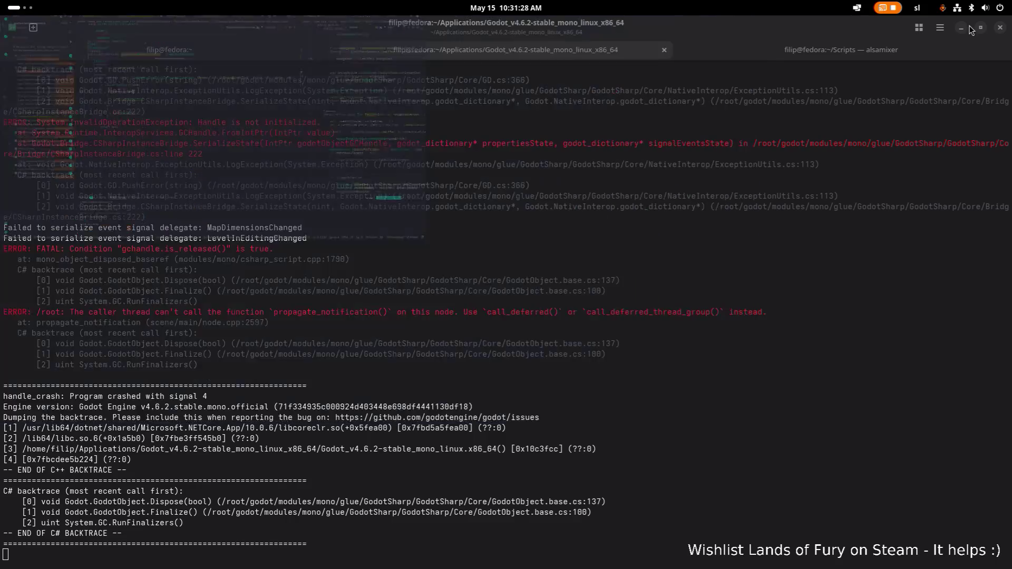
{"action": "key", "text": "ctrl+c"}
{"action": "key", "text": "Up"}
{"action": "key", "text": "Return"}
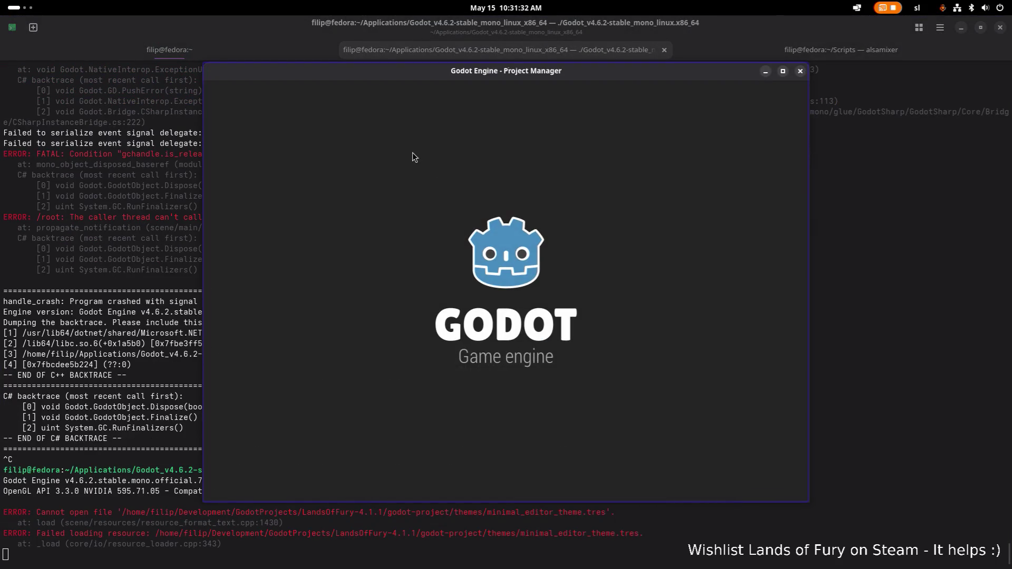
{"action": "double_click", "coordinate": [376, 141]}
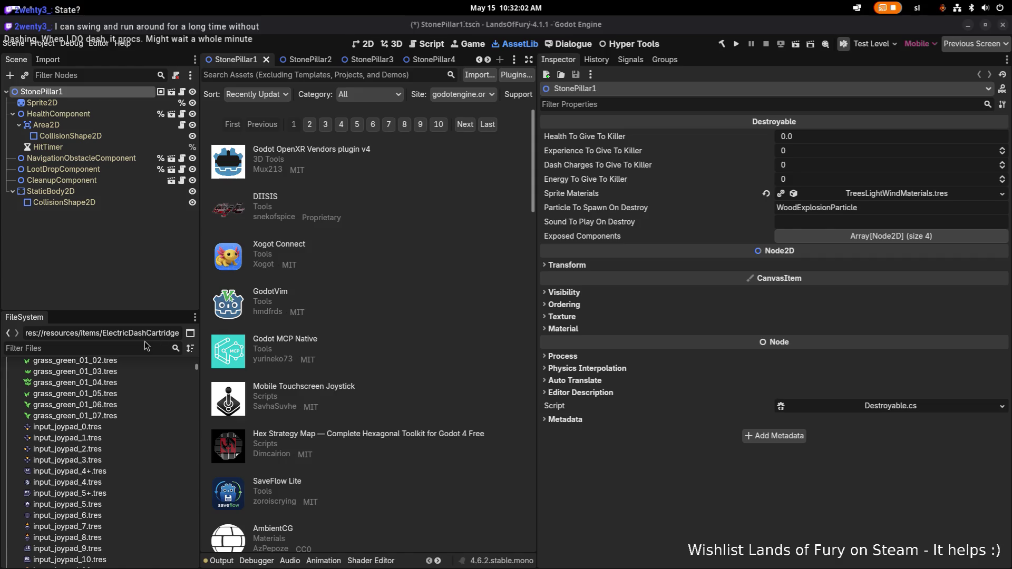
Filter FileSystem for 'dash', then 'electric', and compare the ElectricCharge and ElectricDash cartridge items
{"action": "type", "text": "dash"}
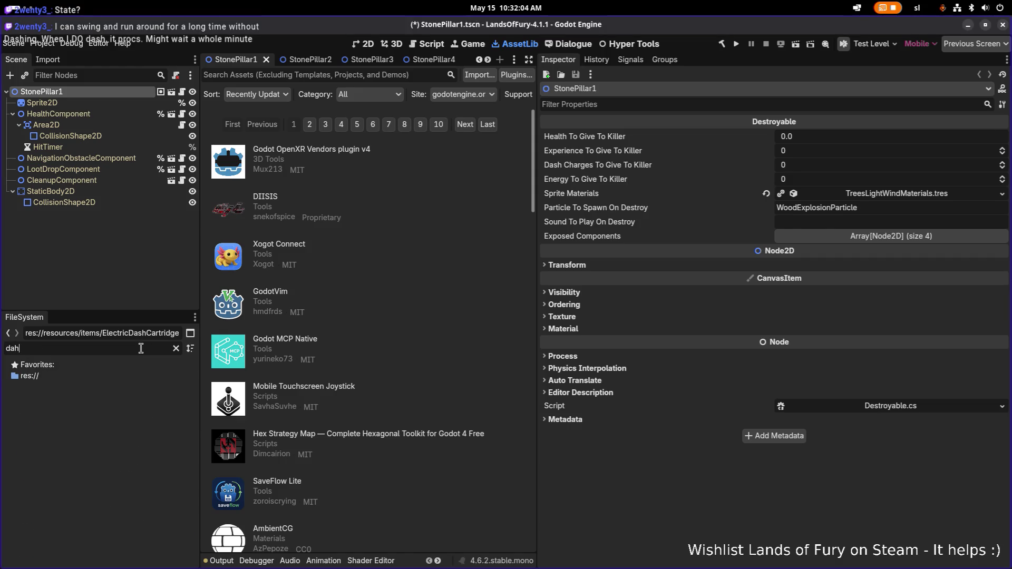
{"action": "scroll", "coordinate": [137, 448], "scroll_direction": "down", "scroll_amount": 5}
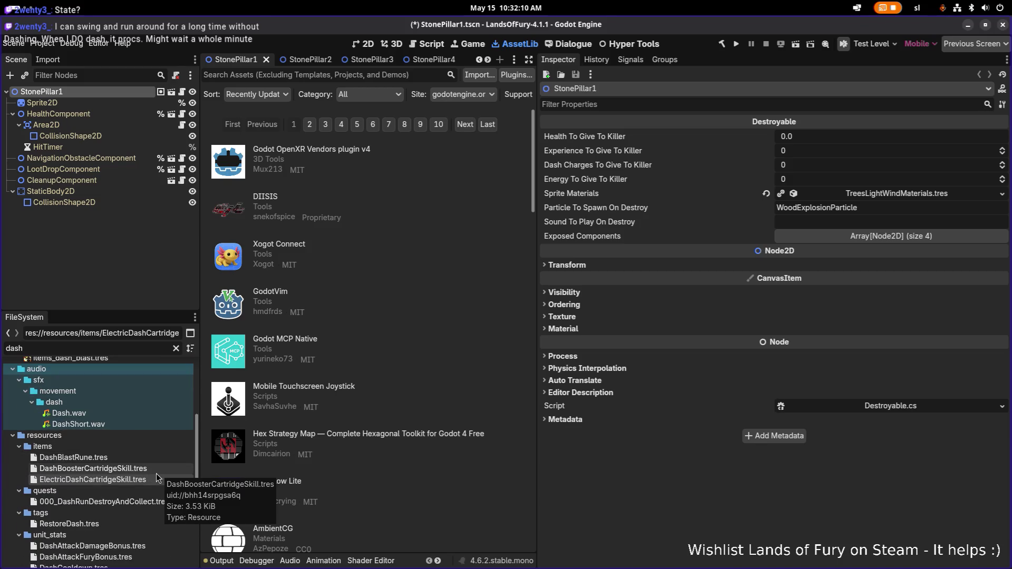
{"action": "left_click", "coordinate": [149, 478]}
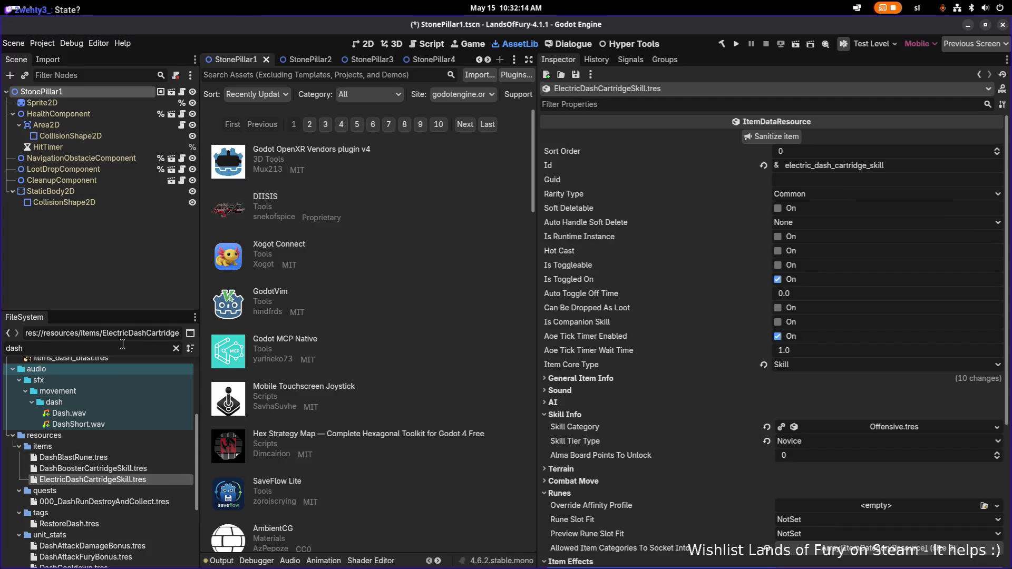
{"action": "type", "text": "electric"}
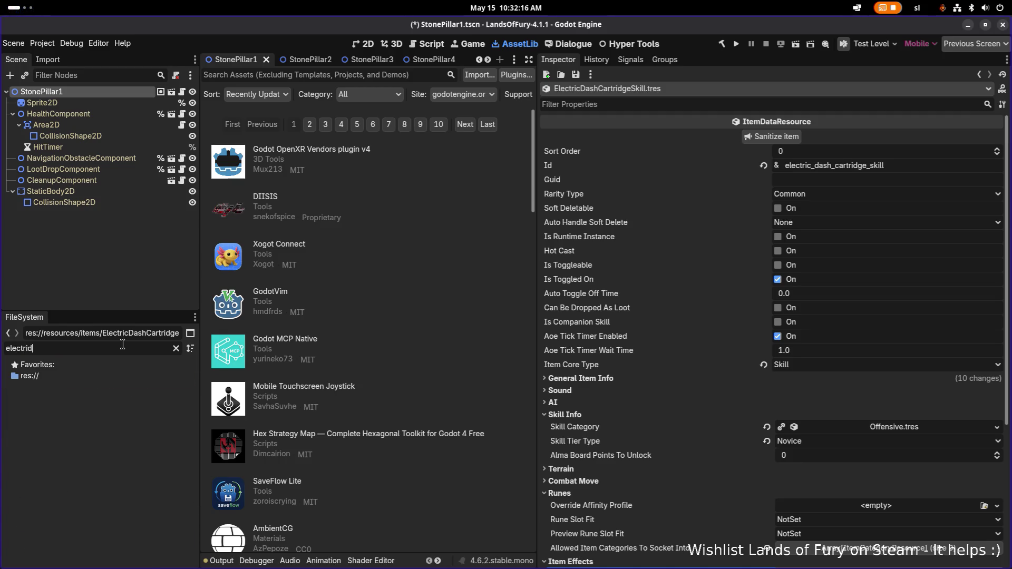
{"action": "key", "text": "BackSpace"}
{"action": "type", "text": "c"}
{"action": "scroll", "coordinate": [126, 464], "scroll_direction": "down", "scroll_amount": 3}
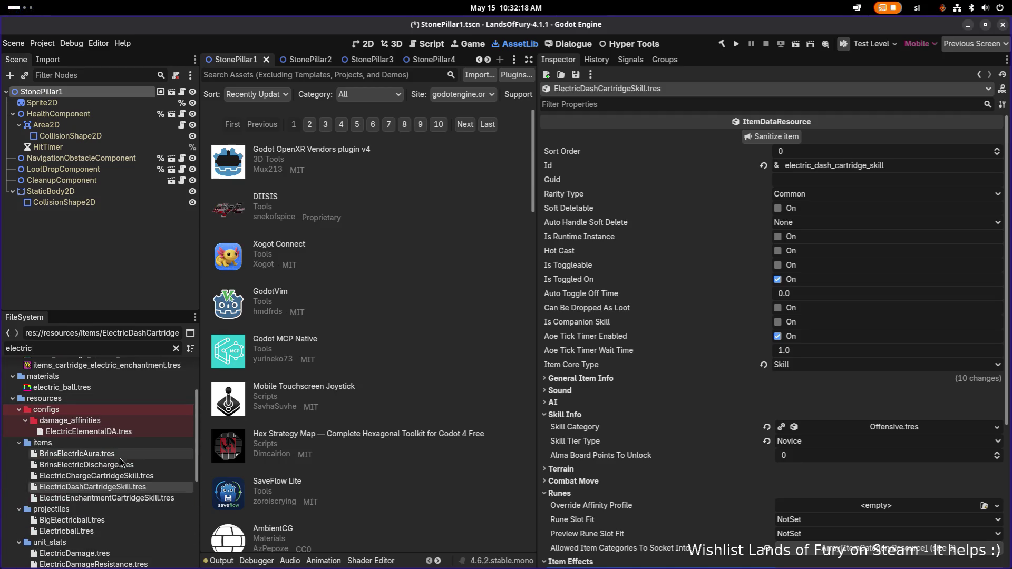
{"action": "left_click", "coordinate": [126, 477]}
{"action": "scroll", "coordinate": [741, 433], "scroll_direction": "down", "scroll_amount": 5}
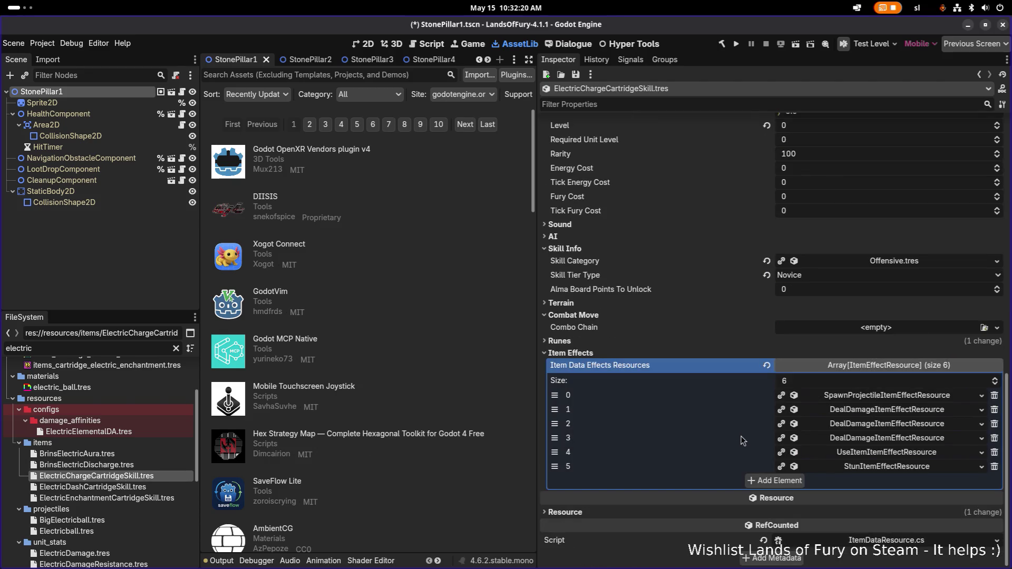
{"action": "left_click", "coordinate": [106, 487]}
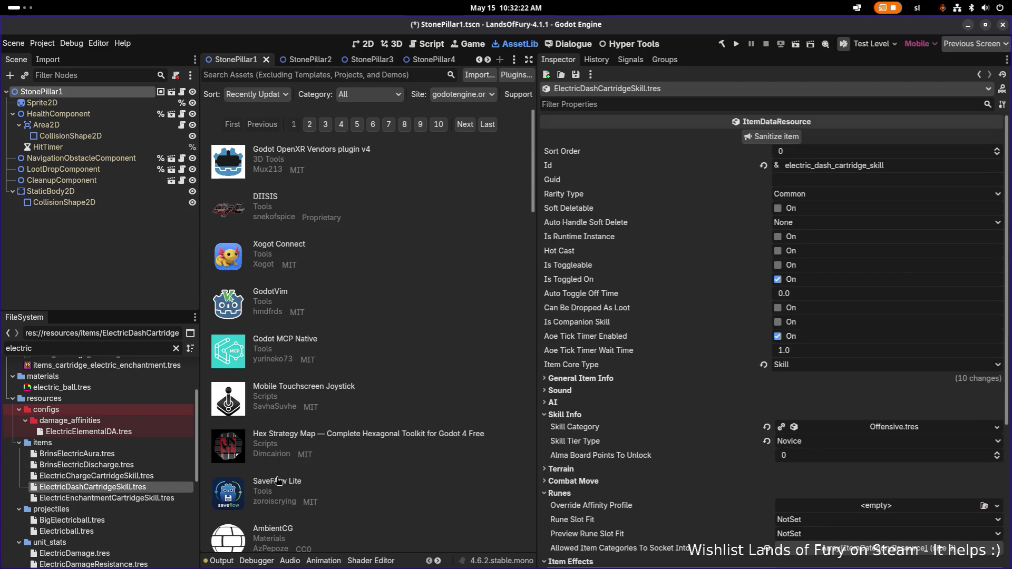
{"action": "scroll", "coordinate": [709, 455], "scroll_direction": "down", "scroll_amount": 5}
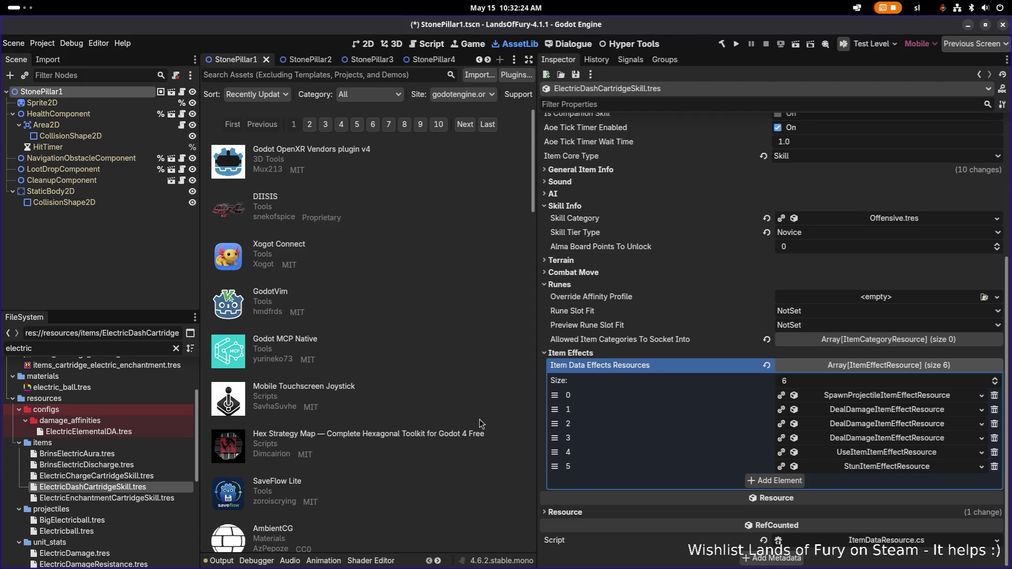
{"action": "left_click", "coordinate": [133, 477]}
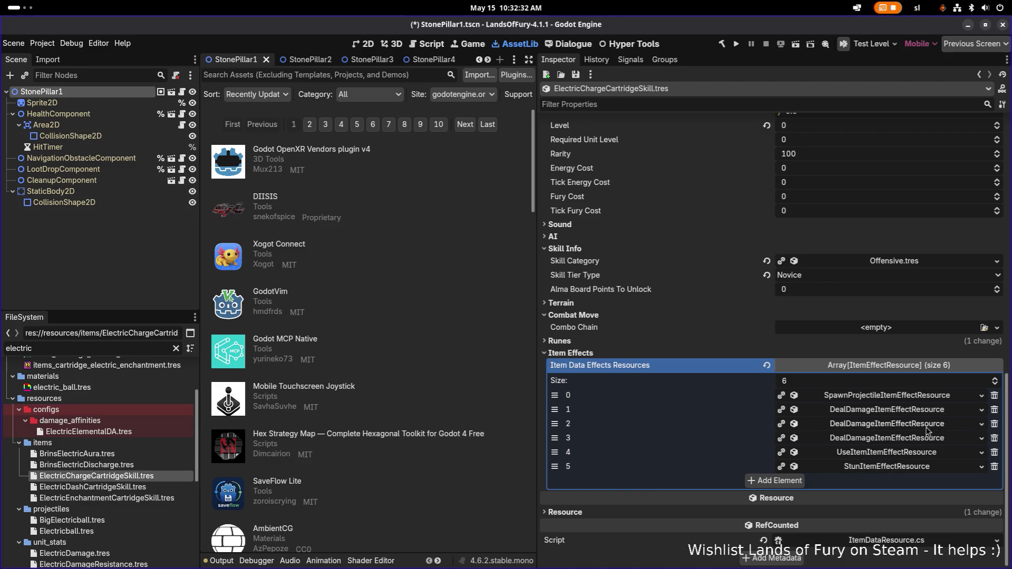
Enable Force Use Item on ElectricChargeCartridgeSkill's use-item effect and save
{"action": "left_click", "coordinate": [899, 454]}
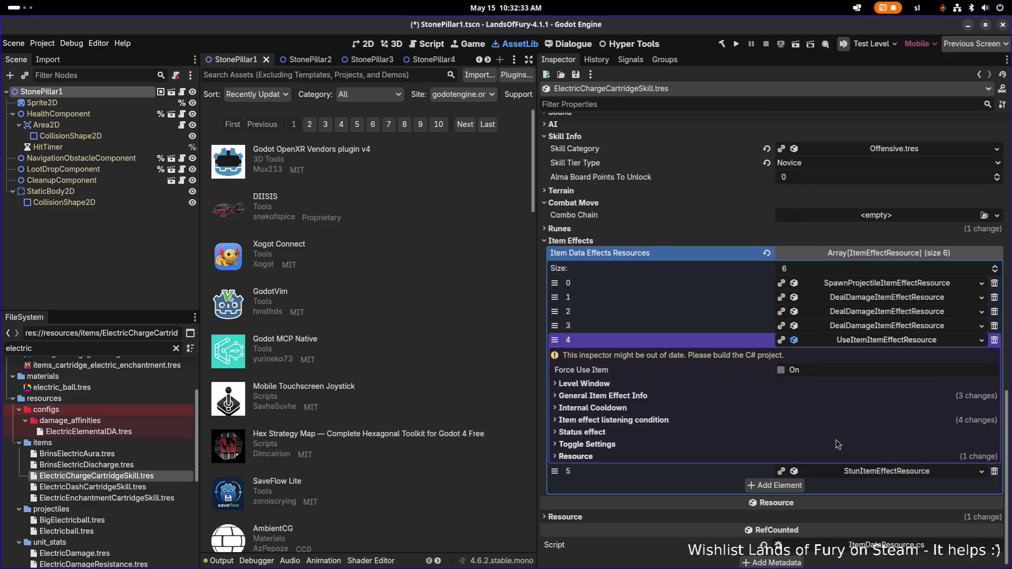
{"action": "left_click", "coordinate": [781, 370]}
{"action": "key", "text": "ctrl+s"}
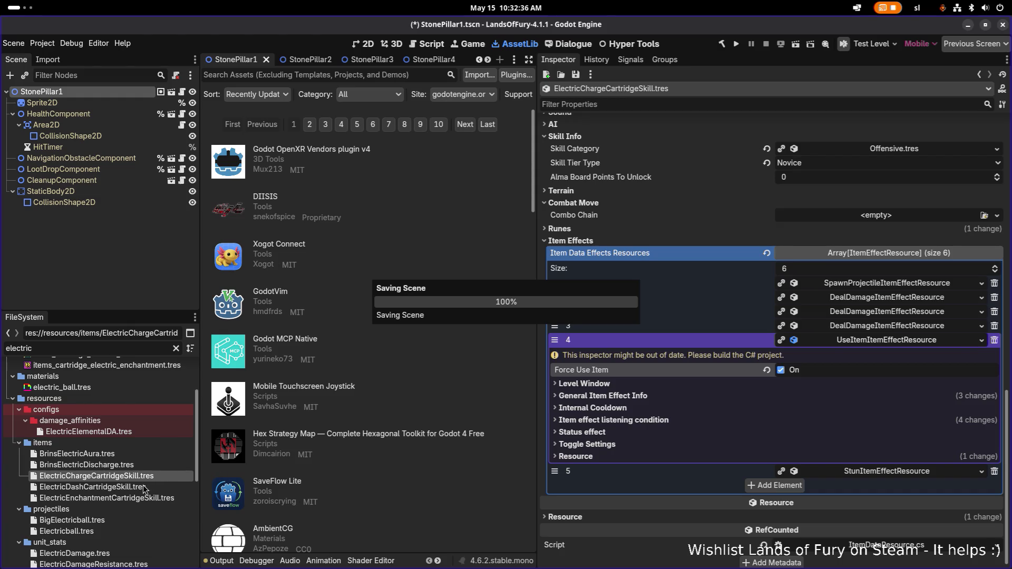
Enable Force Use Item on ElectricDashCartridgeSkill's use-item effect as well
{"action": "left_click", "coordinate": [145, 488]}
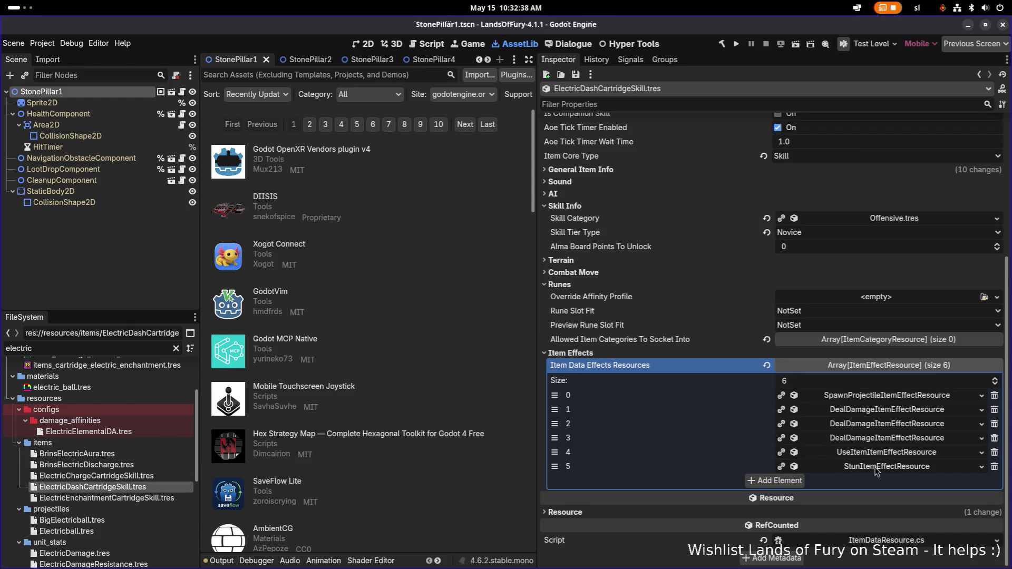
{"action": "left_click", "coordinate": [899, 455]}
{"action": "left_click", "coordinate": [780, 483]}
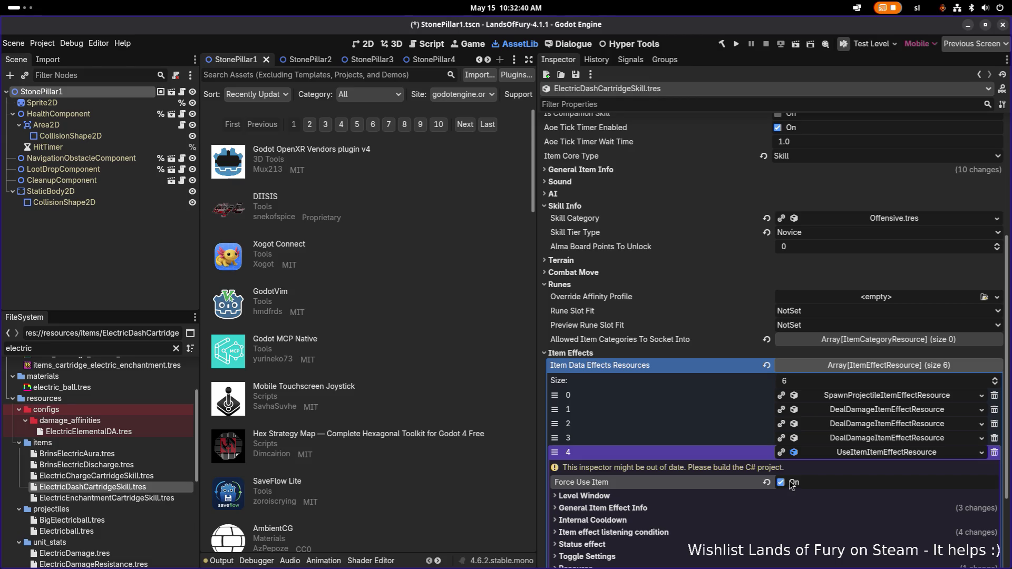
Build and run Lands of Fury, then choose Start on the main menu
{"action": "left_click", "coordinate": [739, 44]}
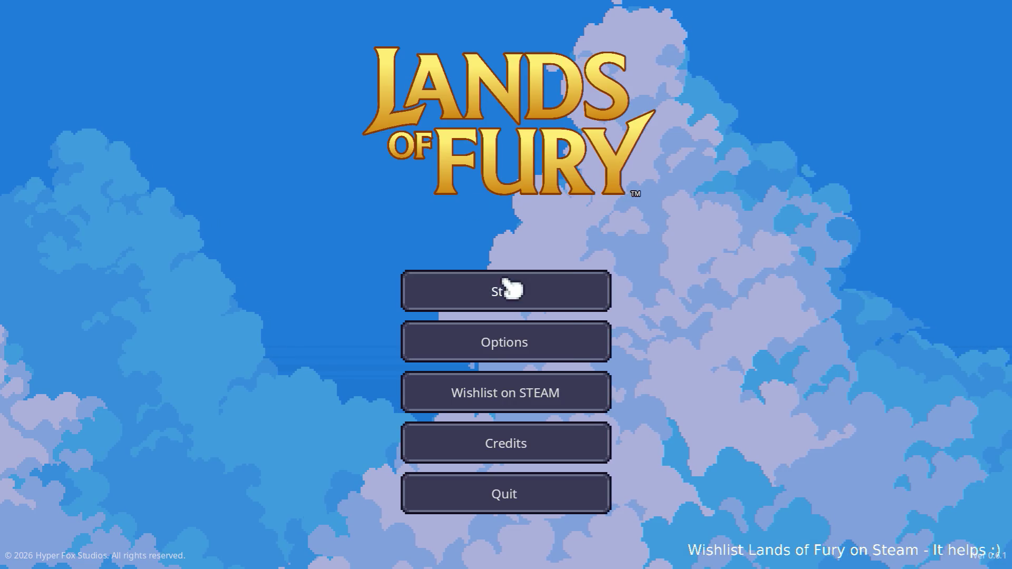
{"action": "left_click", "coordinate": [506, 285]}
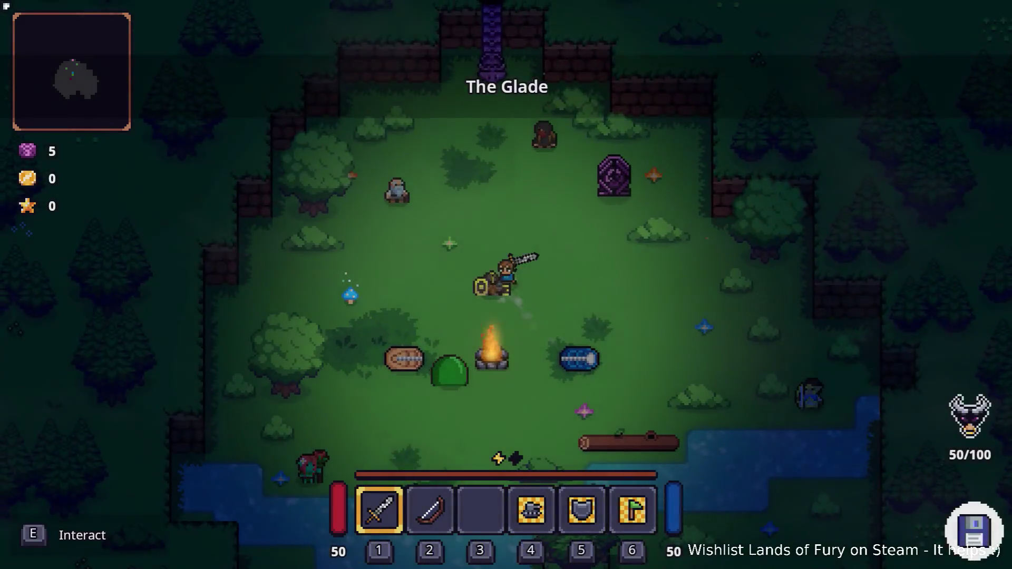
Run Player.AddLevels 10 in the developer console to level up the player
{"action": "key", "text": "grave"}
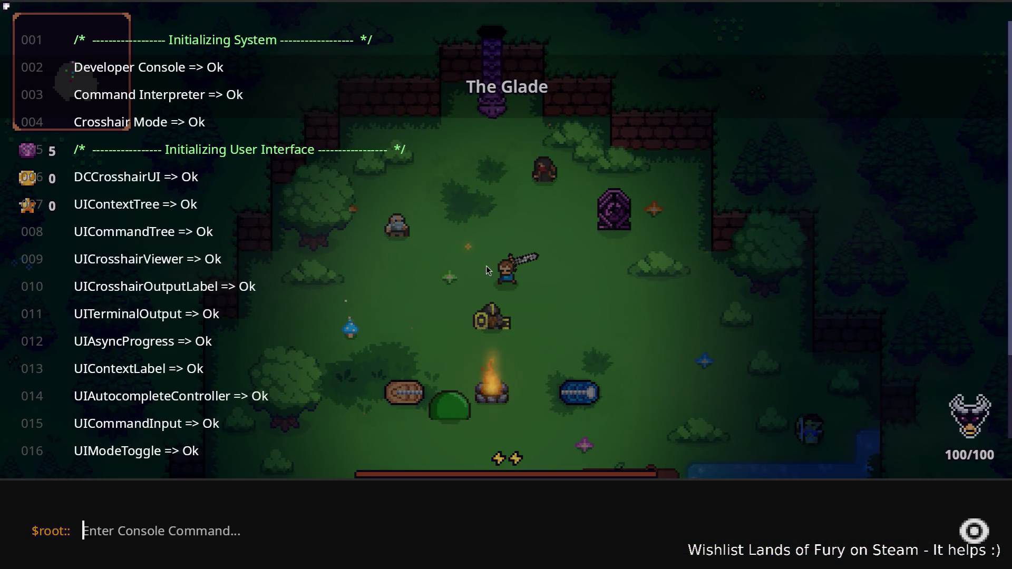
{"action": "type", "text": "Player.AddLe"}
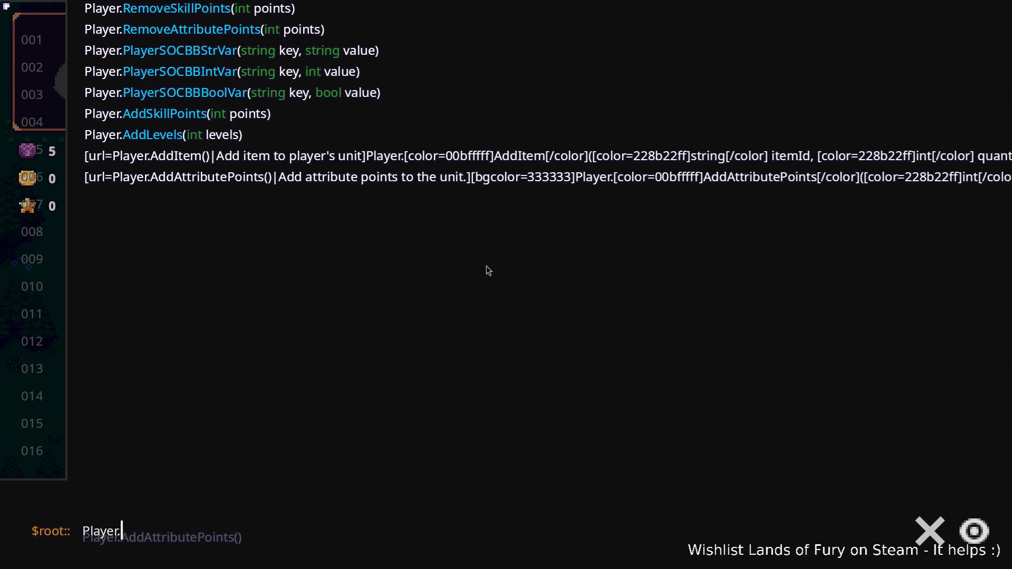
{"action": "key", "text": "Tab"}
{"action": "type", "text": "10"}
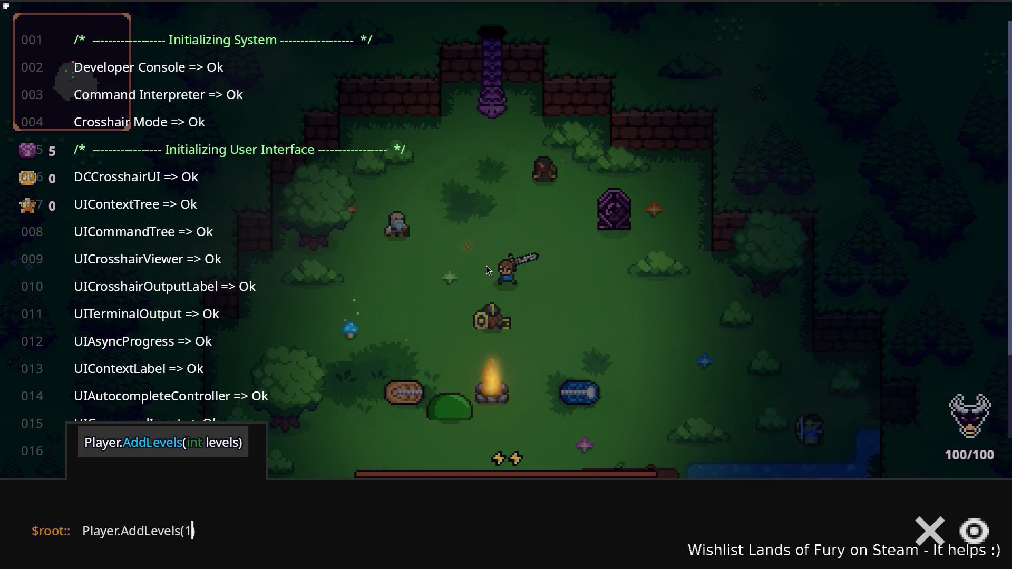
{"action": "key", "text": "Return"}
{"action": "key", "text": "grave"}
Walk north to the portal and enter it to load Elderglade Forest
{"action": "key", "text": "w"}
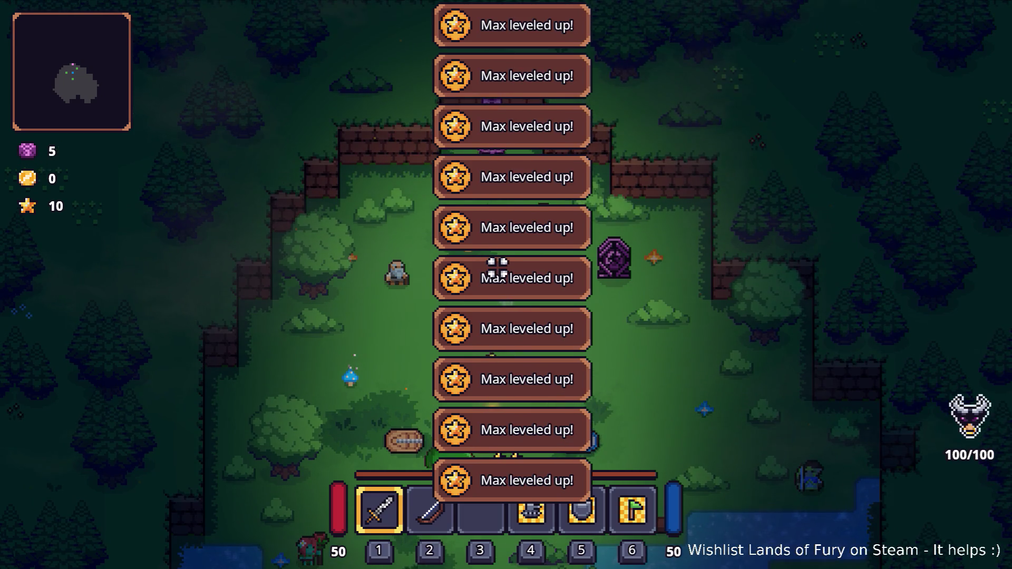
{"action": "key", "text": "w"}
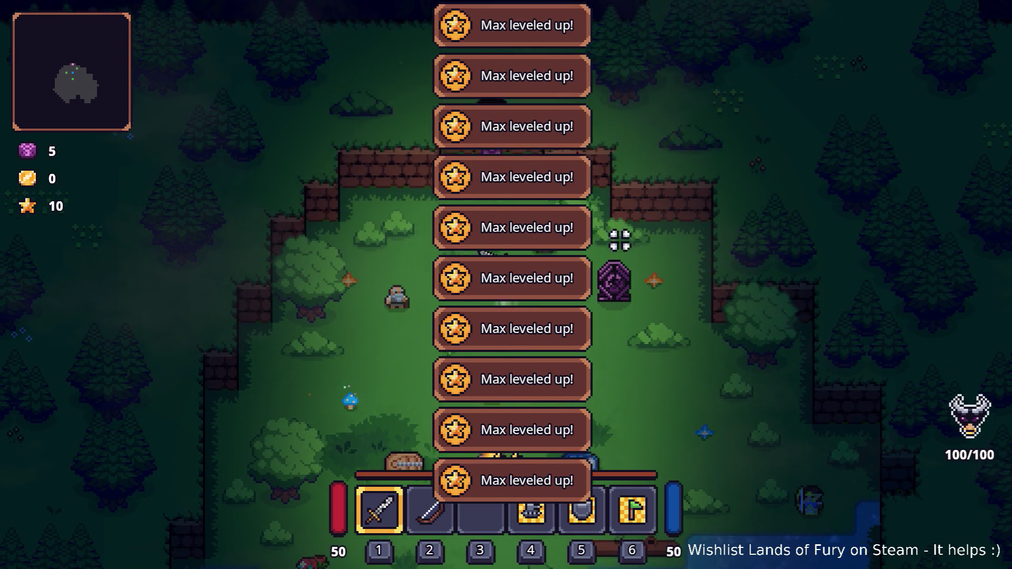
{"action": "key", "text": "e"}
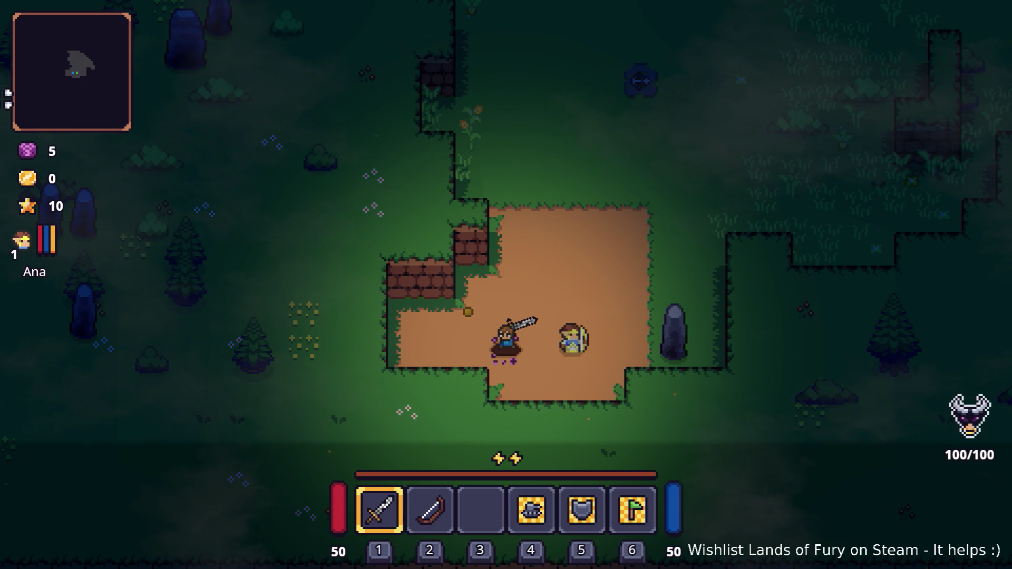
Max out Electric Charge and Electric Dash at 3/3 in the ALMA skill tree
{"action": "left_click", "coordinate": [606, 285]}
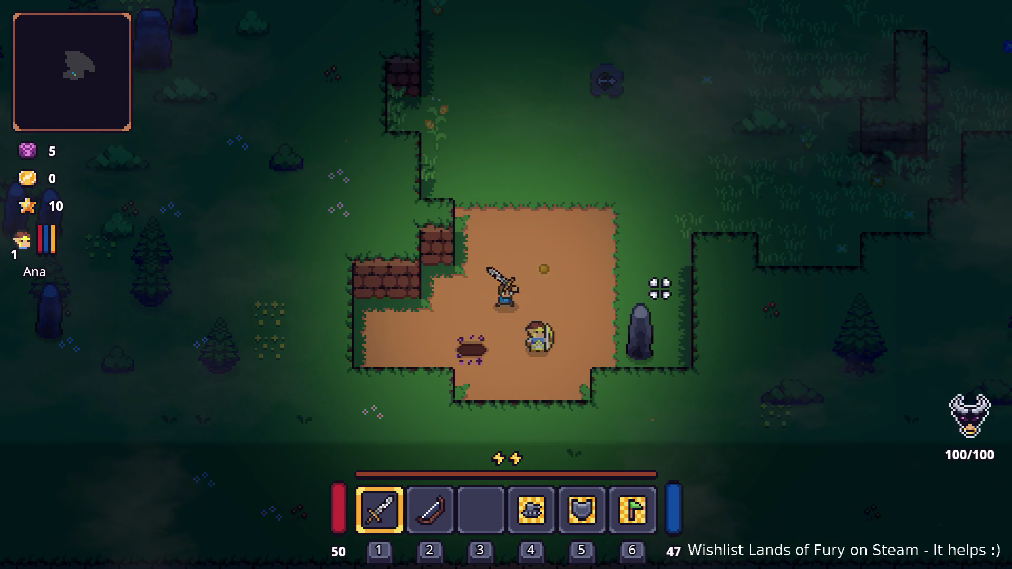
{"action": "key", "text": "i"}
{"action": "left_click", "coordinate": [344, 382]}
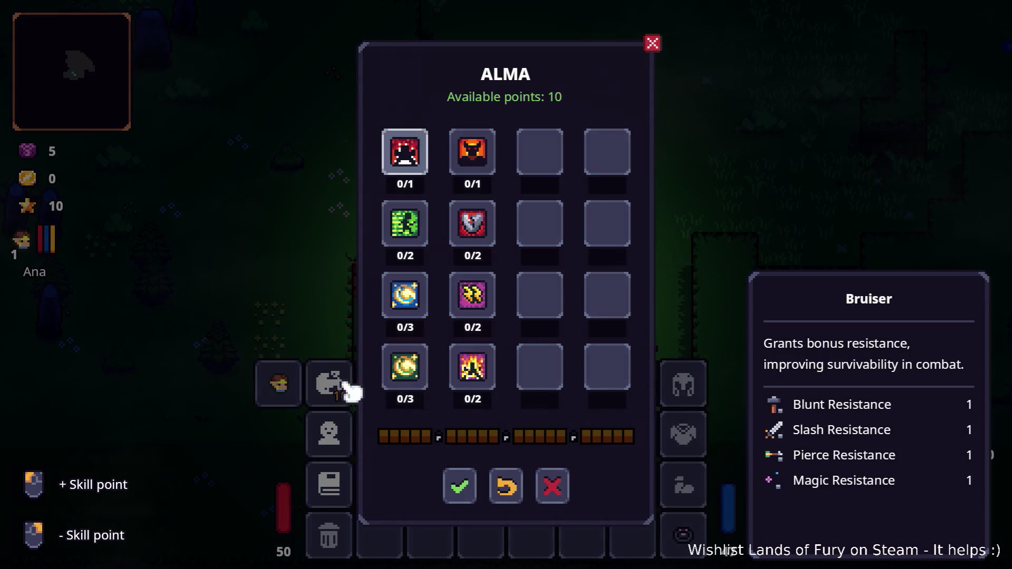
{"action": "left_click", "coordinate": [424, 313]}
{"action": "left_click", "coordinate": [424, 313]}
{"action": "left_click", "coordinate": [424, 315]}
{"action": "left_click", "coordinate": [417, 372]}
{"action": "left_click", "coordinate": [417, 371]}
{"action": "left_click", "coordinate": [418, 374]}
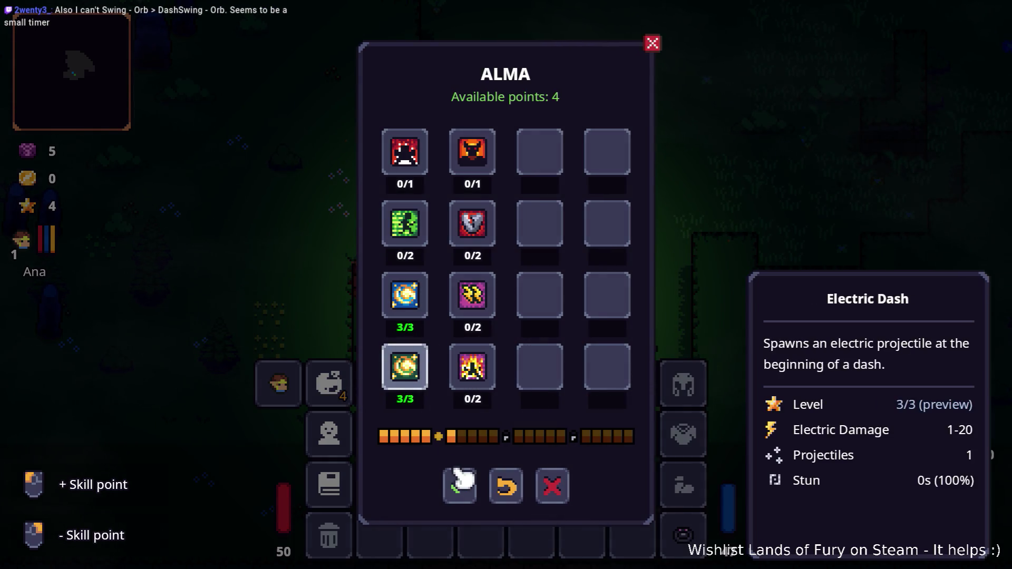
{"action": "left_click", "coordinate": [459, 486]}
{"action": "key", "text": "i"}
Test the electric dash by dashing up and up-right toward the anvil
{"action": "key", "text": "w"}
{"action": "key", "text": "space"}
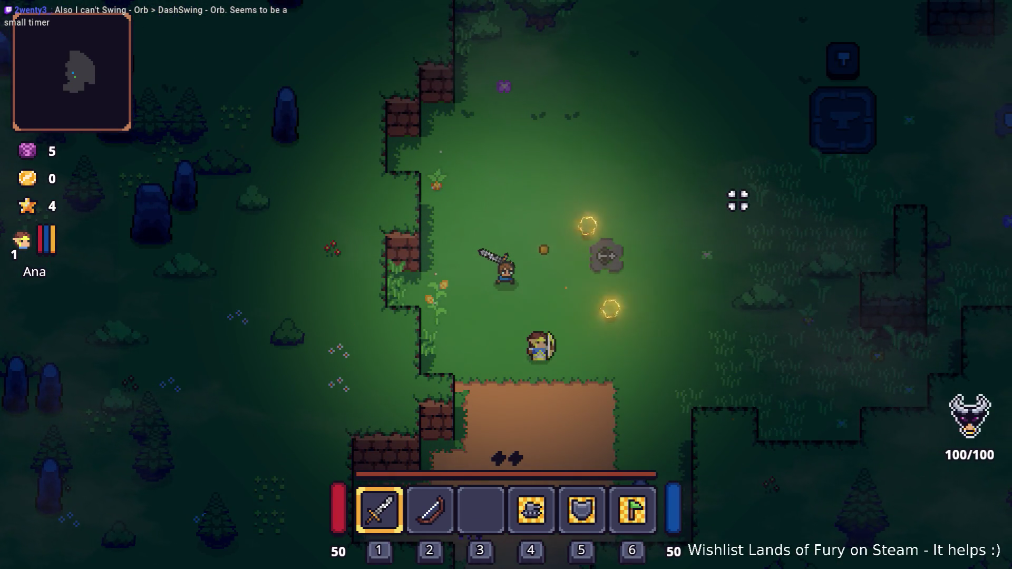
{"action": "key", "text": "w"}
{"action": "key", "text": "w+d"}
{"action": "key", "text": "space"}
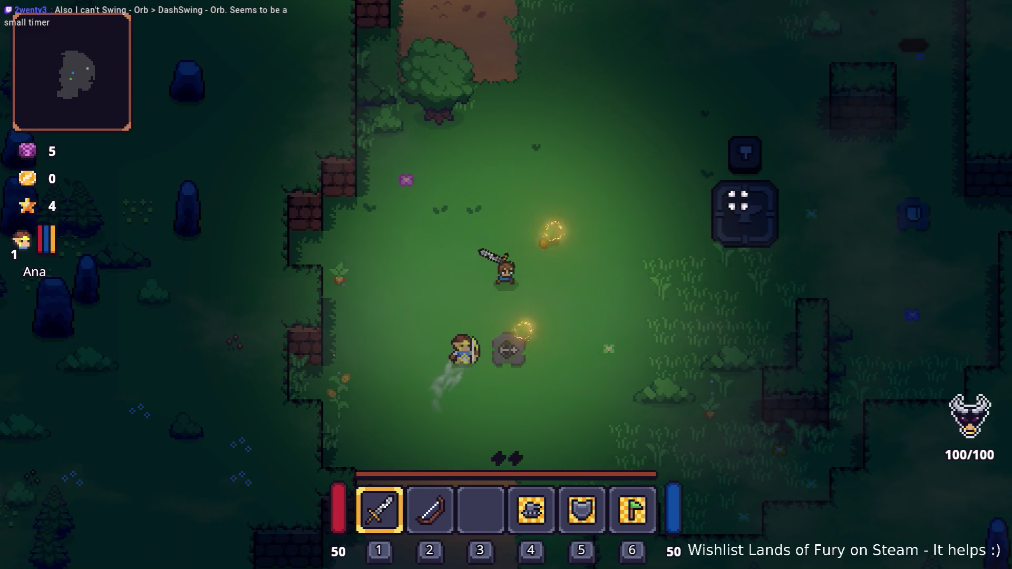
{"action": "key", "text": "s"}
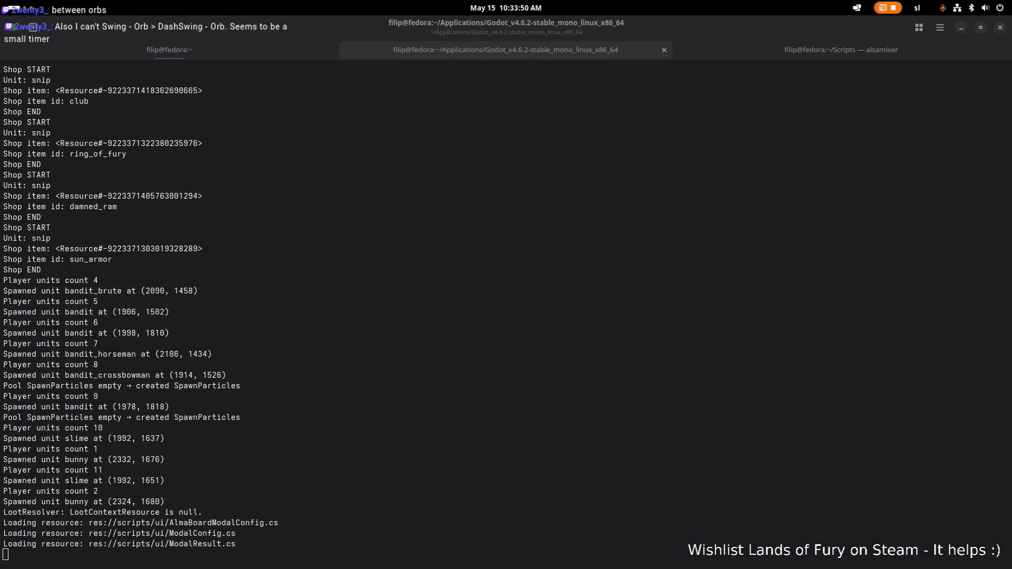
{"action": "key", "text": "a"}
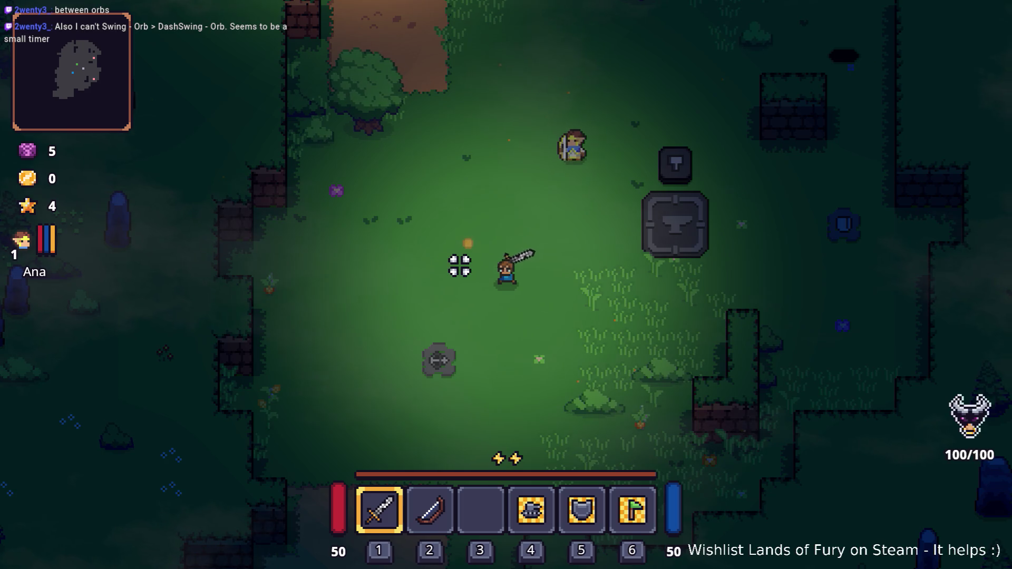
Swing the sword and dash to trigger the electric projectiles and golden orbs
{"action": "left_click", "coordinate": [459, 266]}
{"action": "key", "text": "a"}
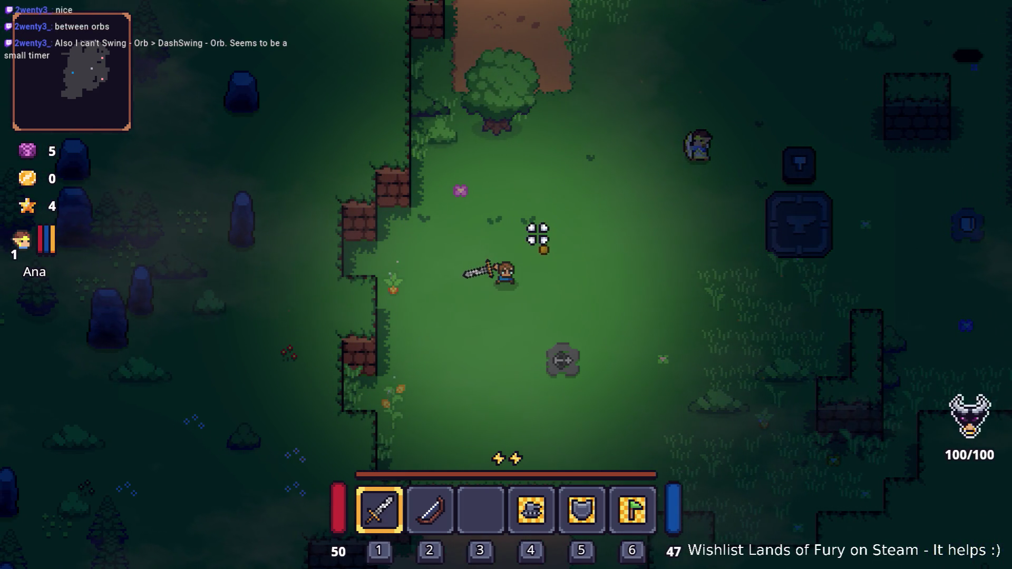
{"action": "left_click", "coordinate": [542, 234]}
{"action": "key", "text": "w"}
{"action": "key", "text": "d"}
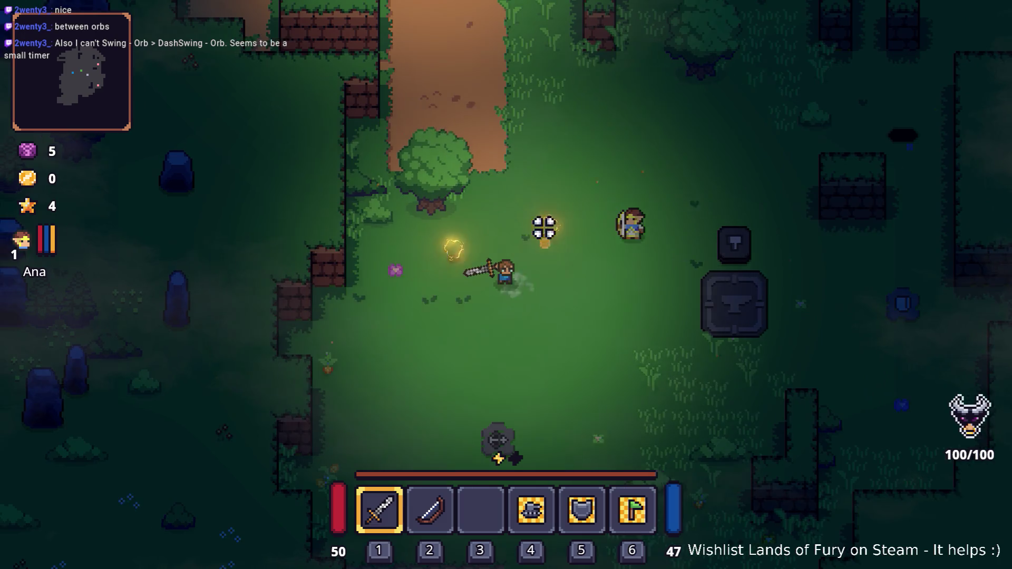
Fight the bandit enemies around the campfire, moving back and forth through them
{"action": "key", "text": "a"}
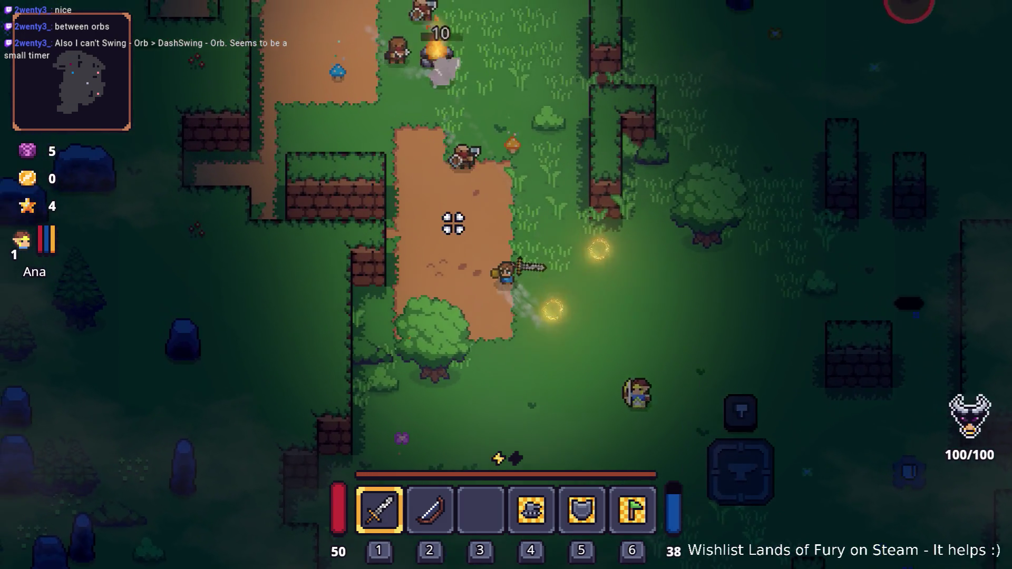
{"action": "key", "text": "w"}
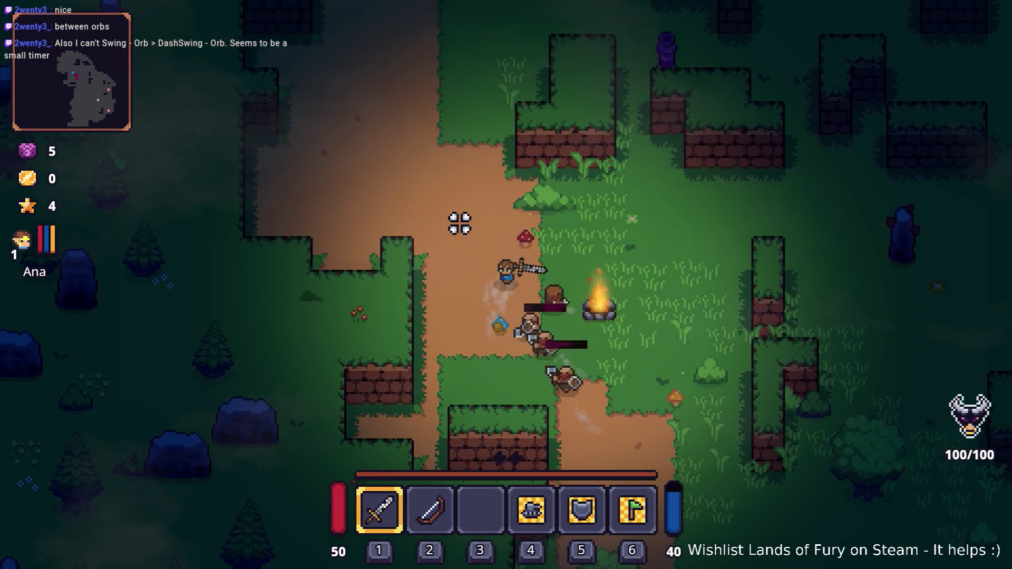
{"action": "key", "text": "d"}
{"action": "key", "text": "s"}
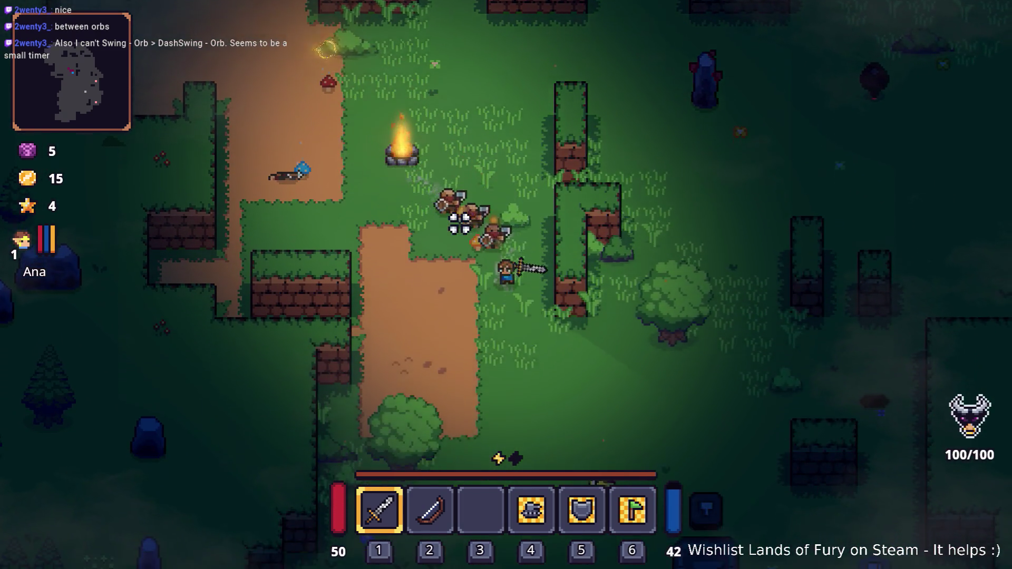
{"action": "key", "text": "w"}
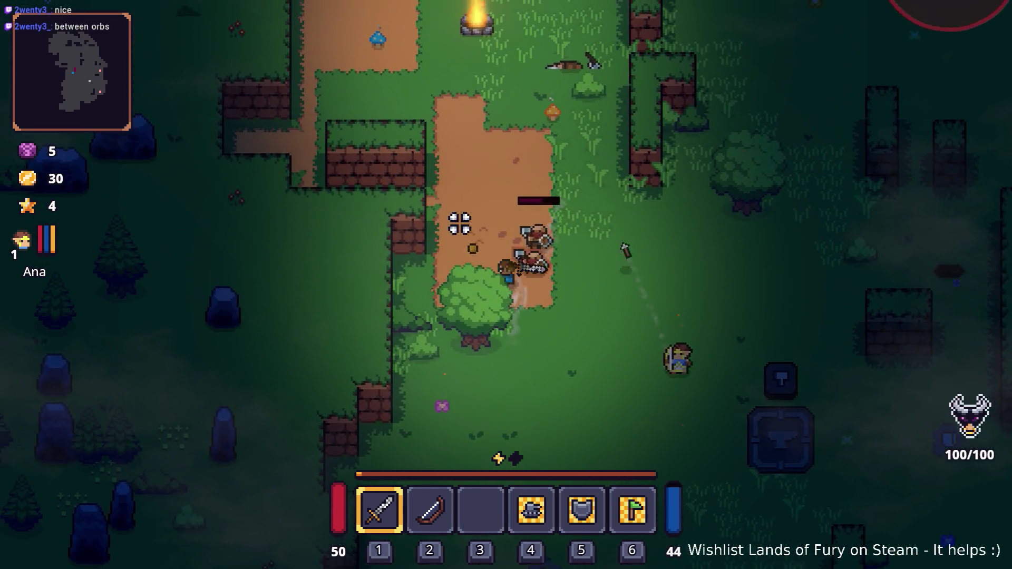
{"action": "key", "text": "s"}
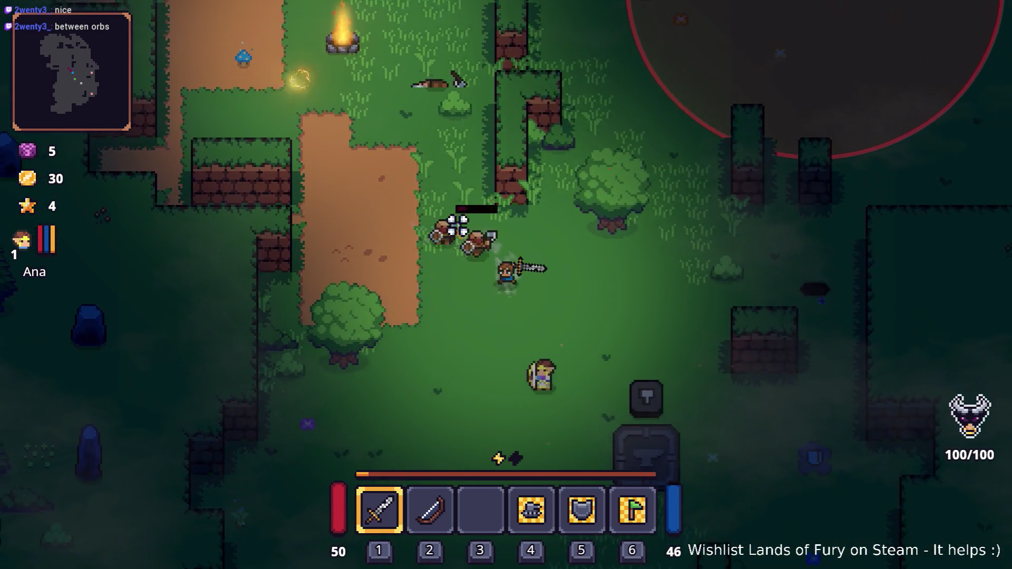
{"action": "key", "text": "w"}
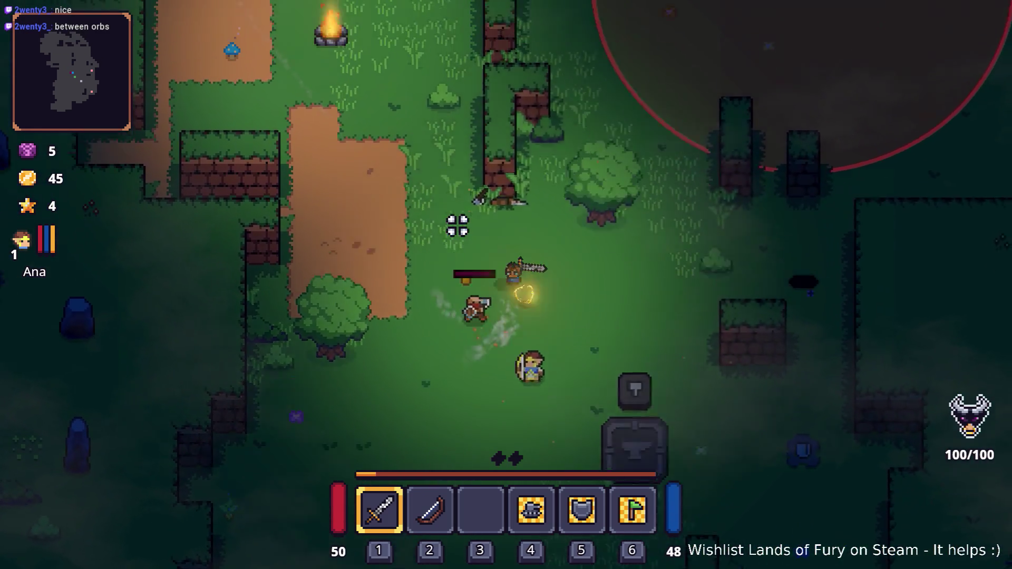
{"action": "key", "text": "s"}
{"action": "key", "text": "d"}
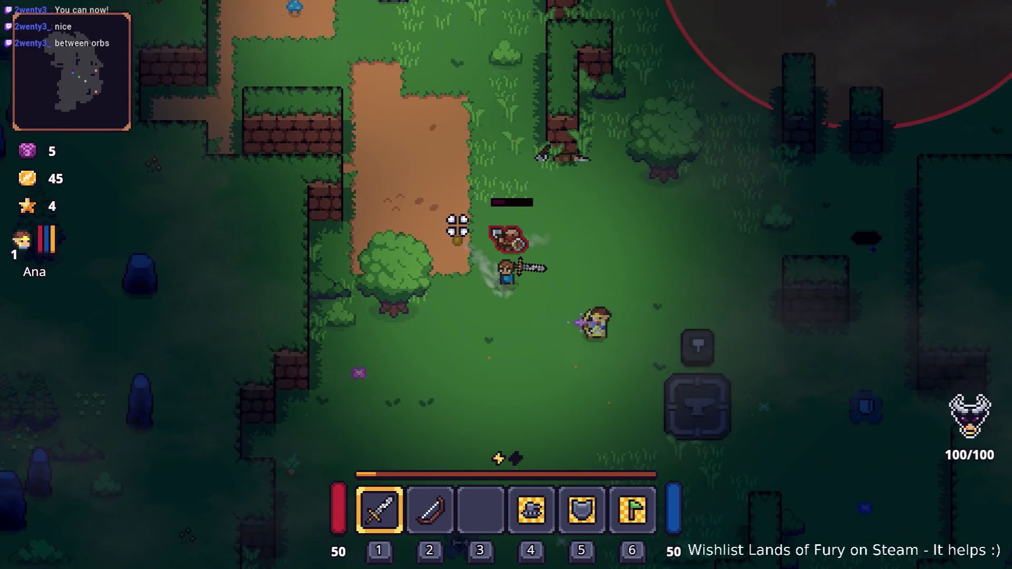
Head northeast through the clearing and strike the next enemy with the sword
{"action": "key", "text": "a"}
{"action": "key", "text": "w"}
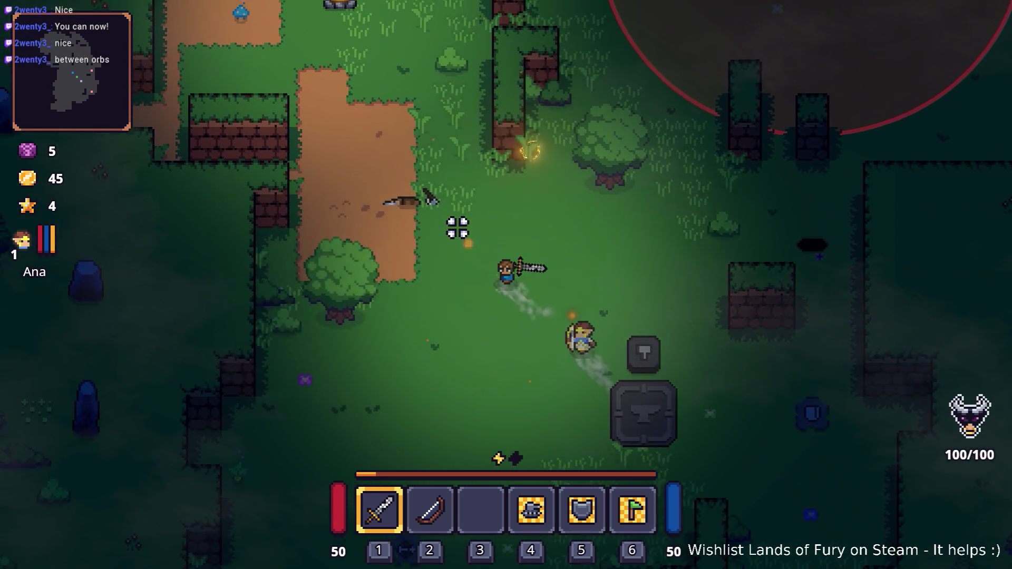
{"action": "key", "text": "d"}
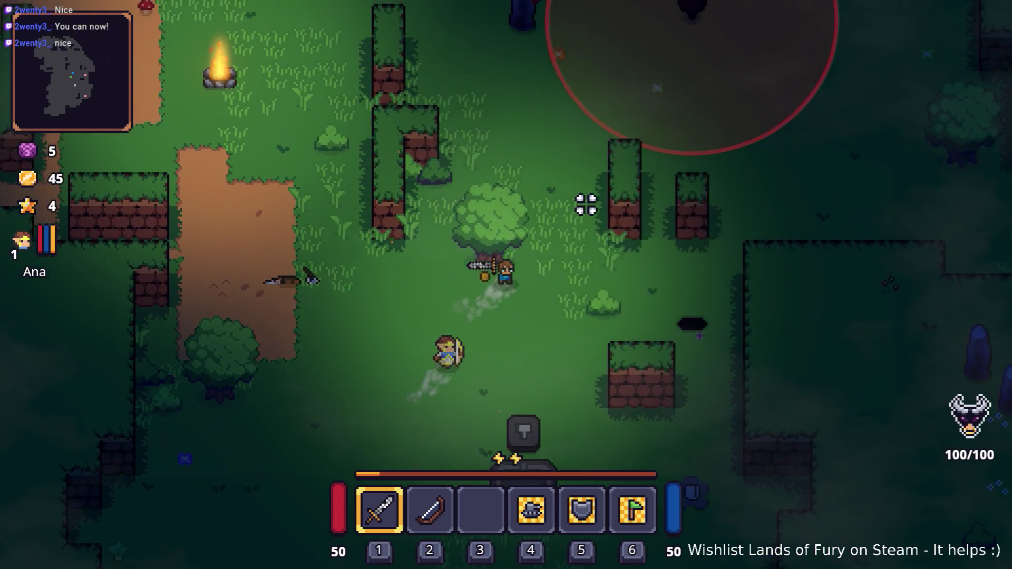
{"action": "key", "text": "w"}
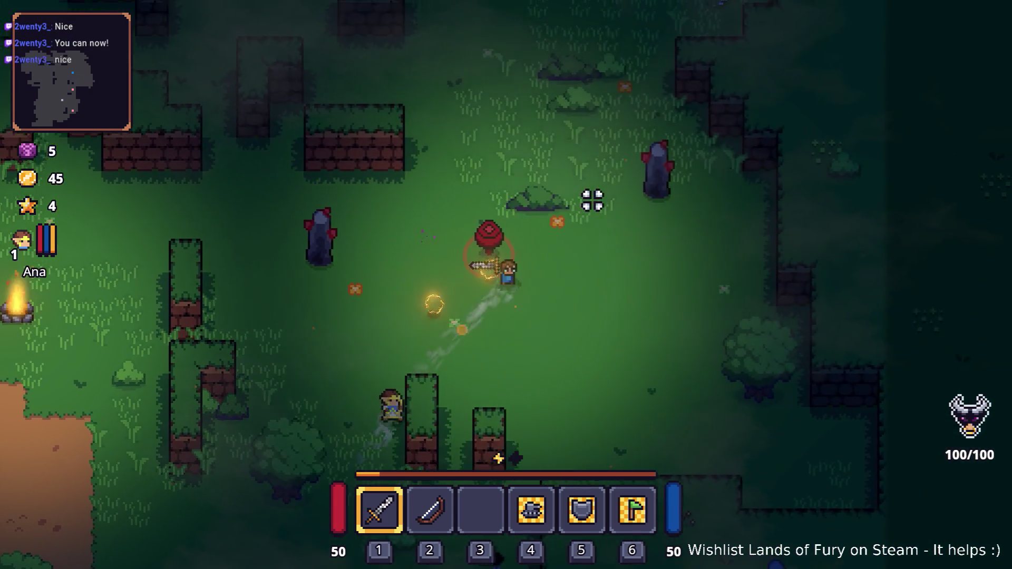
{"action": "key", "text": "w"}
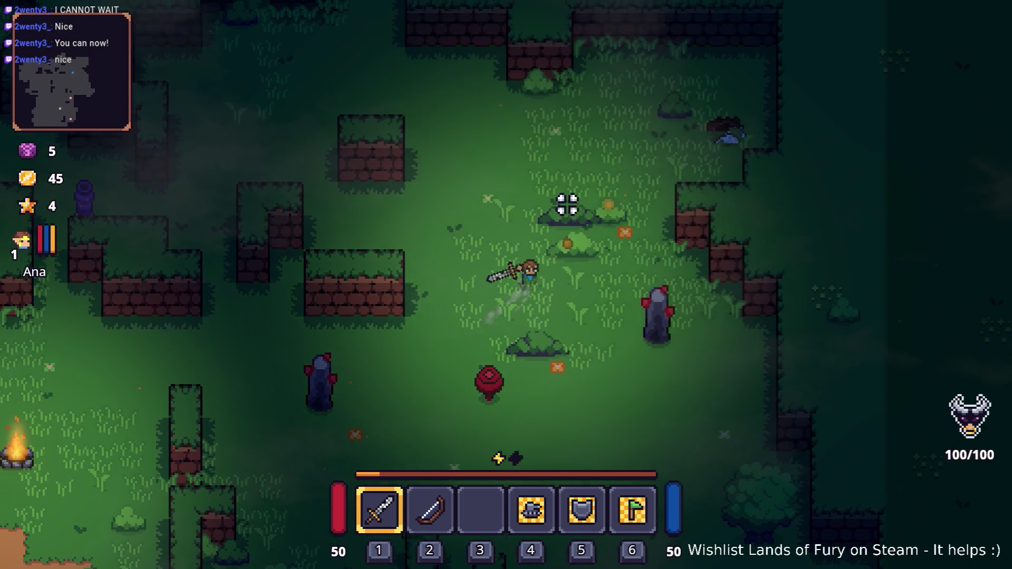
{"action": "key", "text": "d"}
{"action": "key", "text": "w"}
{"action": "left_click", "coordinate": [584, 206]}
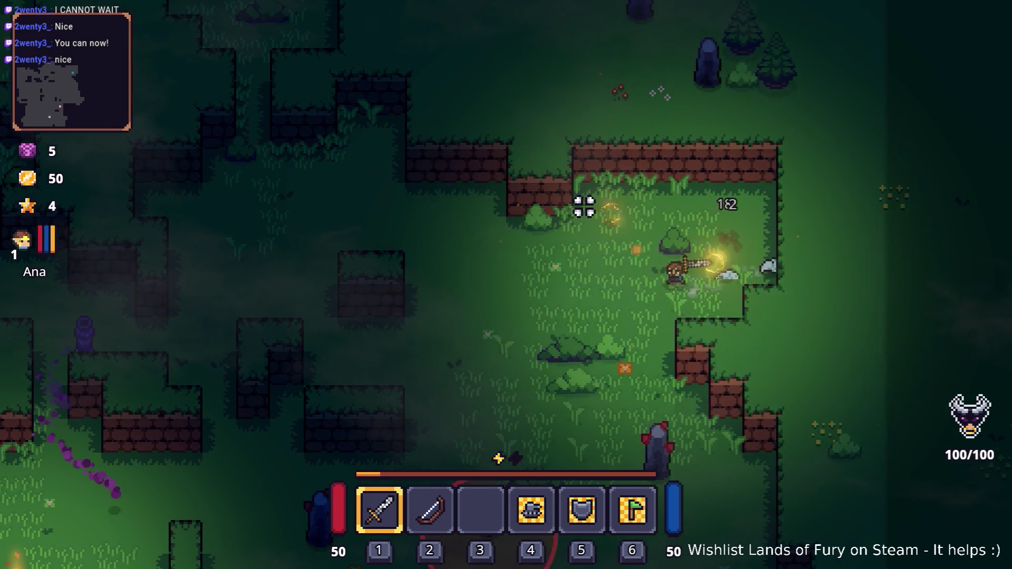
Walk left through the forest past the crates and attack the adjacent enemy, reaching 65 gold
{"action": "key", "text": "s"}
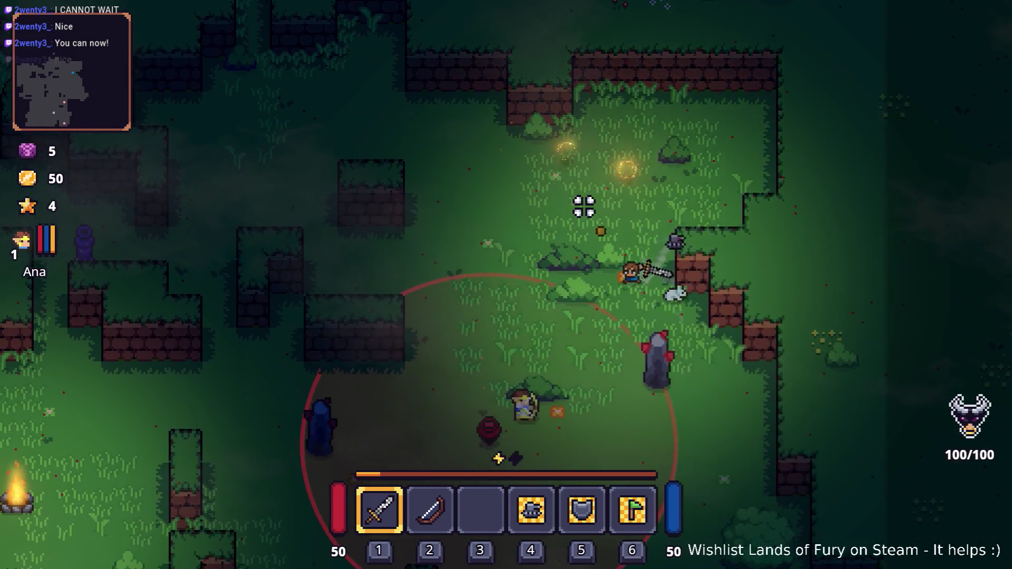
{"action": "key", "text": "a"}
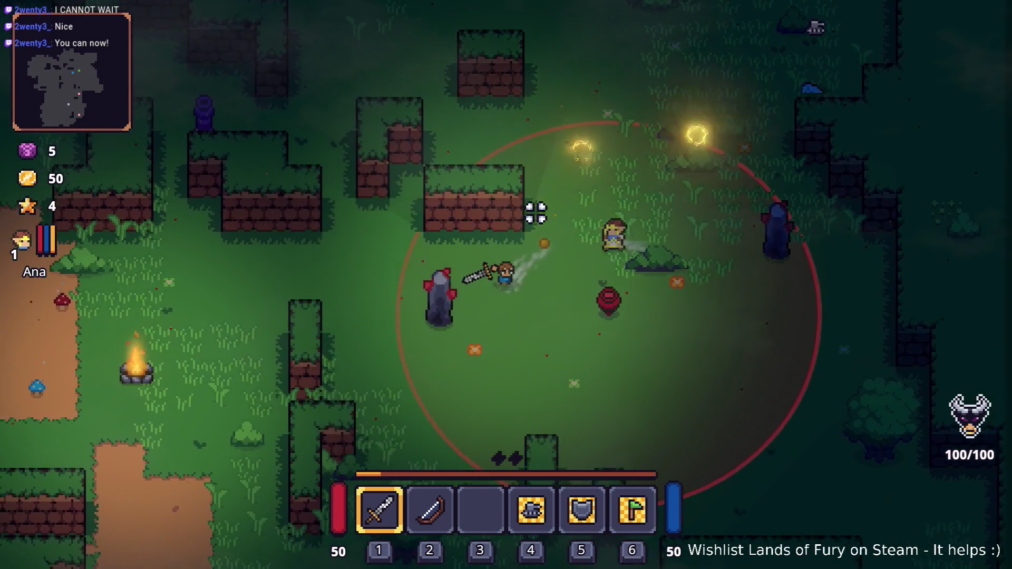
{"action": "key", "text": "a"}
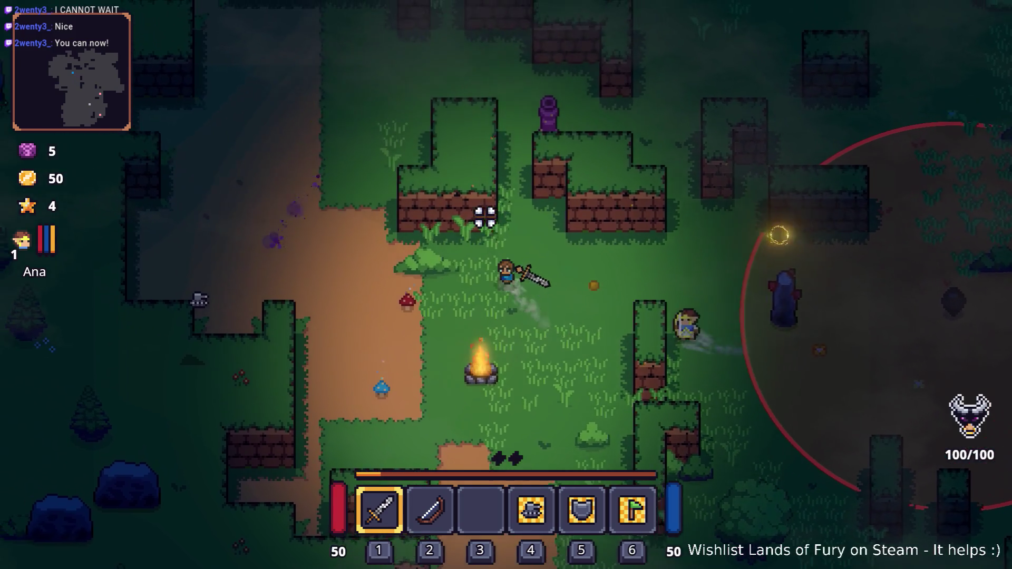
{"action": "key", "text": "a"}
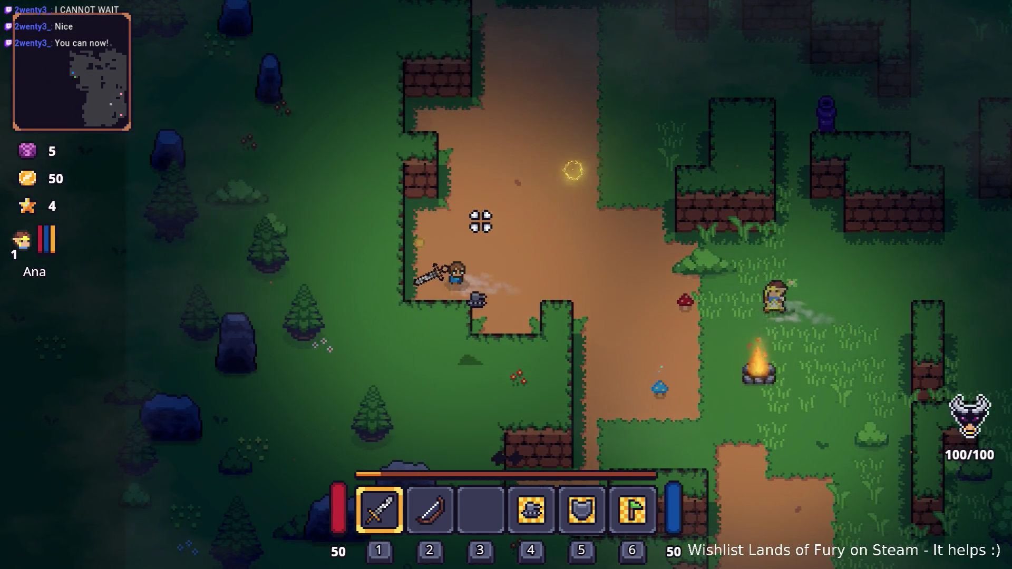
{"action": "key", "text": "w"}
{"action": "key", "text": "d"}
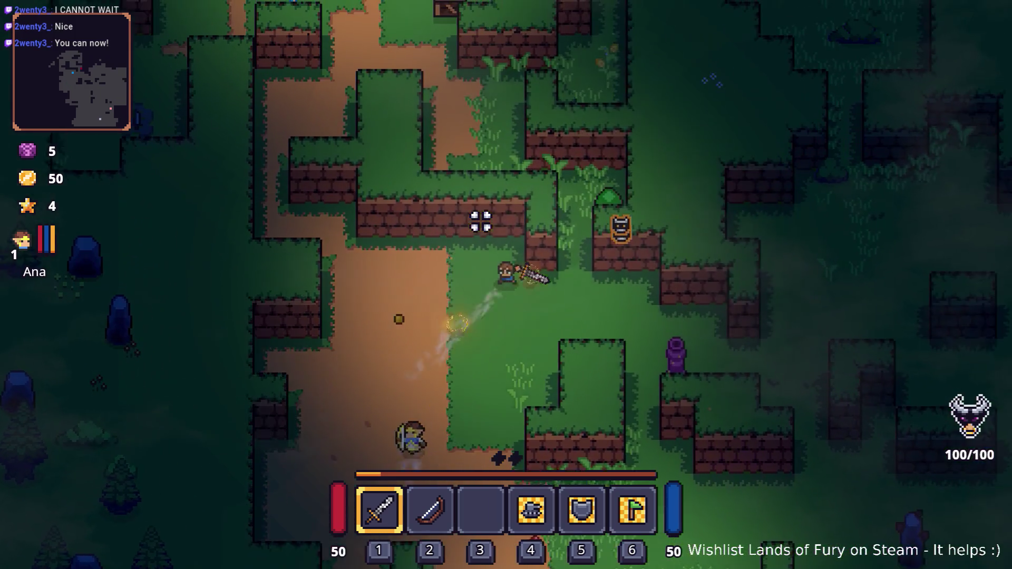
{"action": "key", "text": "a"}
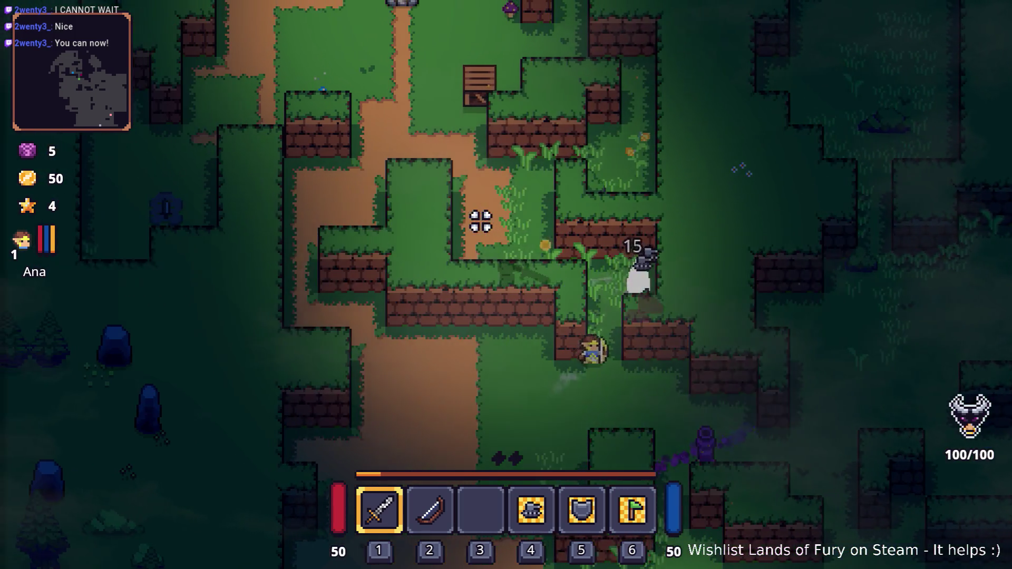
{"action": "key", "text": "w"}
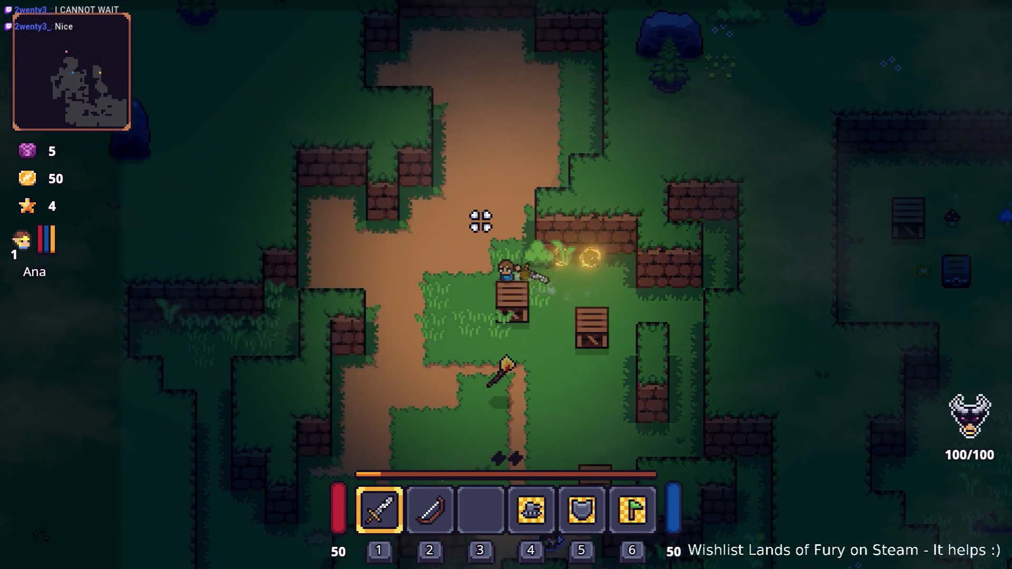
{"action": "key", "text": "s"}
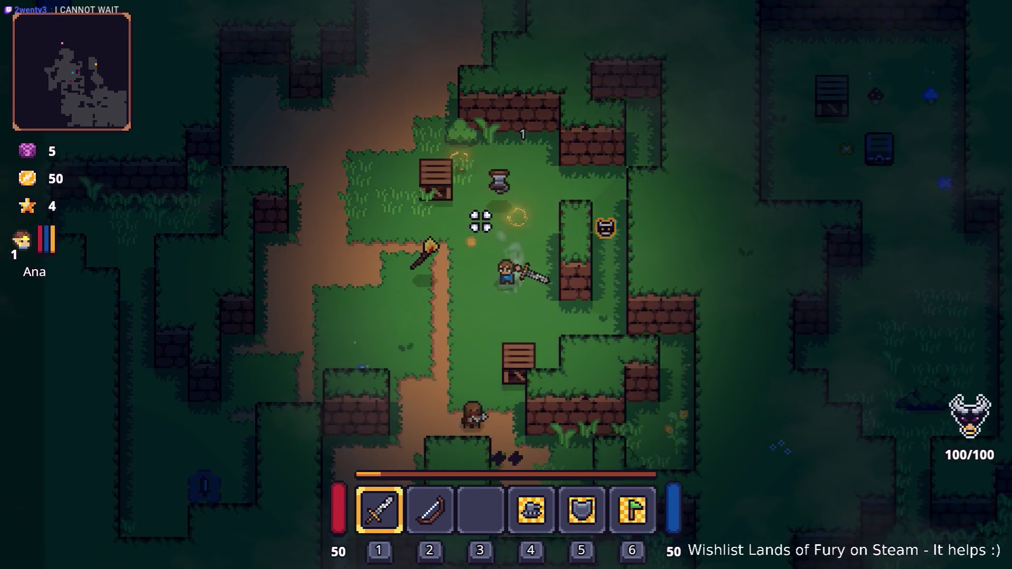
{"action": "key", "text": "a"}
{"action": "key", "text": "s"}
{"action": "key", "text": "a"}
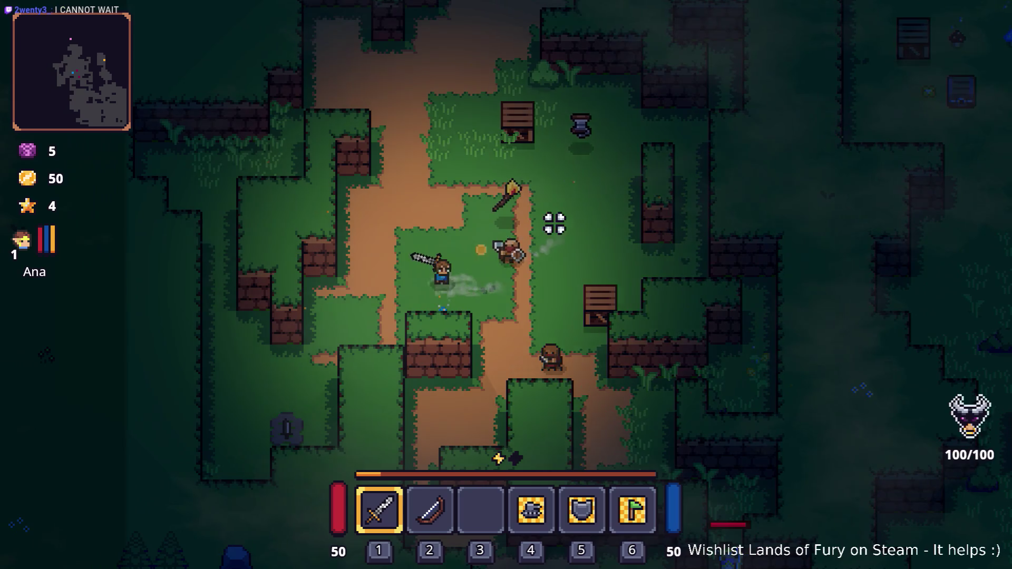
{"action": "key", "text": "d"}
{"action": "left_click", "coordinate": [436, 224]}
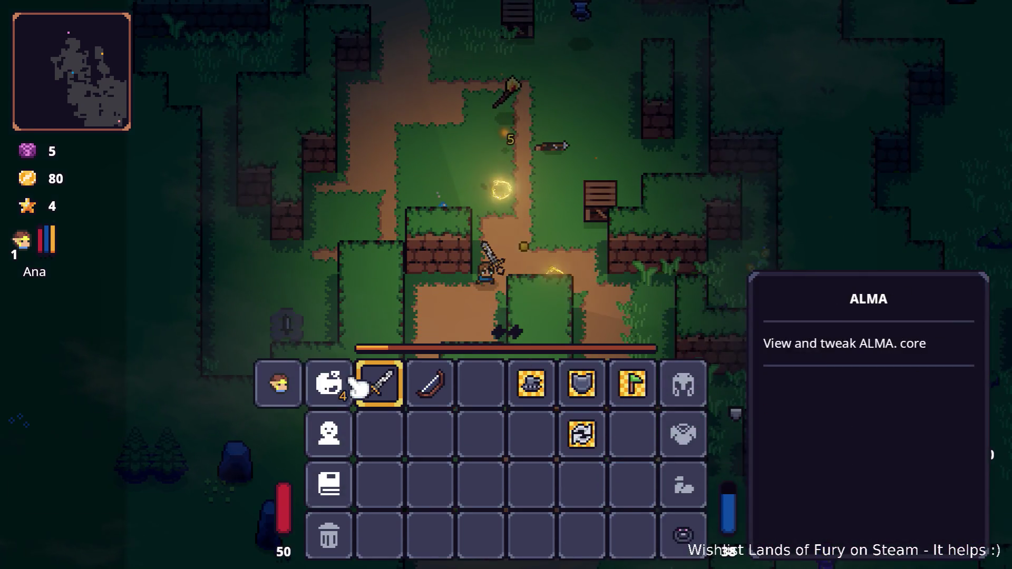
Look over the ALMA skill tree in the inventory, then close it
{"action": "left_click", "coordinate": [351, 382]}
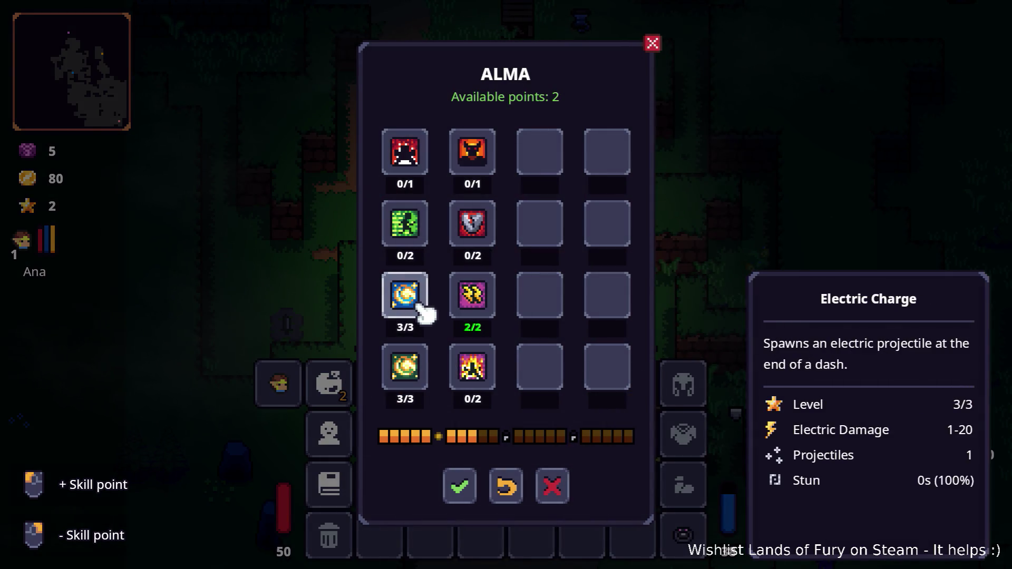
{"action": "left_click", "coordinate": [466, 487]}
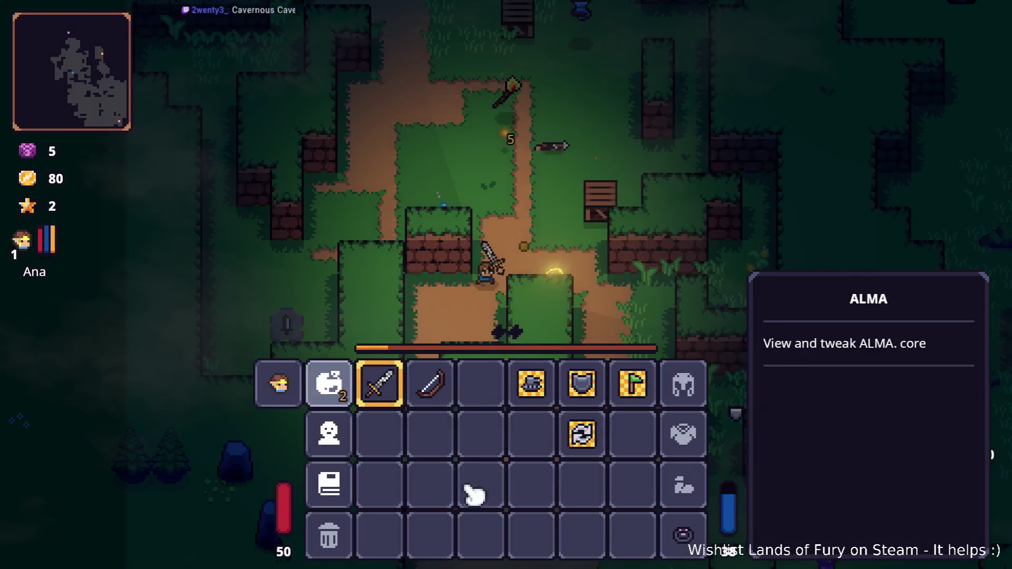
{"action": "left_click", "coordinate": [352, 394]}
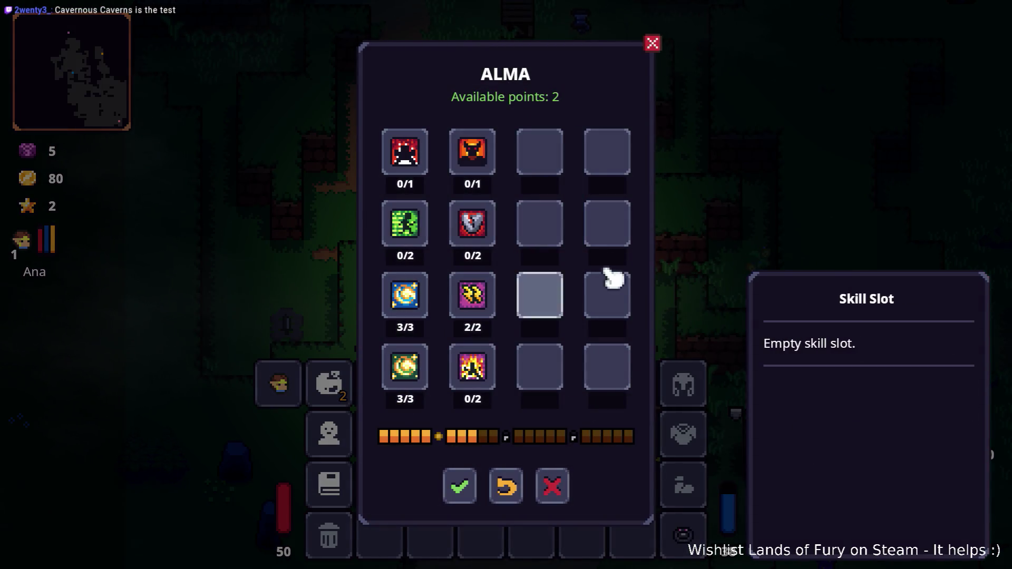
{"action": "key", "text": "Escape"}
{"action": "key", "text": "Escape"}
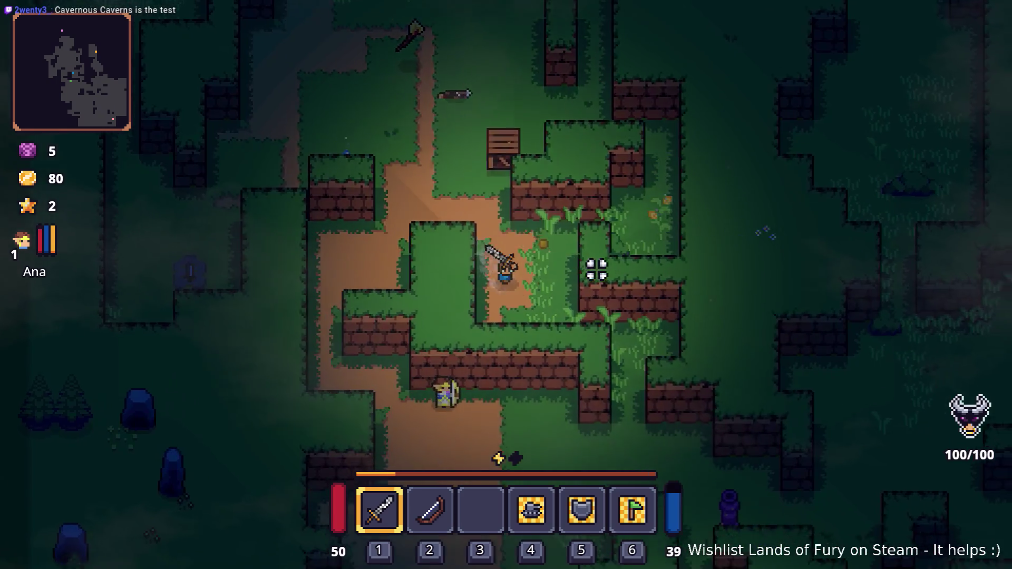
Walk to the forest ring and defeat the red enemy there
{"action": "key", "text": "s"}
{"action": "key", "text": "d"}
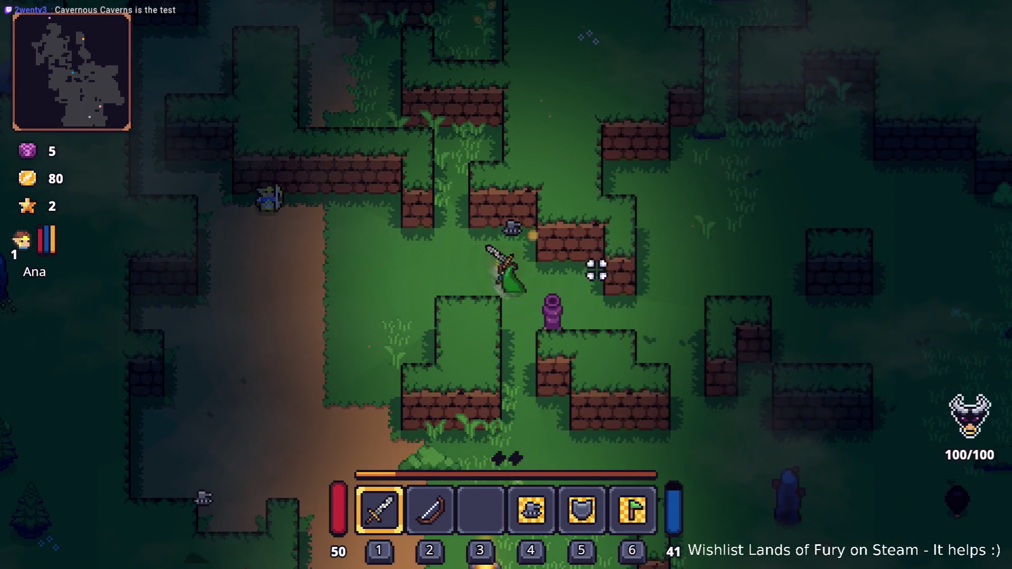
{"action": "key", "text": "s"}
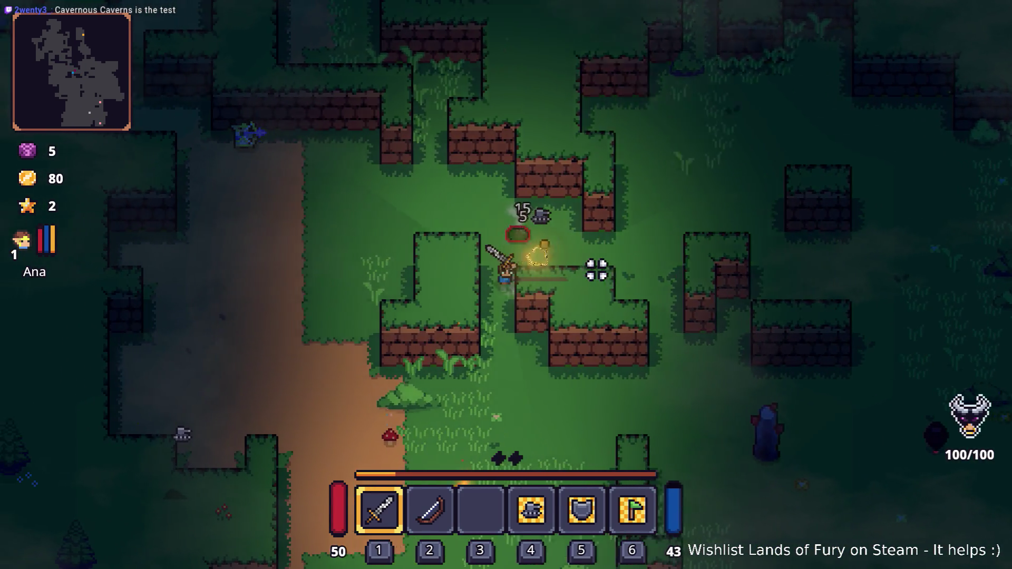
{"action": "key", "text": "w"}
{"action": "key", "text": "d"}
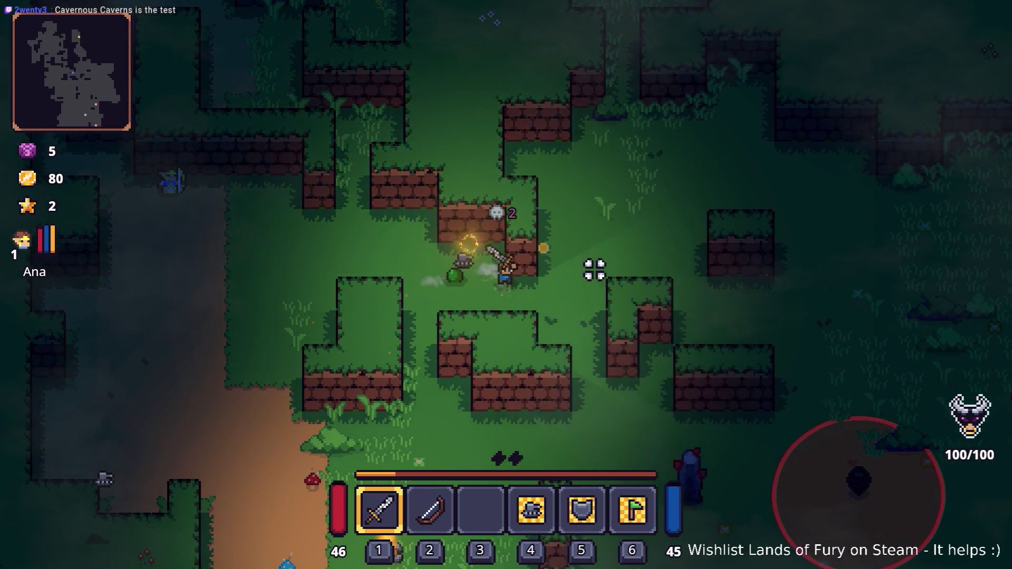
{"action": "key", "text": "d"}
{"action": "key", "text": "s"}
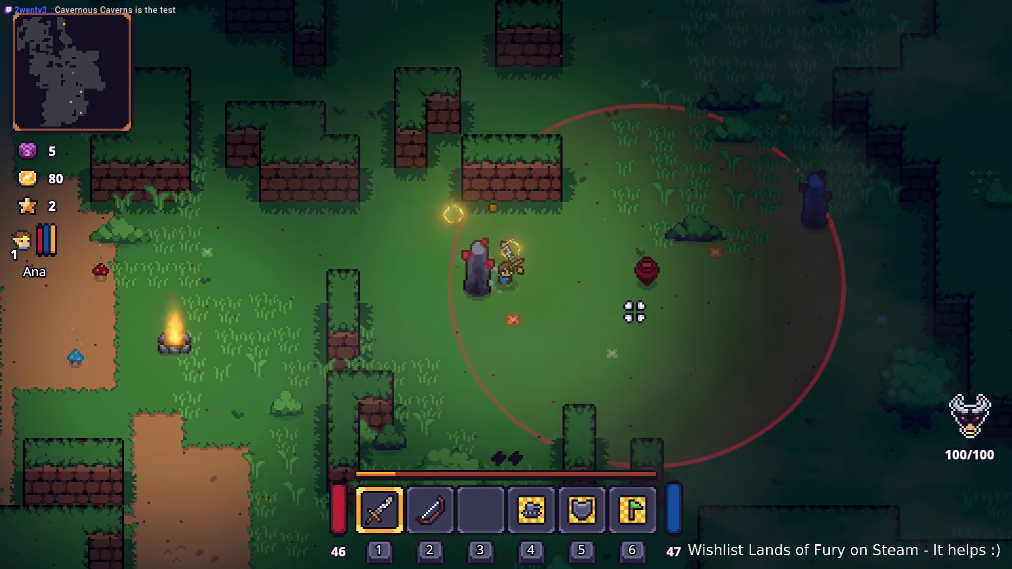
{"action": "key", "text": "d"}
{"action": "left_click", "coordinate": [588, 238]}
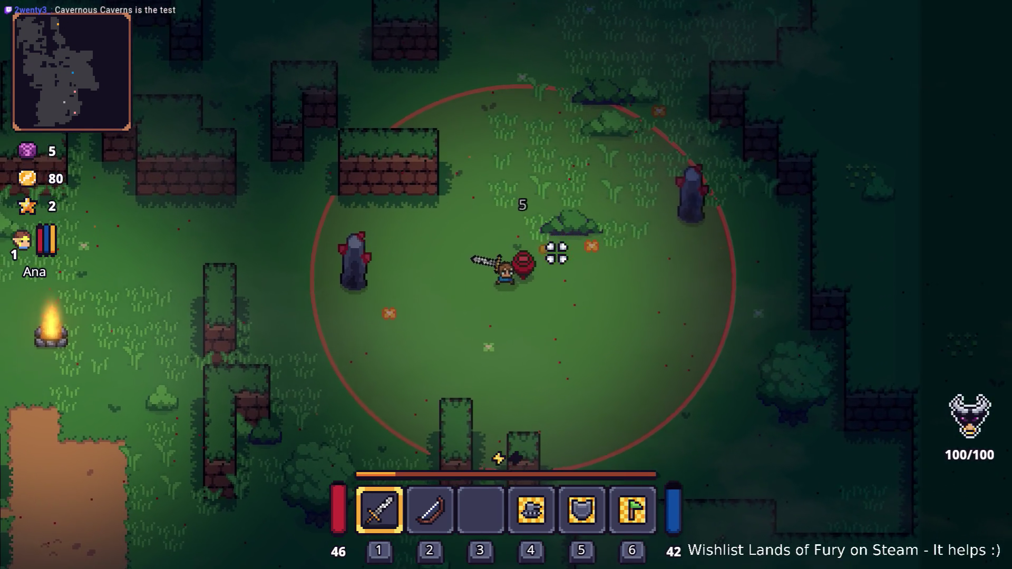
{"action": "left_click", "coordinate": [623, 242]}
Walk from the campfire down to the cave entrance and enter the Lesser Didra Cavern
{"action": "key", "text": "i"}
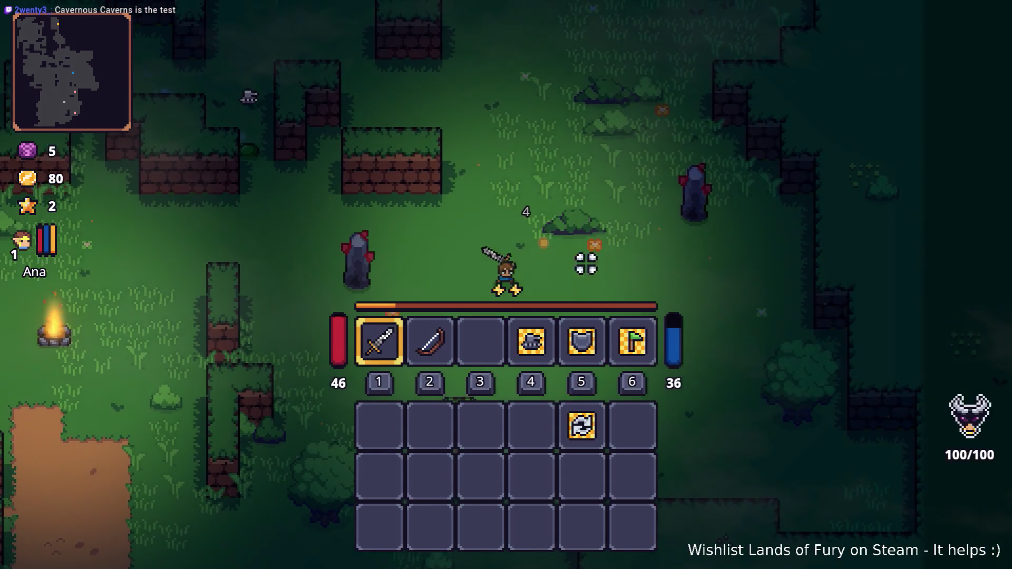
{"action": "key", "text": "i"}
{"action": "key", "text": "a"}
{"action": "key", "text": "s"}
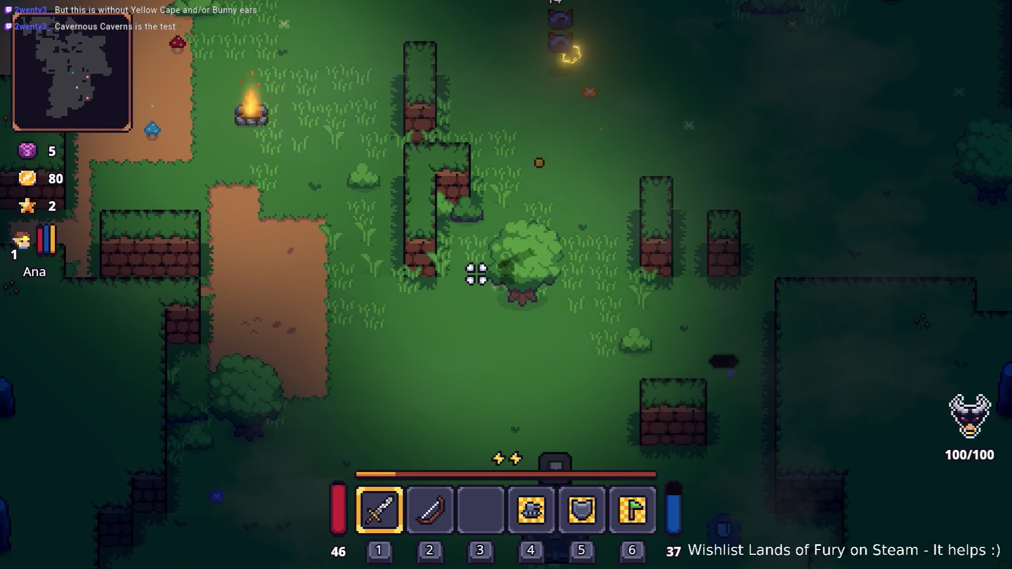
{"action": "key", "text": "s"}
{"action": "key", "text": "d"}
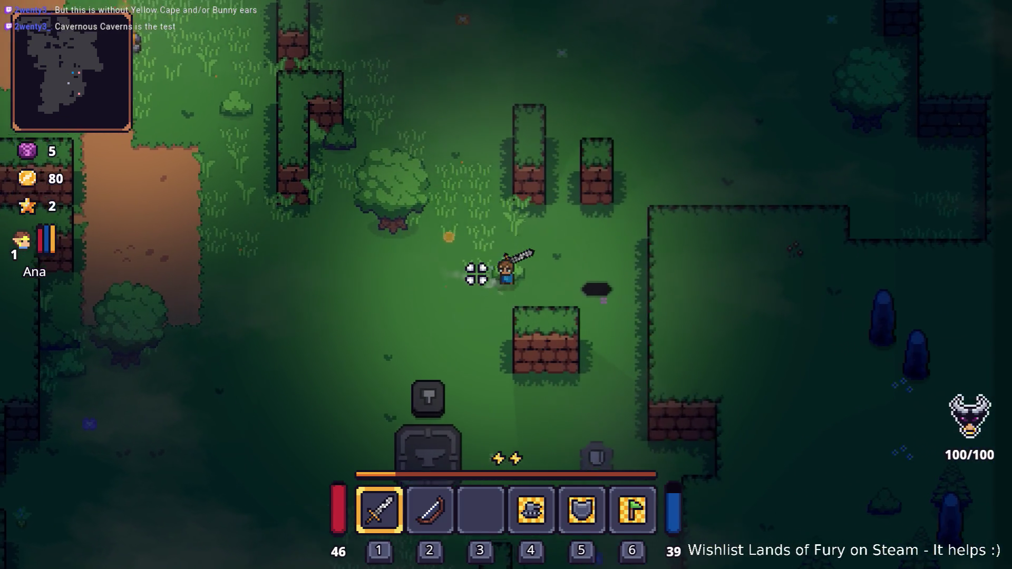
{"action": "key", "text": "e"}
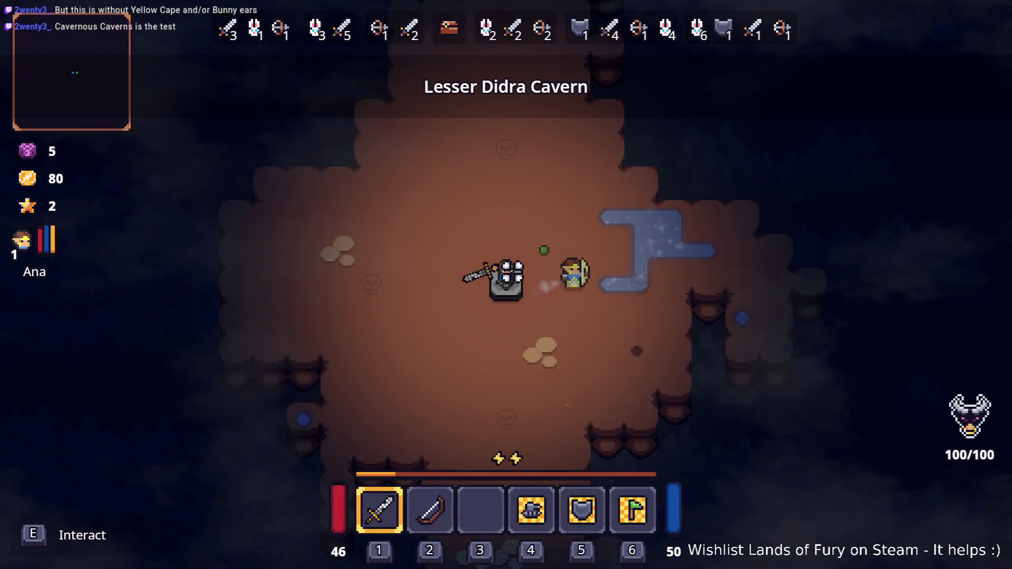
Step onto the cavern statue, then leave it to meet the arriving enemies
{"action": "key", "text": "d"}
{"action": "key", "text": "a"}
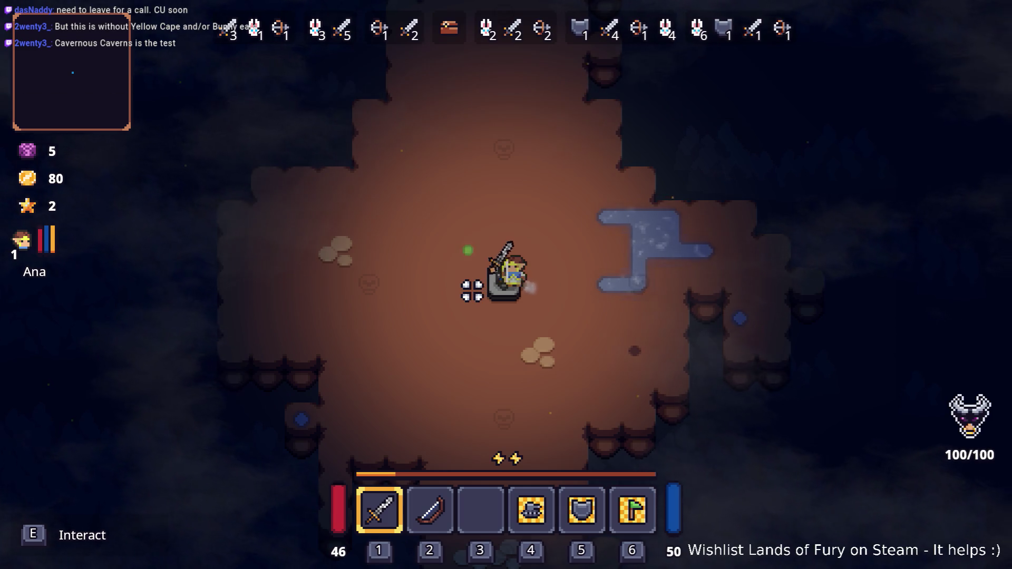
{"action": "key", "text": "a"}
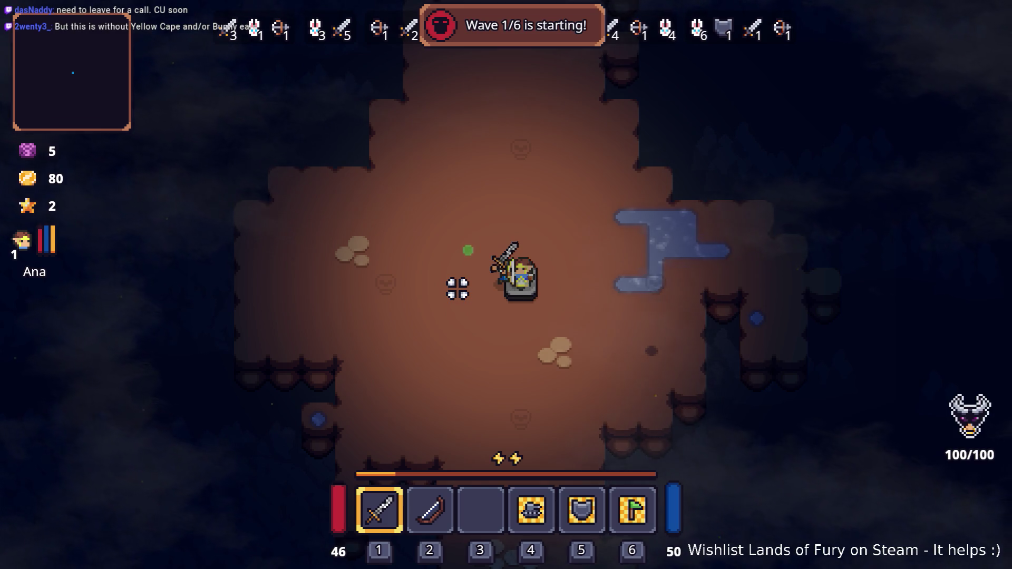
{"action": "key", "text": "a"}
{"action": "key", "text": "s"}
{"action": "key", "text": "d"}
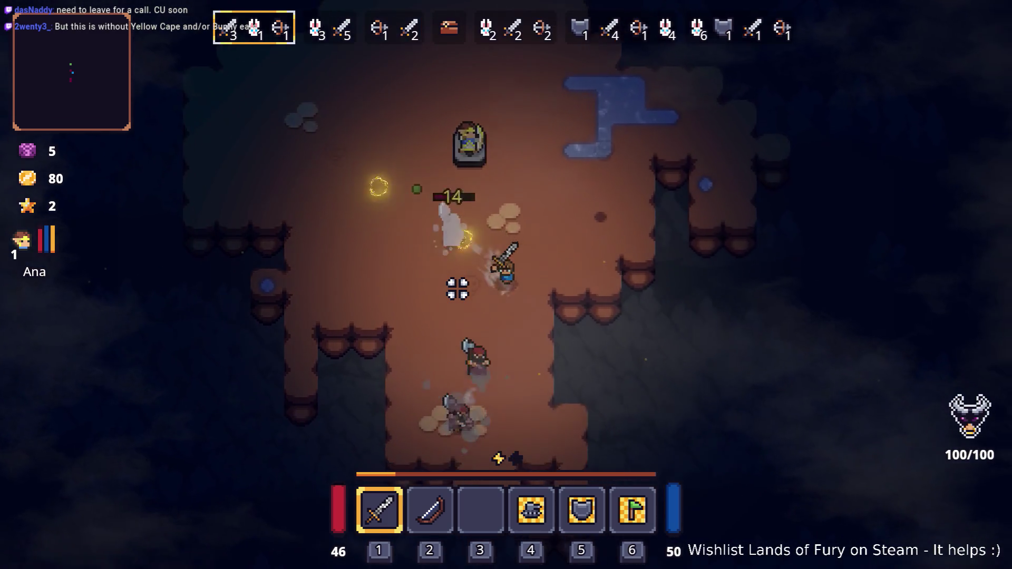
Fight the cavern enemies, dodging around and collecting gold up to 210
{"action": "key", "text": "d"}
{"action": "key", "text": "w"}
{"action": "key", "text": "a"}
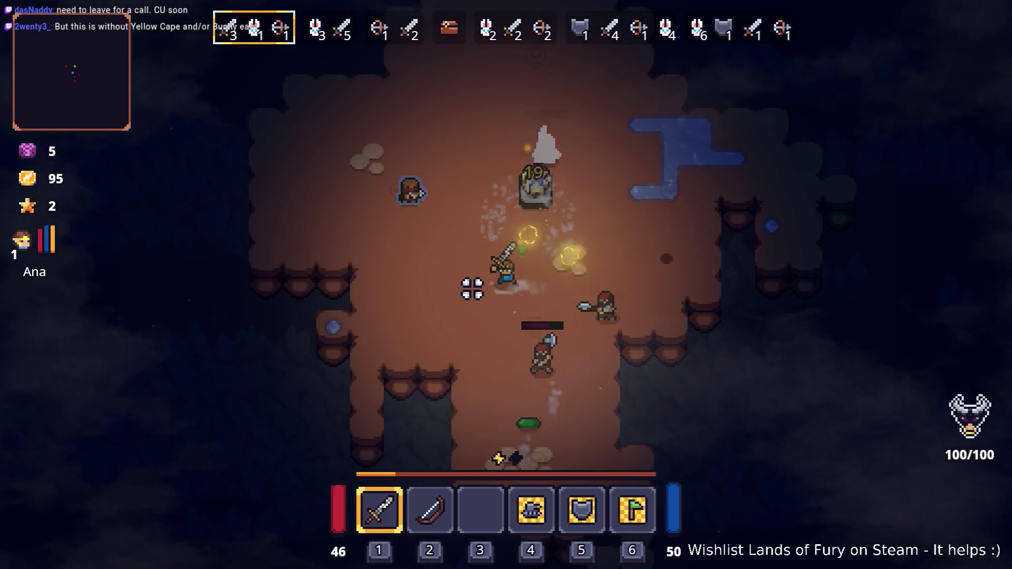
{"action": "key", "text": "a"}
{"action": "key", "text": "d"}
{"action": "key", "text": "s"}
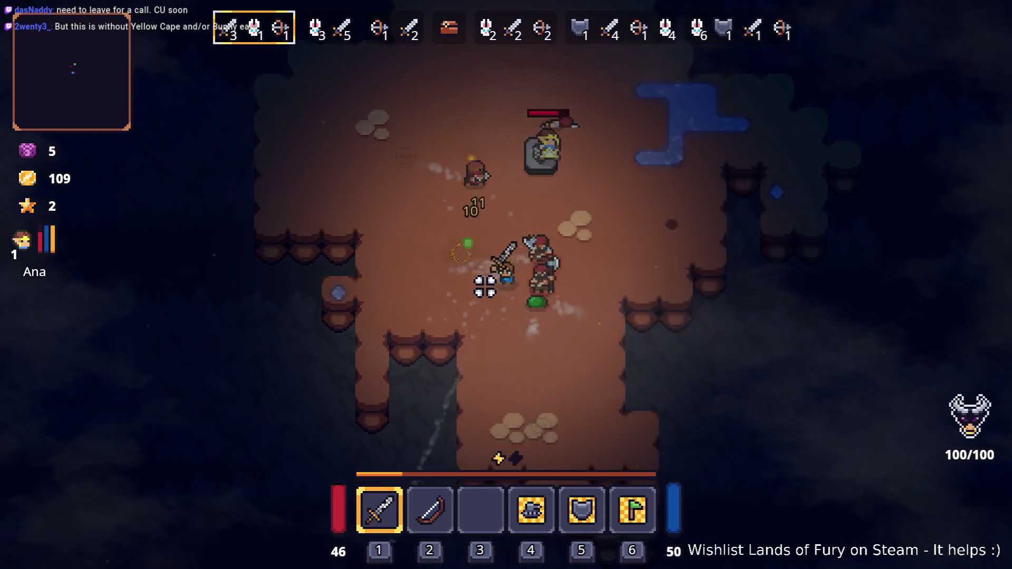
{"action": "key", "text": "w"}
{"action": "key", "text": "d"}
{"action": "key", "text": "s"}
{"action": "key", "text": "a"}
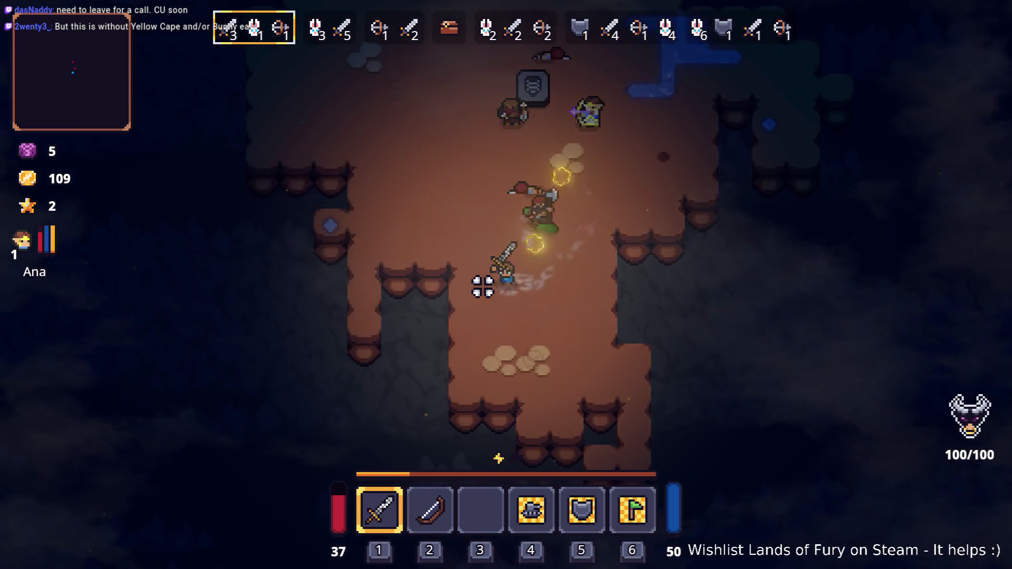
{"action": "key", "text": "w"}
Open the inventory and look at the ALMA skill tree
{"action": "key", "text": "i"}
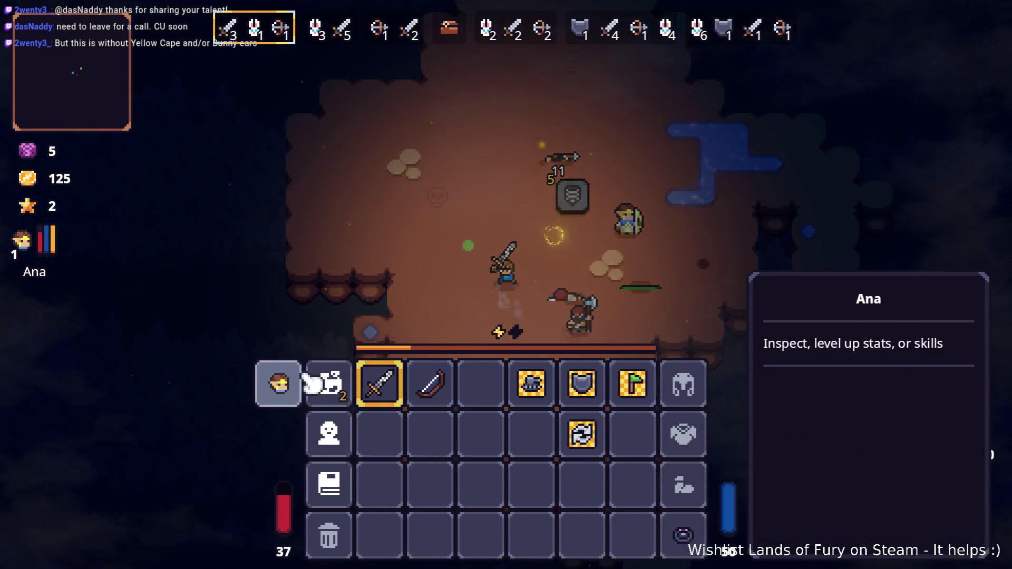
{"action": "left_click", "coordinate": [312, 384]}
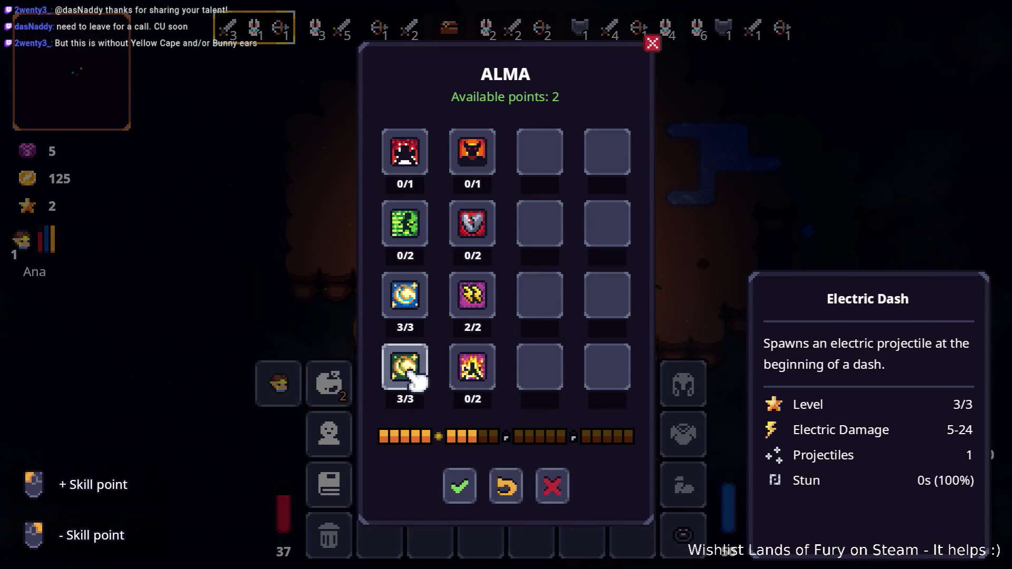
{"action": "key", "text": "Escape"}
Return to the fight, running around the cavern toward the enemies
{"action": "key", "text": "i"}
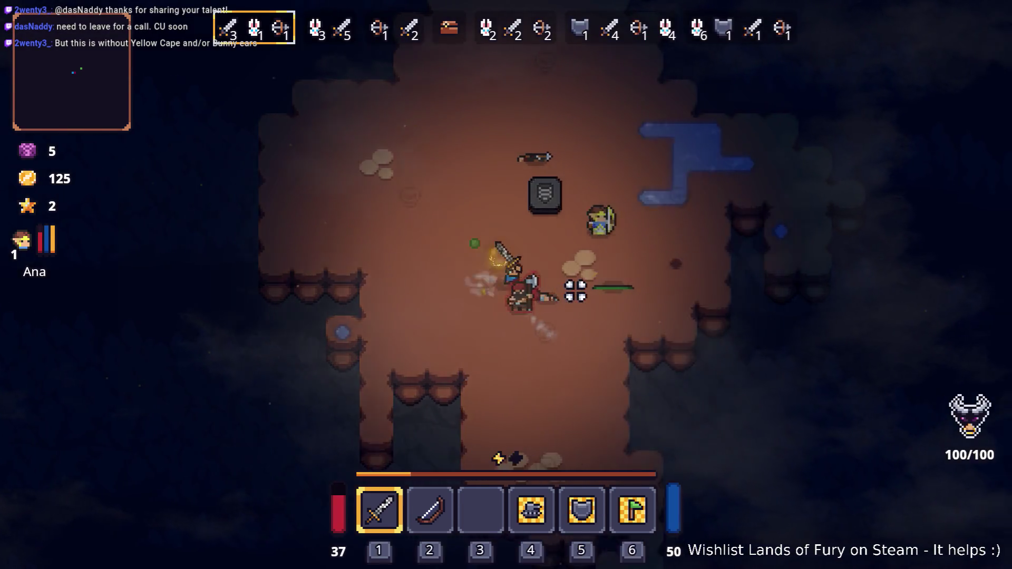
{"action": "key", "text": "a"}
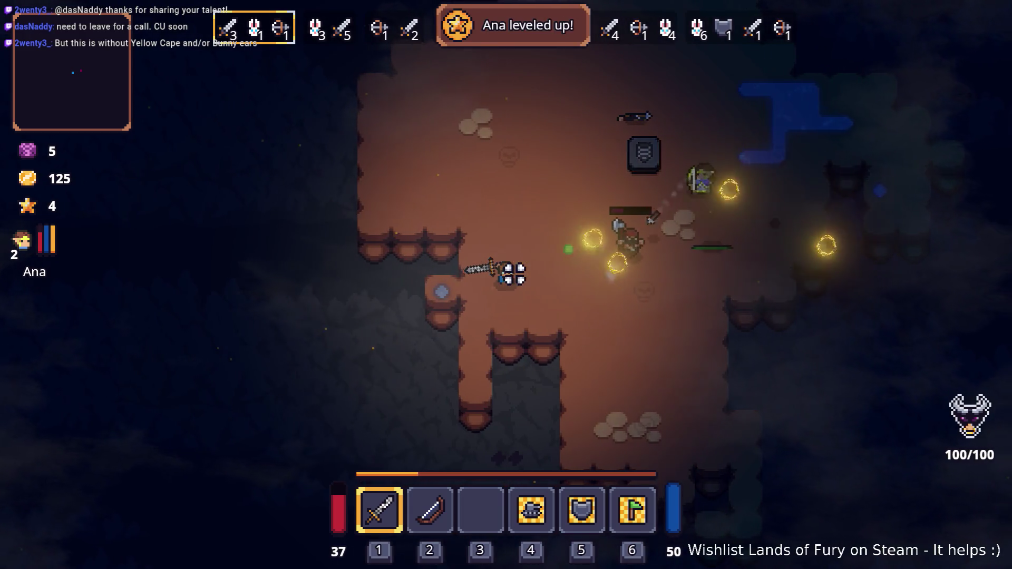
{"action": "key", "text": "d"}
{"action": "key", "text": "w"}
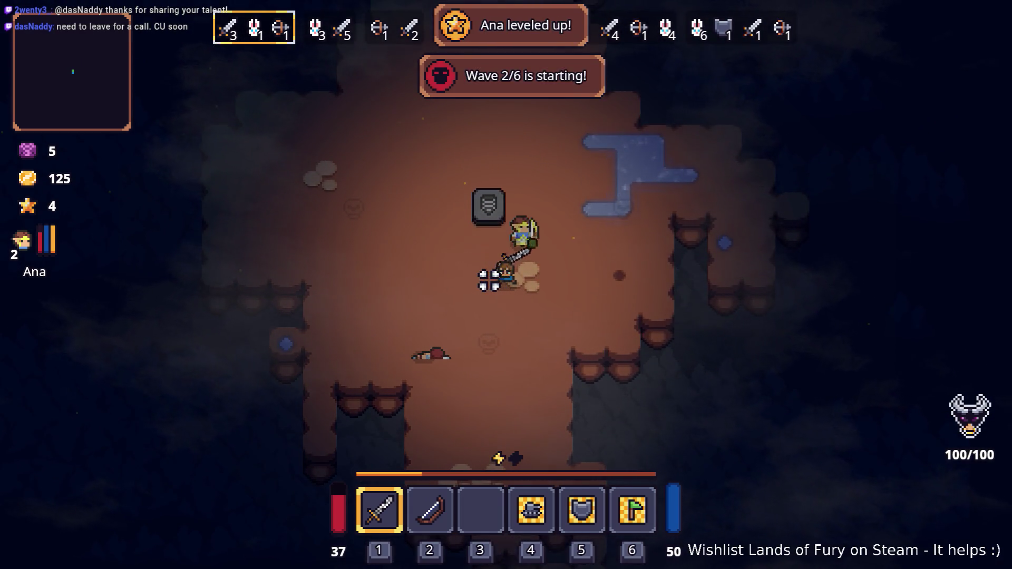
{"action": "key", "text": "a"}
{"action": "key", "text": "d"}
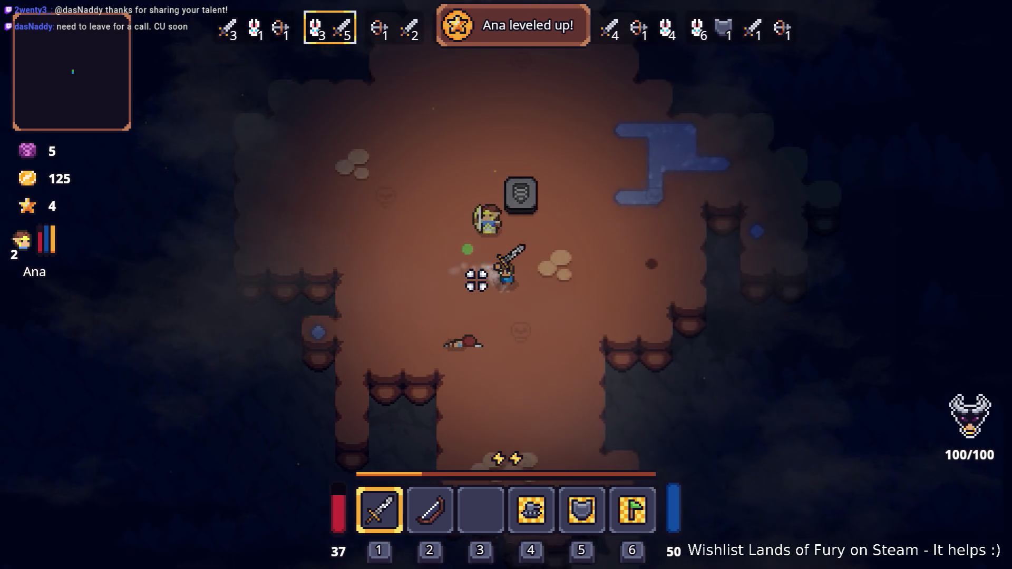
{"action": "key", "text": "s"}
{"action": "key", "text": "w"}
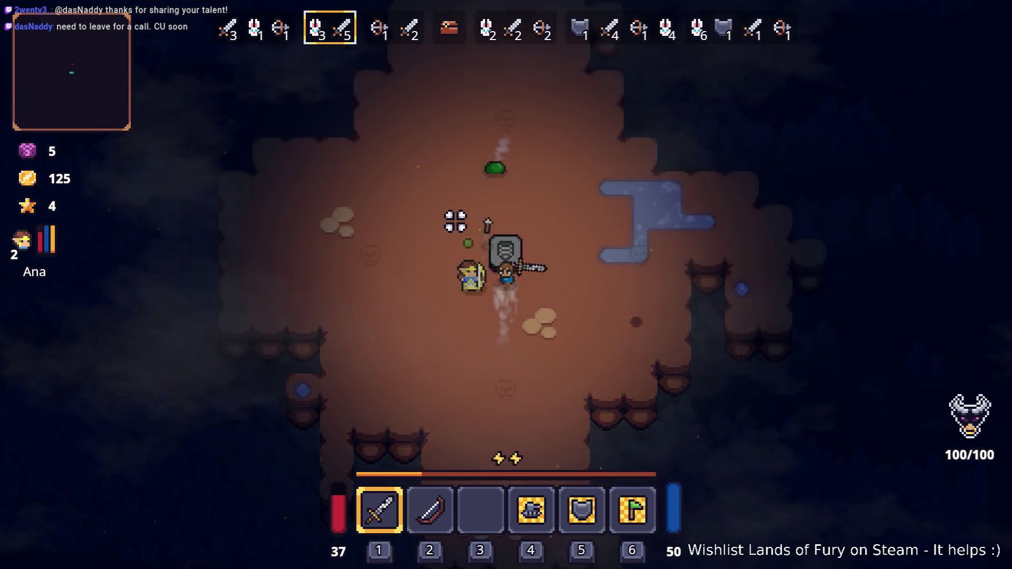
{"action": "key", "text": "a"}
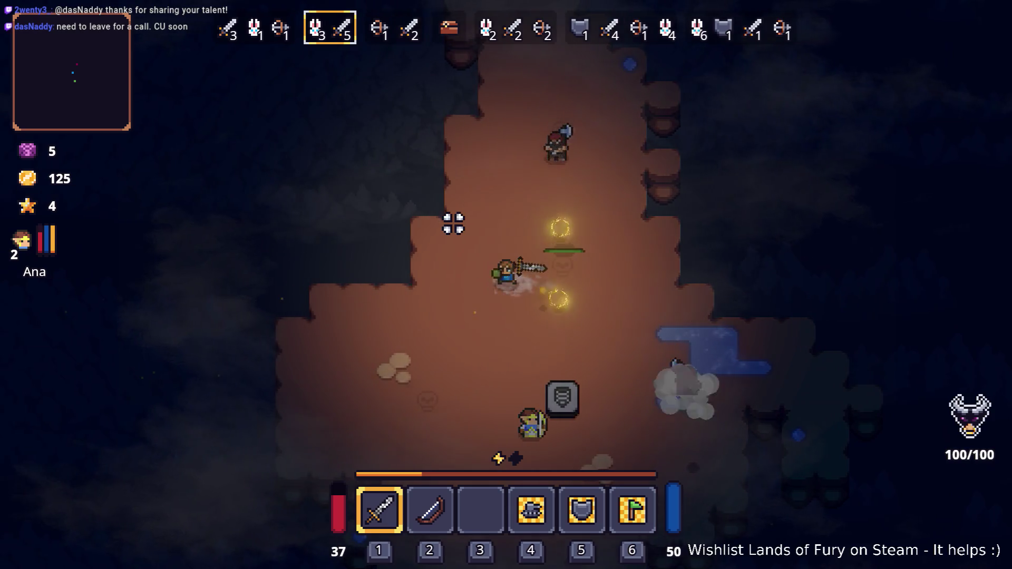
{"action": "key", "text": "d"}
{"action": "key", "text": "w"}
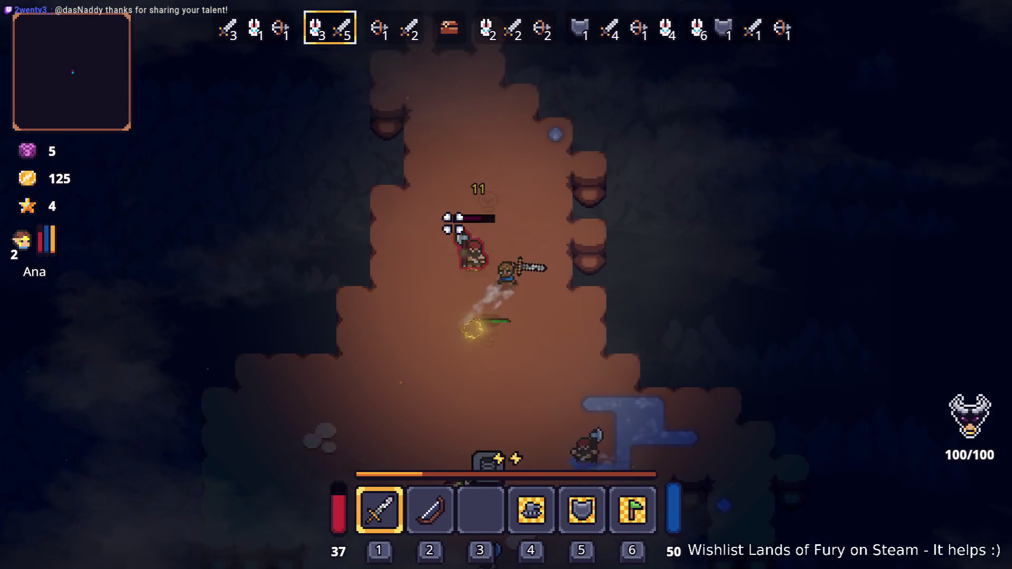
{"action": "key", "text": "s"}
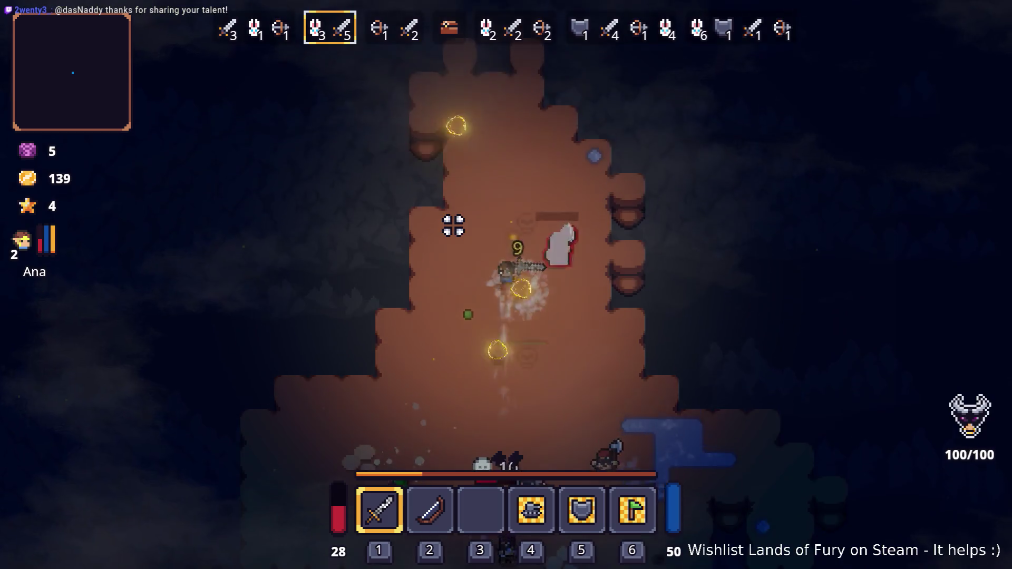
Fight across the wider arena, clearing slimes and collecting gold
{"action": "key", "text": "s"}
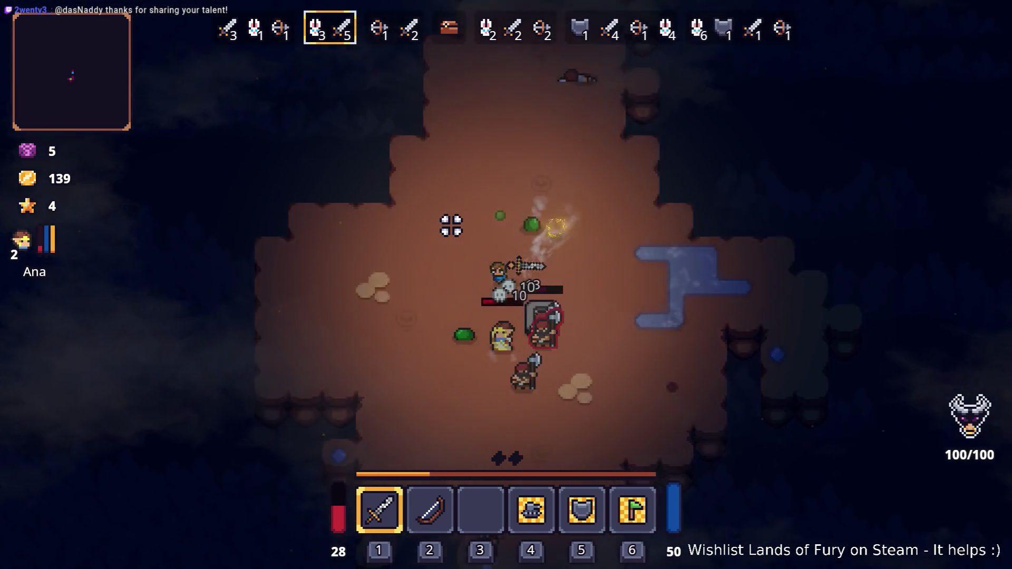
{"action": "key", "text": "s"}
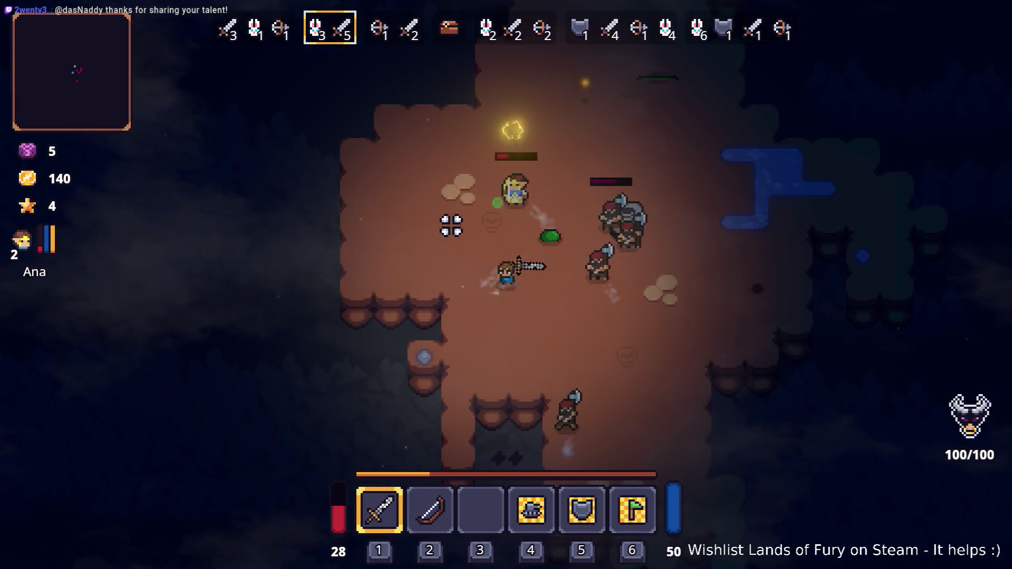
{"action": "key", "text": "d"}
{"action": "key", "text": "a"}
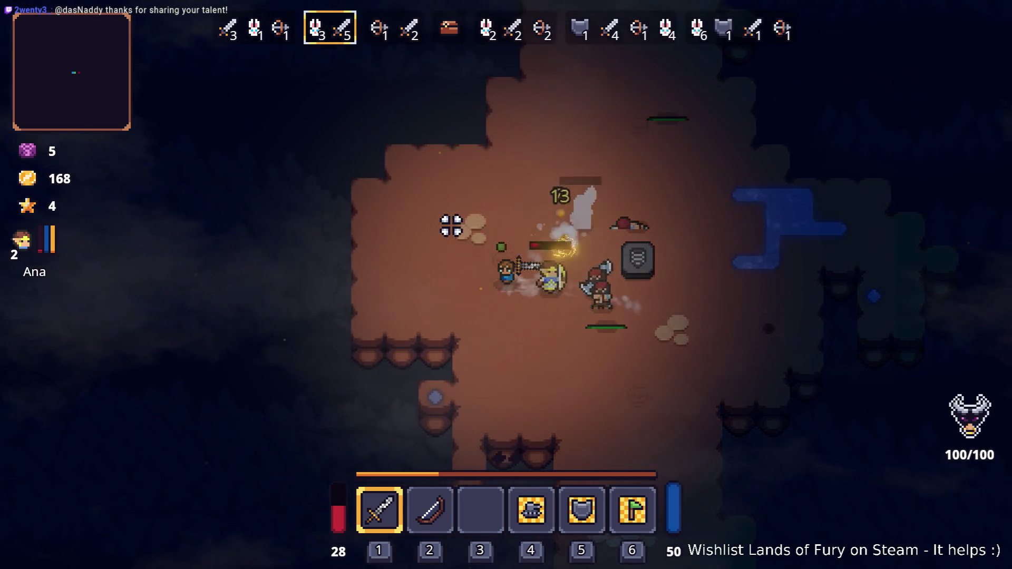
{"action": "key", "text": "d"}
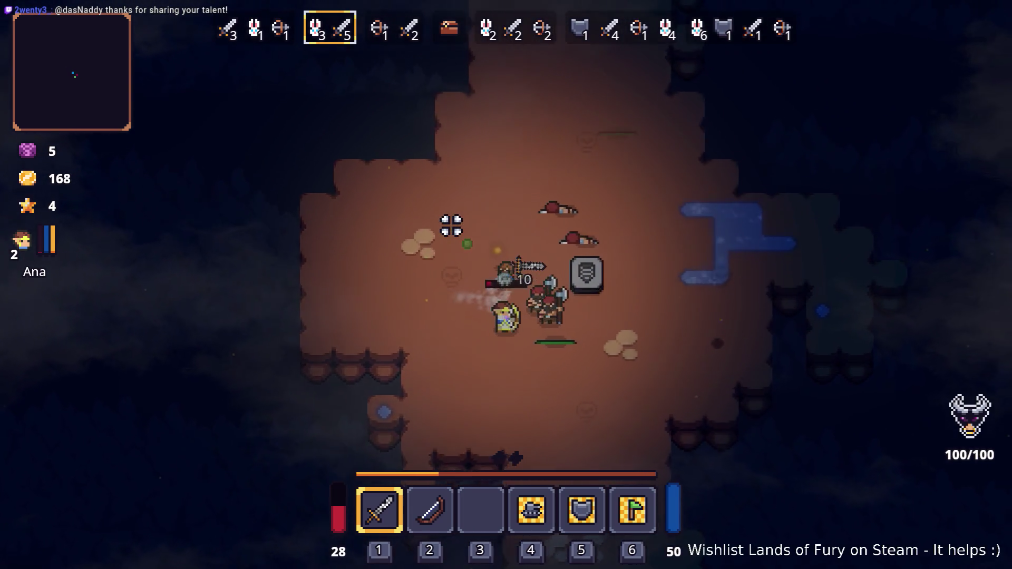
{"action": "key", "text": "s"}
{"action": "key", "text": "w"}
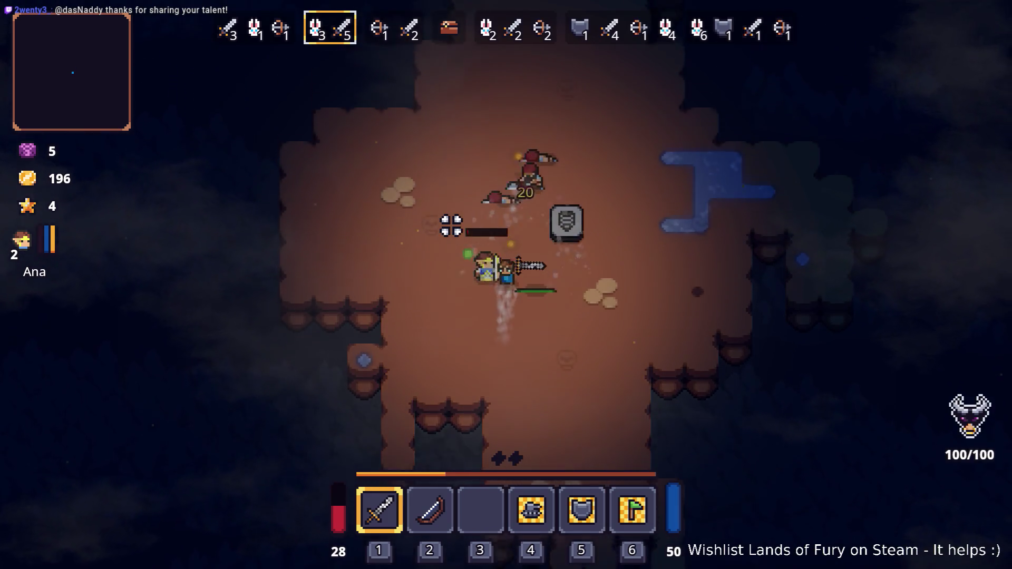
{"action": "key", "text": "d"}
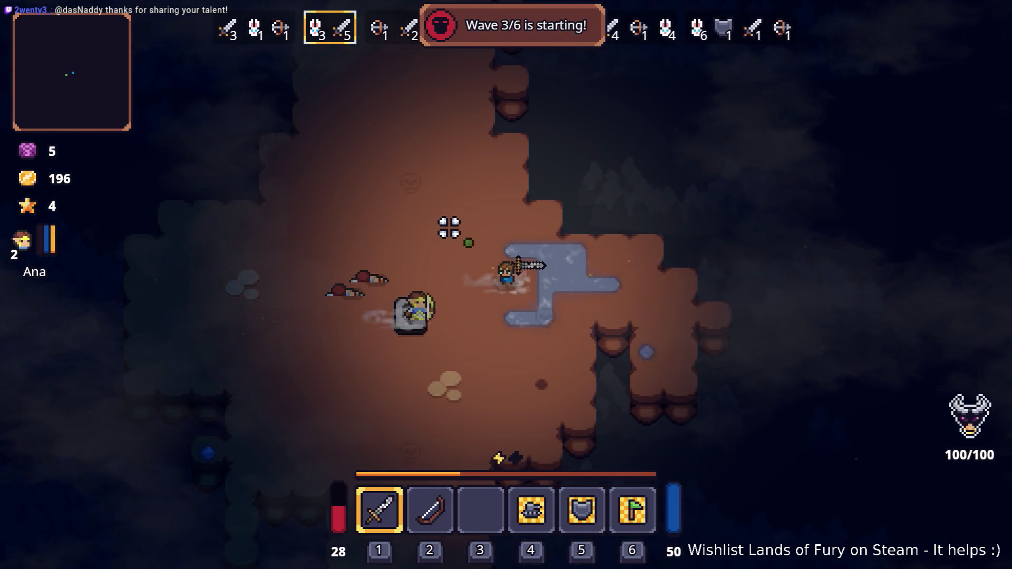
{"action": "key", "text": "a"}
{"action": "key", "text": "a"}
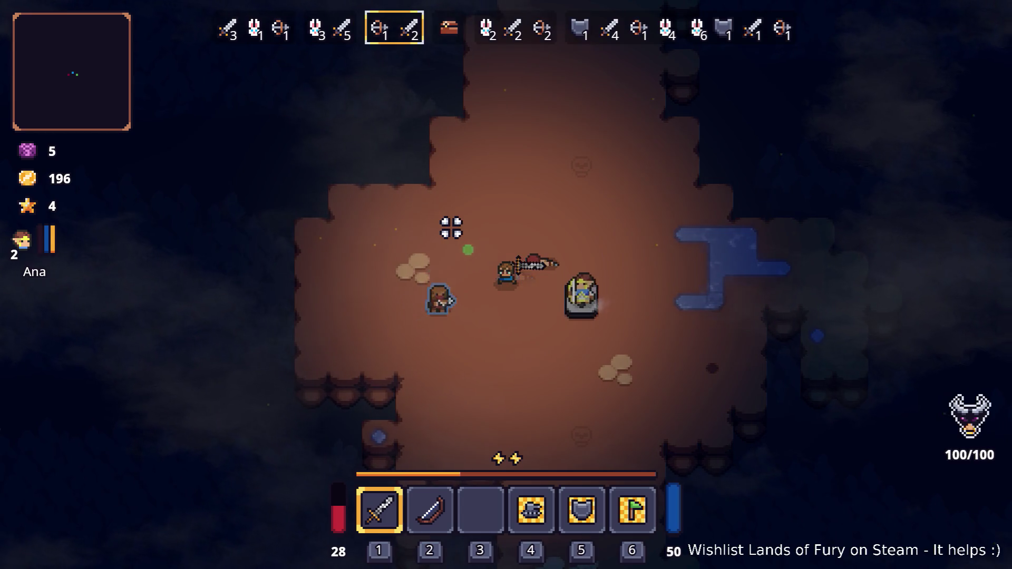
{"action": "key", "text": "a"}
{"action": "key", "text": "s"}
{"action": "key", "text": "d"}
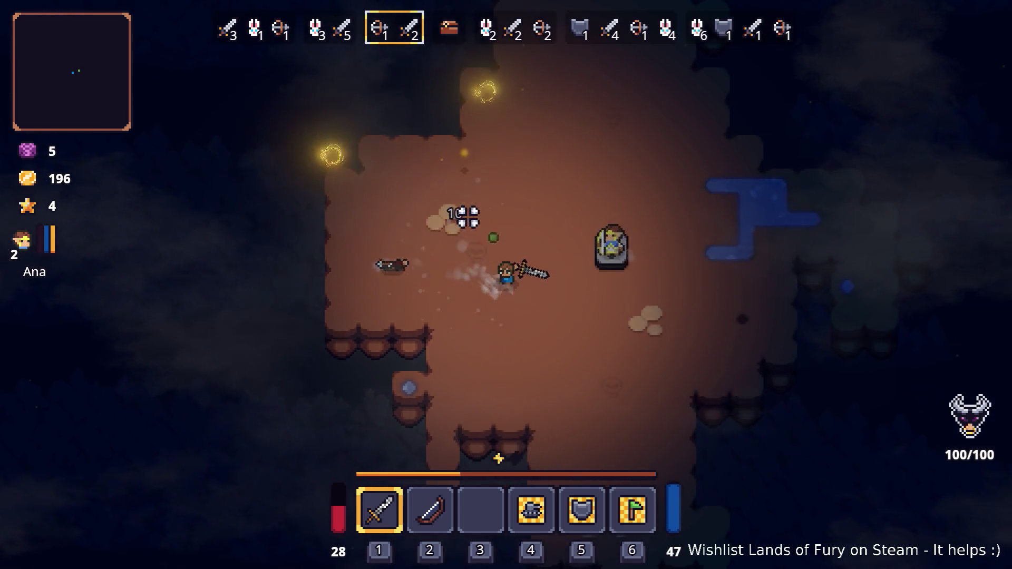
{"action": "key", "text": "s"}
{"action": "key", "text": "d"}
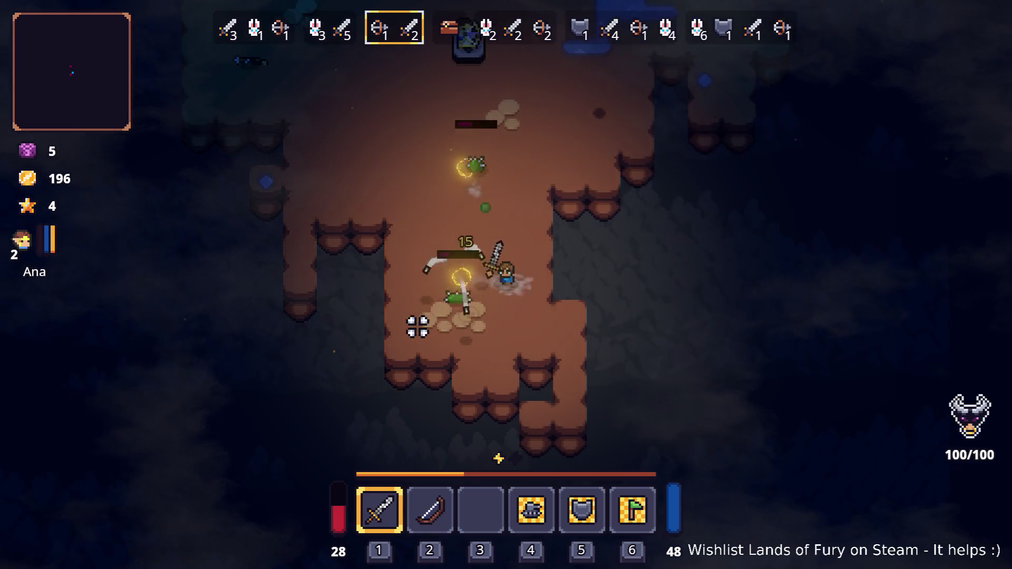
{"action": "key", "text": "w"}
{"action": "key", "text": "a"}
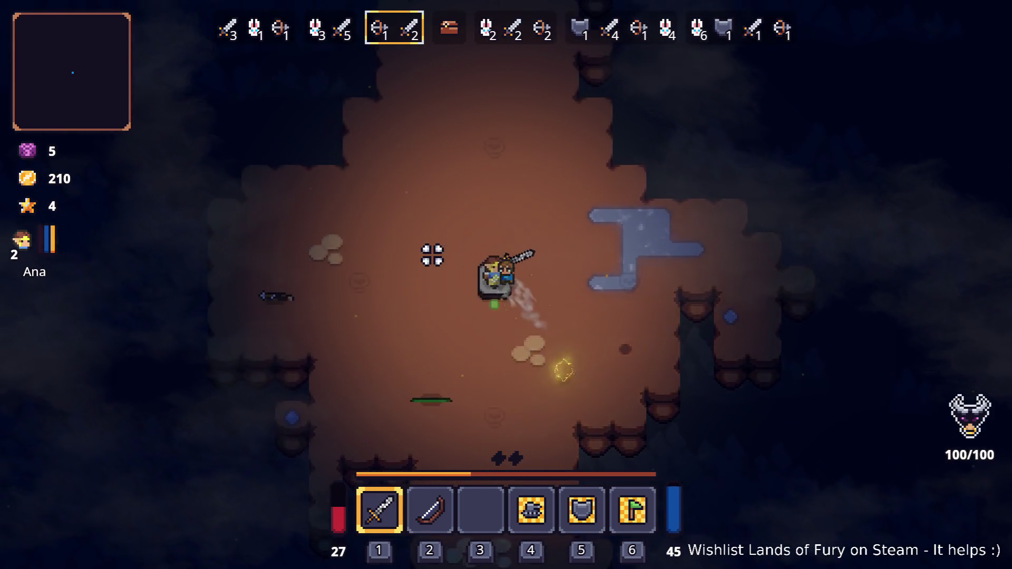
Check the inventory and review Alma's skill tree
{"action": "key", "text": "i"}
{"action": "key", "text": "i"}
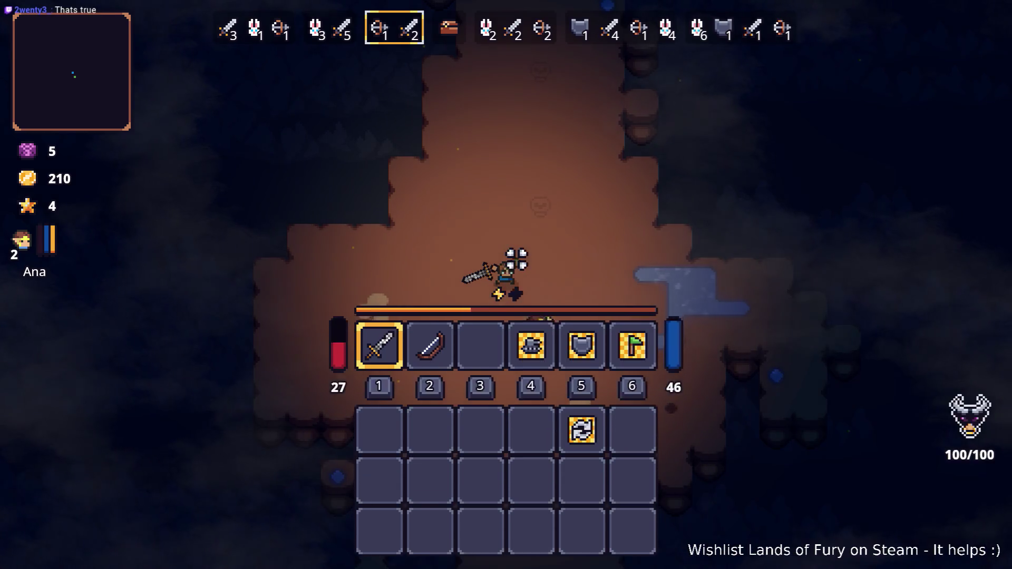
{"action": "key", "text": "i"}
{"action": "left_click", "coordinate": [329, 384]}
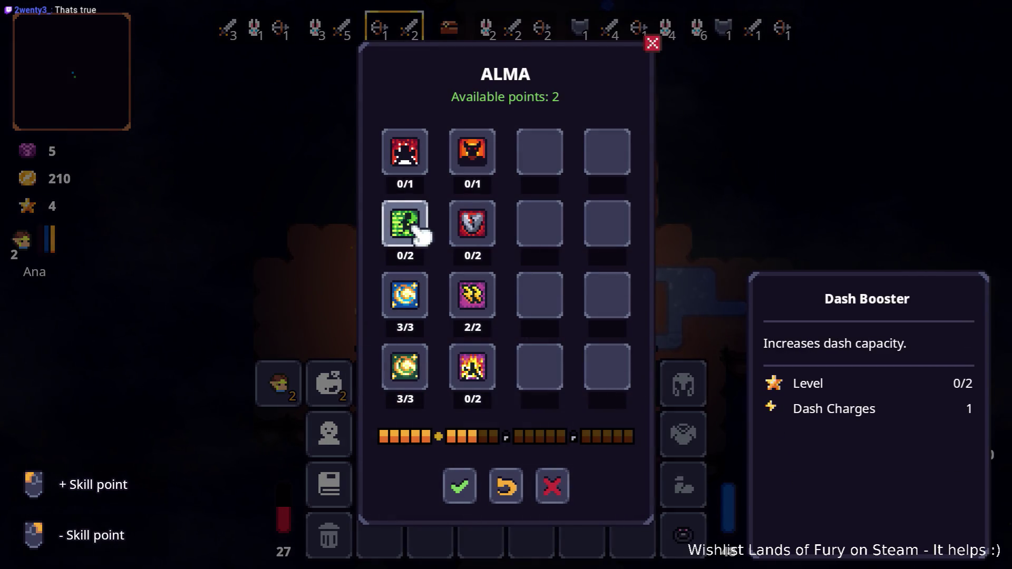
{"action": "left_click", "coordinate": [472, 491]}
{"action": "key", "text": "i"}
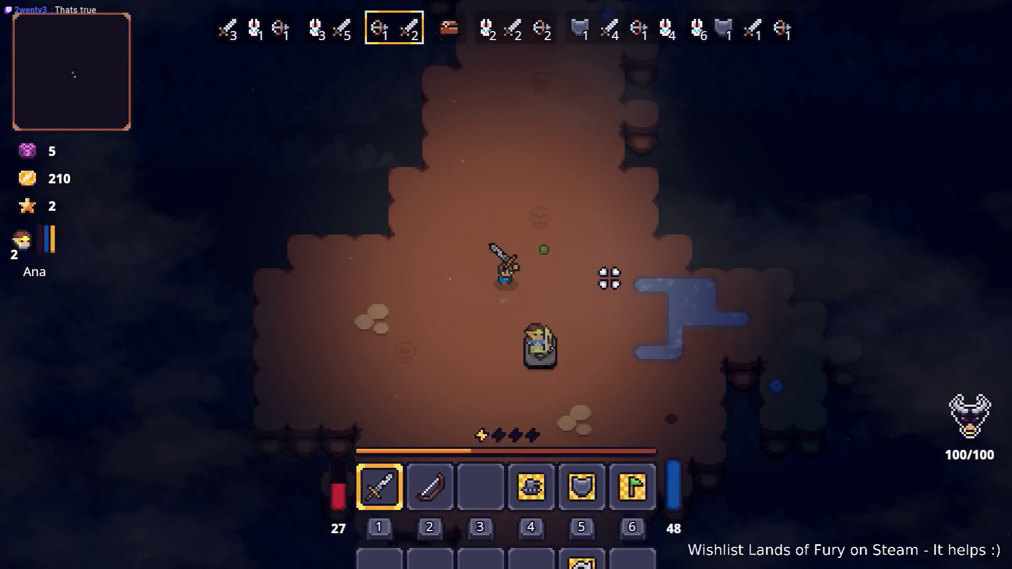
Fight upward until Ana reaches level 3, then browse Snap's shop
{"action": "key", "text": "w"}
{"action": "key", "text": "w"}
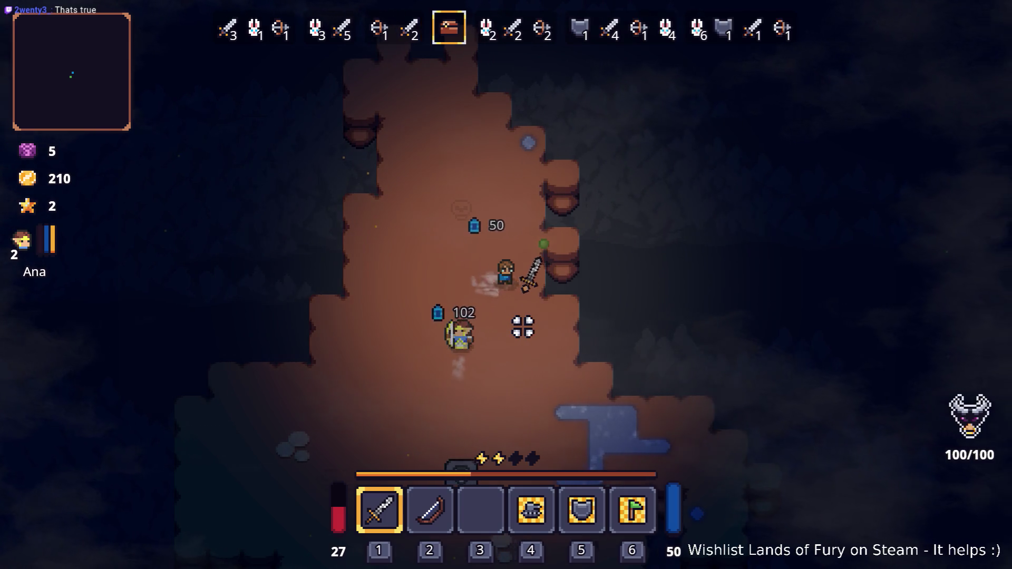
{"action": "key", "text": "w"}
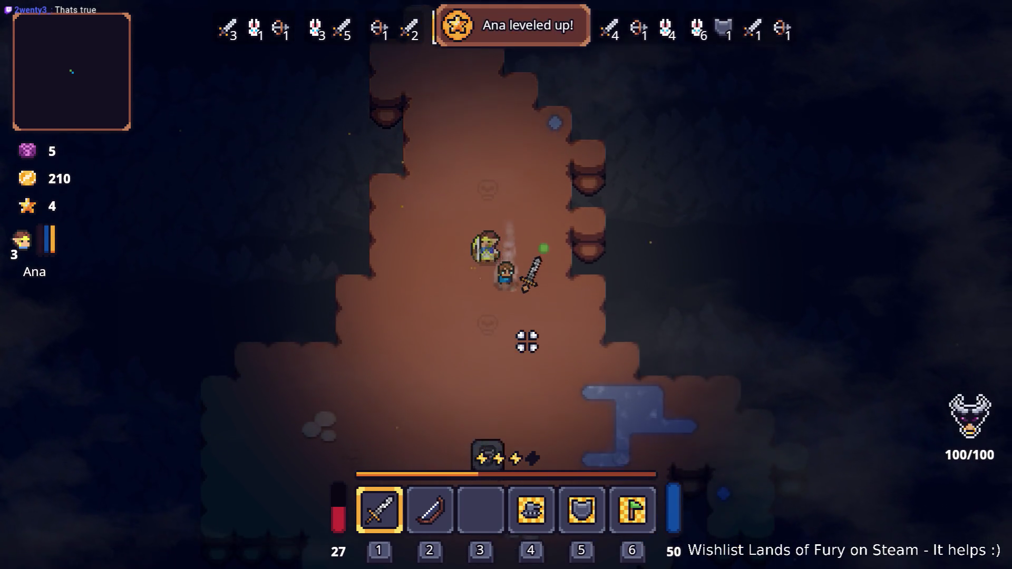
{"action": "key", "text": "e"}
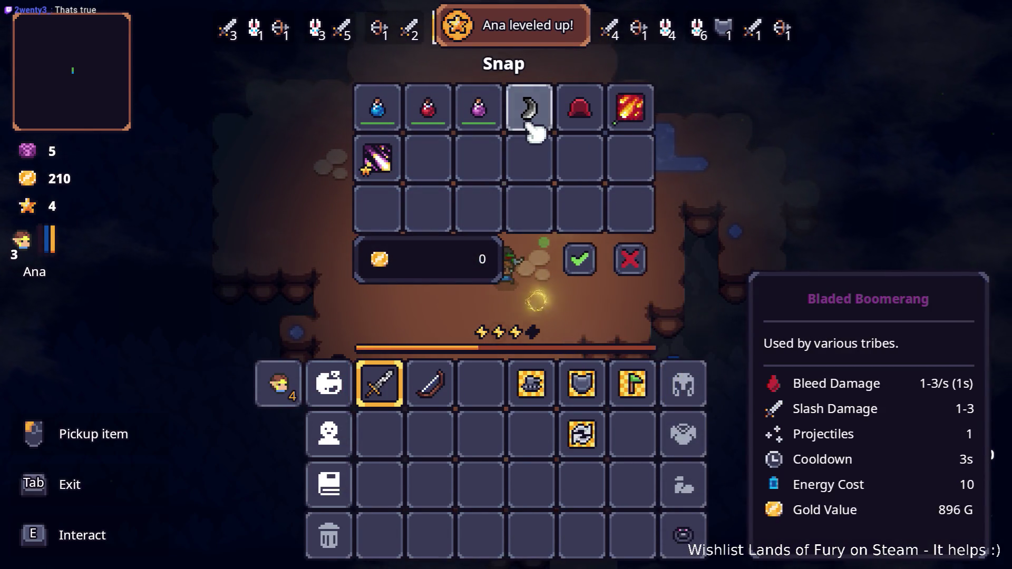
{"action": "left_click", "coordinate": [585, 261]}
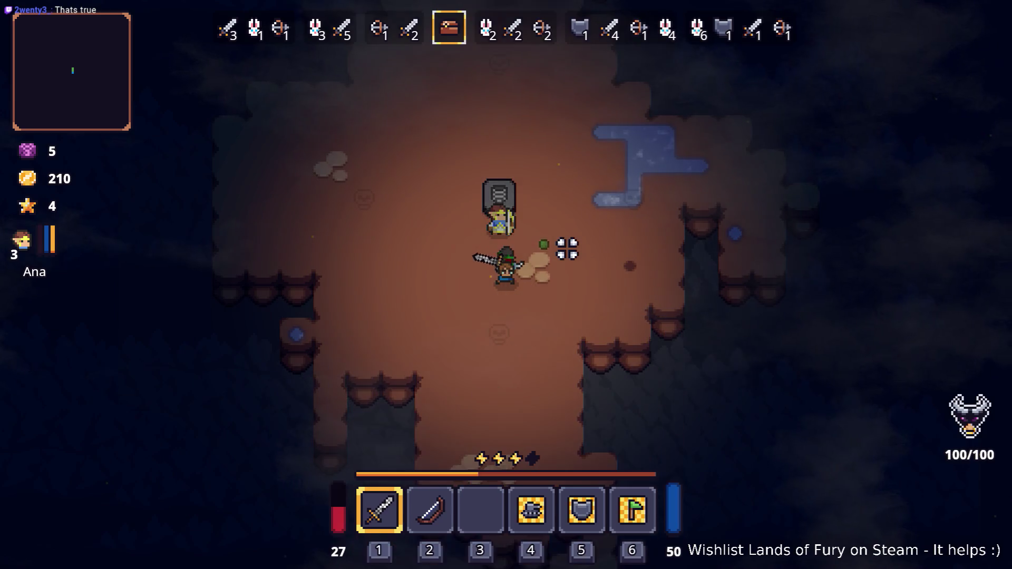
{"action": "key", "text": "e"}
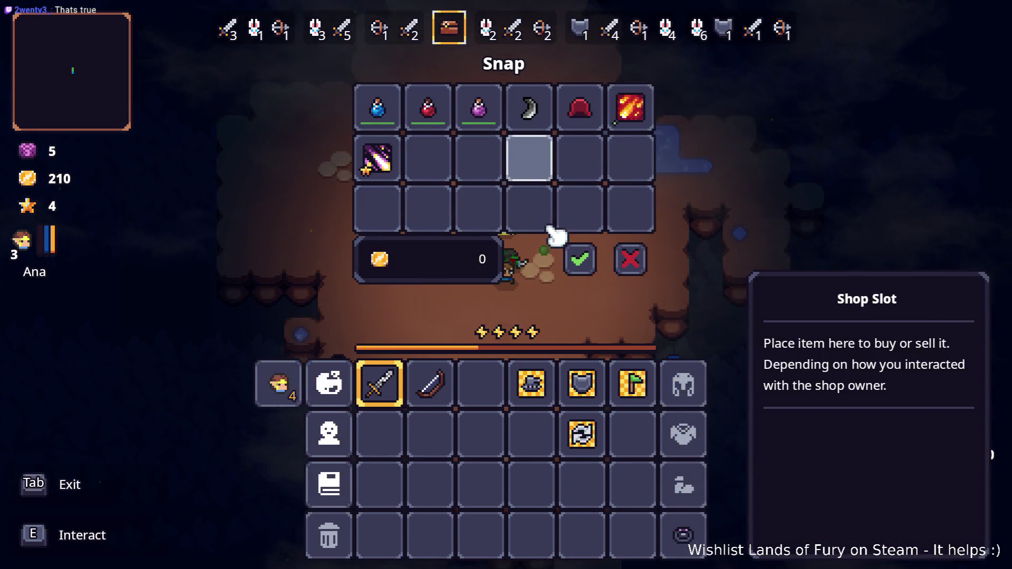
{"action": "key", "text": "Tab"}
Leave Snap's shop and push through the cave, attacking nearby enemies
{"action": "key", "text": "w"}
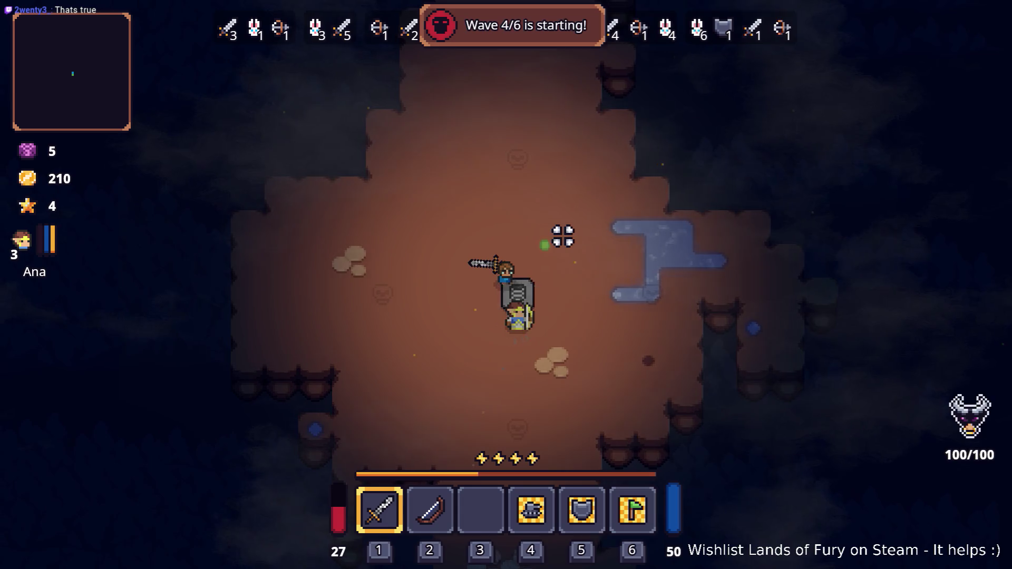
{"action": "key", "text": "a"}
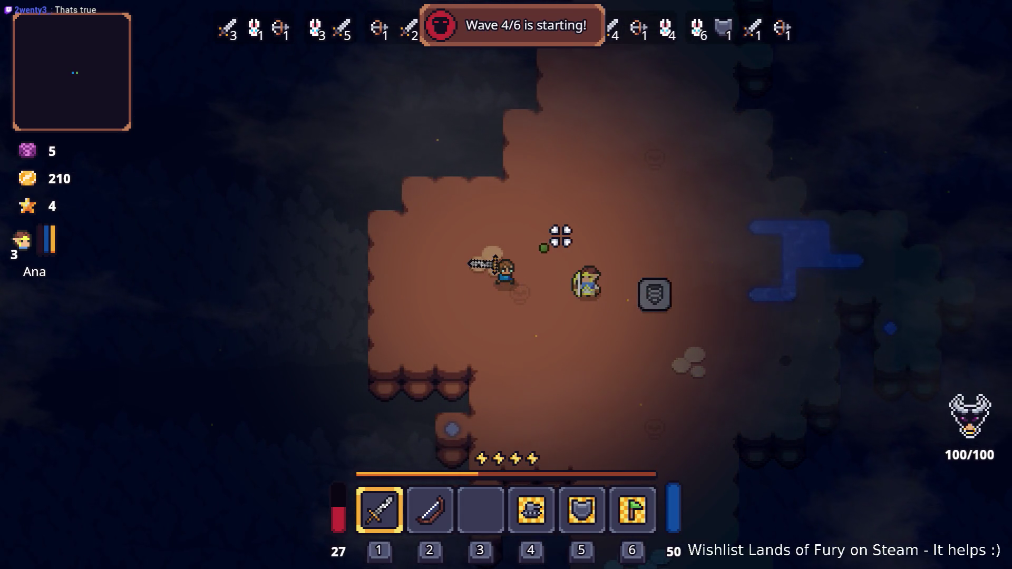
{"action": "key", "text": "d"}
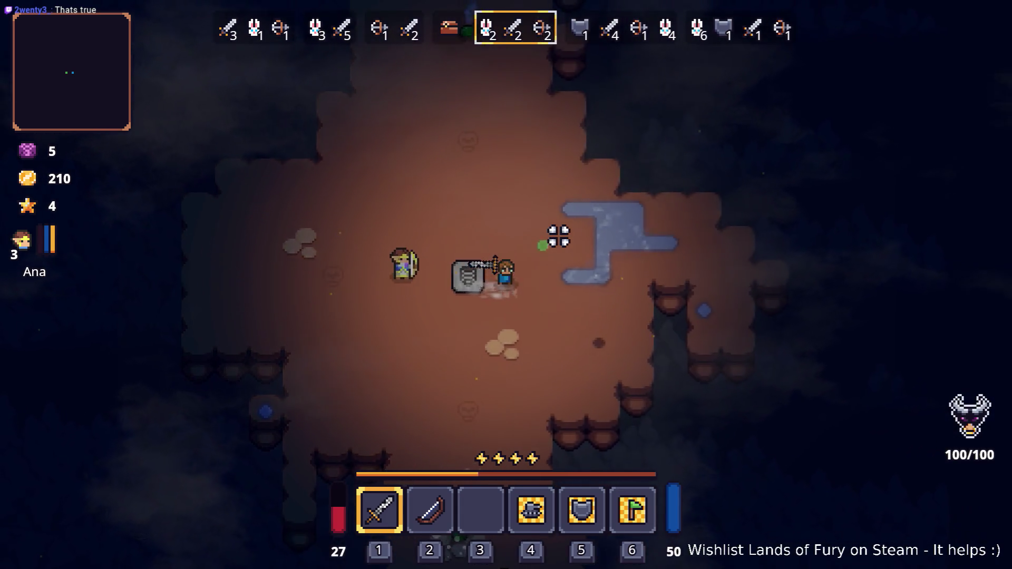
{"action": "key", "text": "w"}
{"action": "left_click", "coordinate": [534, 236]}
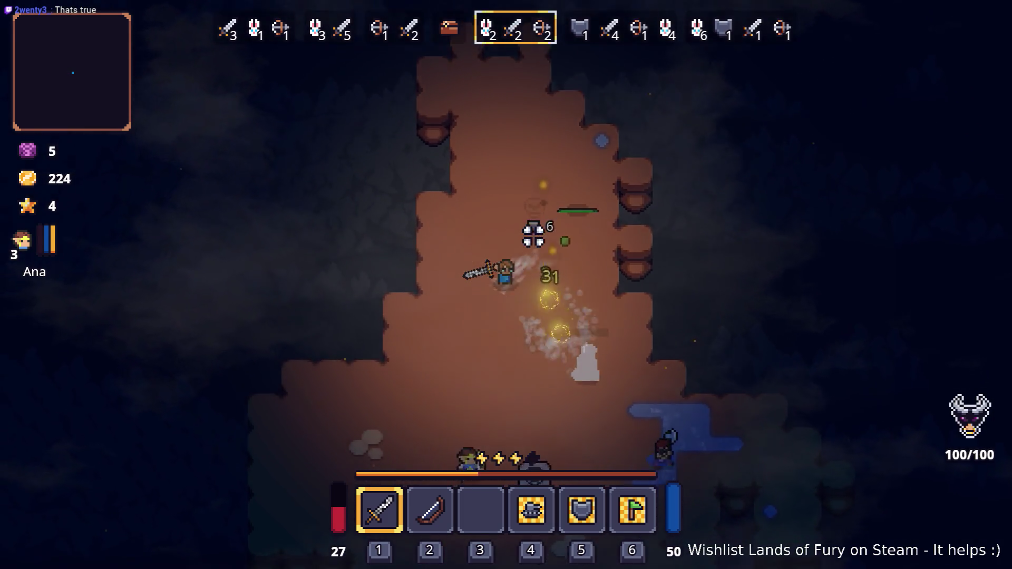
{"action": "key", "text": "s"}
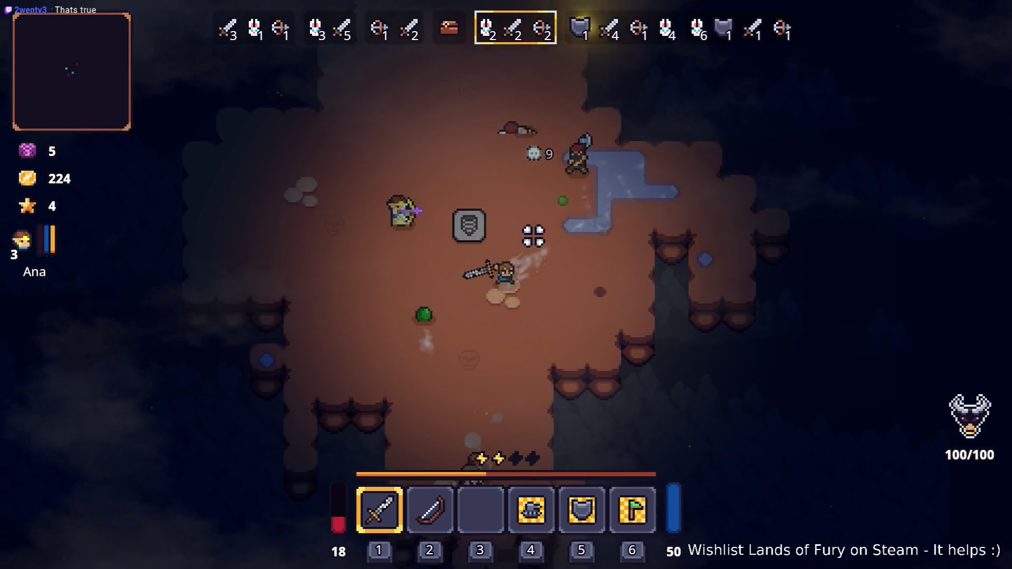
{"action": "key", "text": "s"}
{"action": "key", "text": "d"}
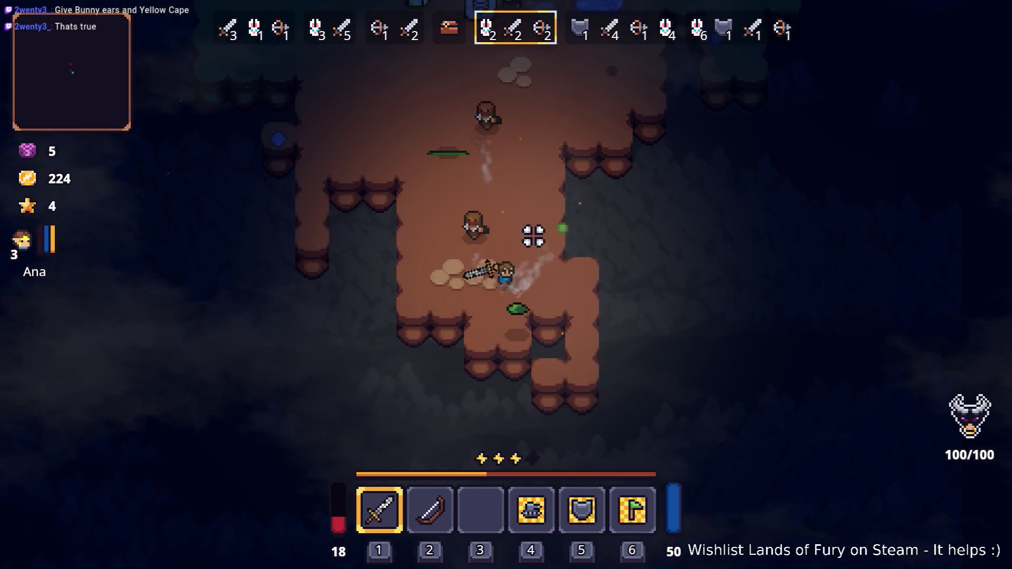
{"action": "left_click", "coordinate": [534, 236]}
{"action": "key", "text": "w"}
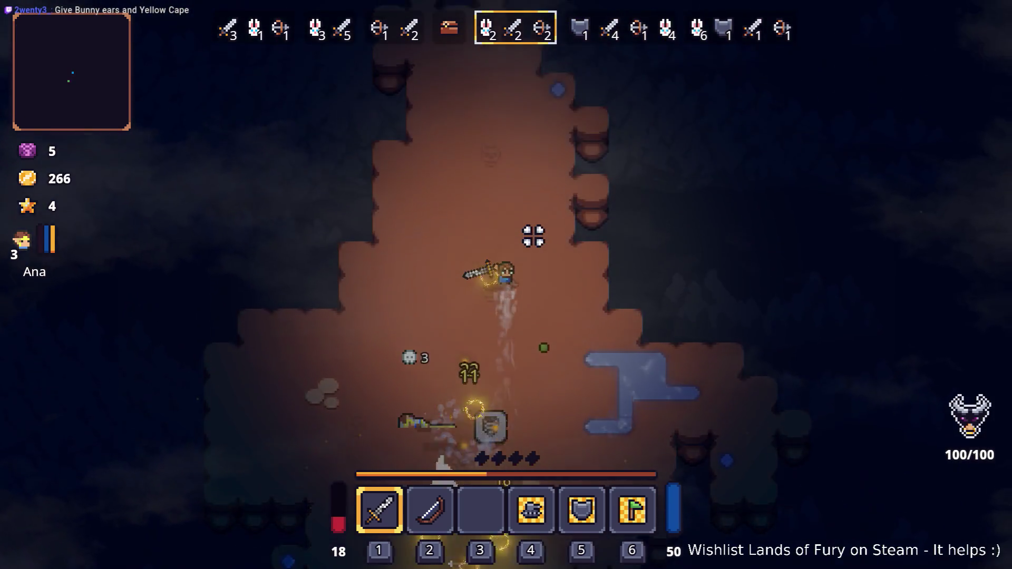
Head down toward the archers, then up the cave collecting coins and attacking the enemy group
{"action": "key", "text": "s"}
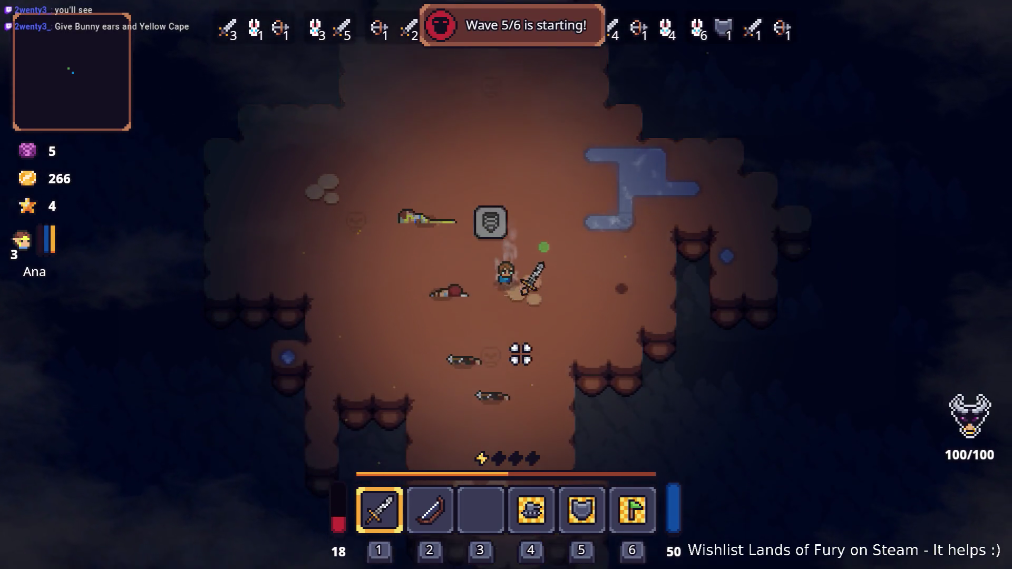
{"action": "key", "text": "s"}
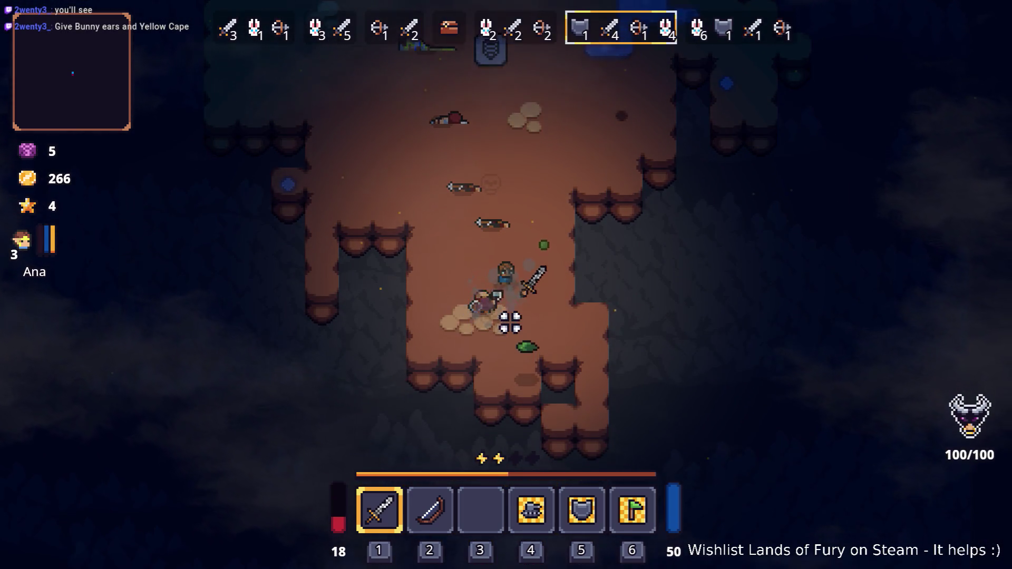
{"action": "key", "text": "d"}
{"action": "key", "text": "w"}
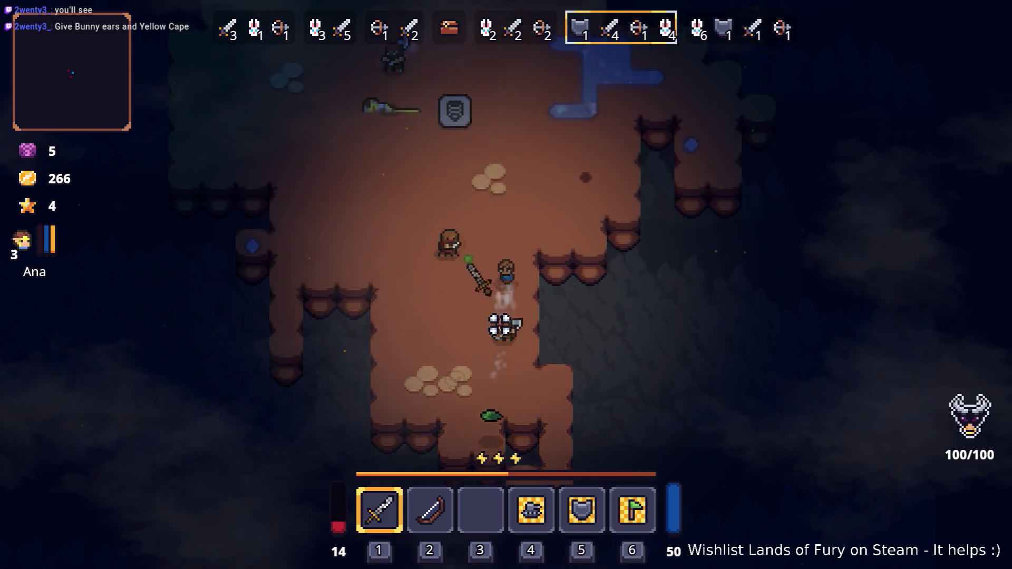
{"action": "key", "text": "w"}
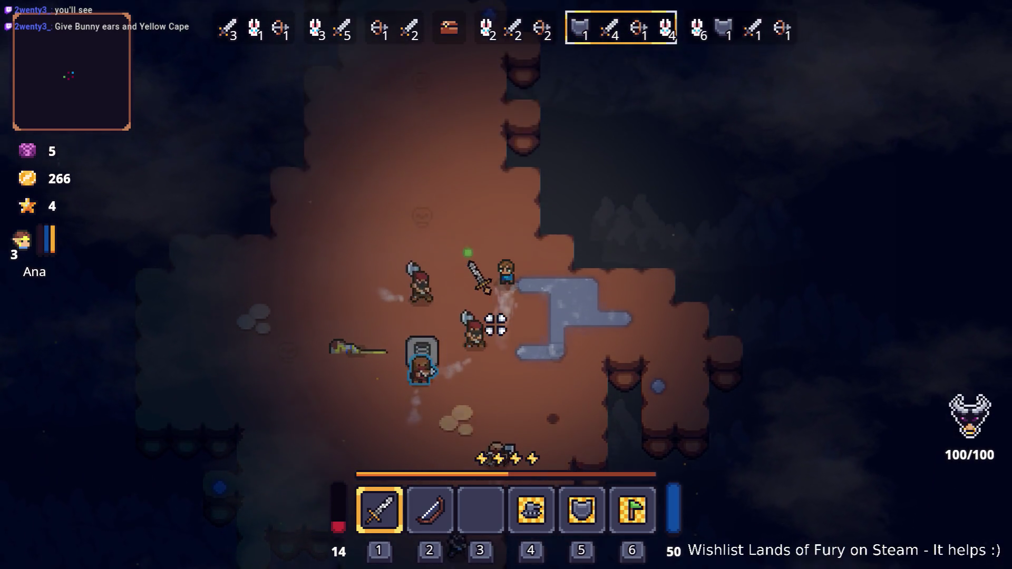
{"action": "key", "text": "a"}
{"action": "key", "text": "a"}
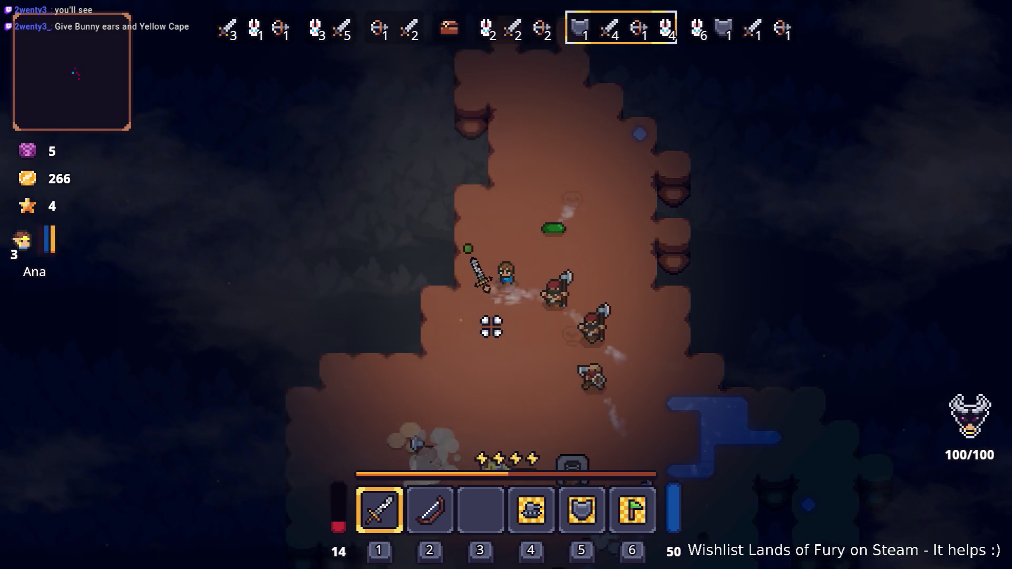
{"action": "key", "text": "w"}
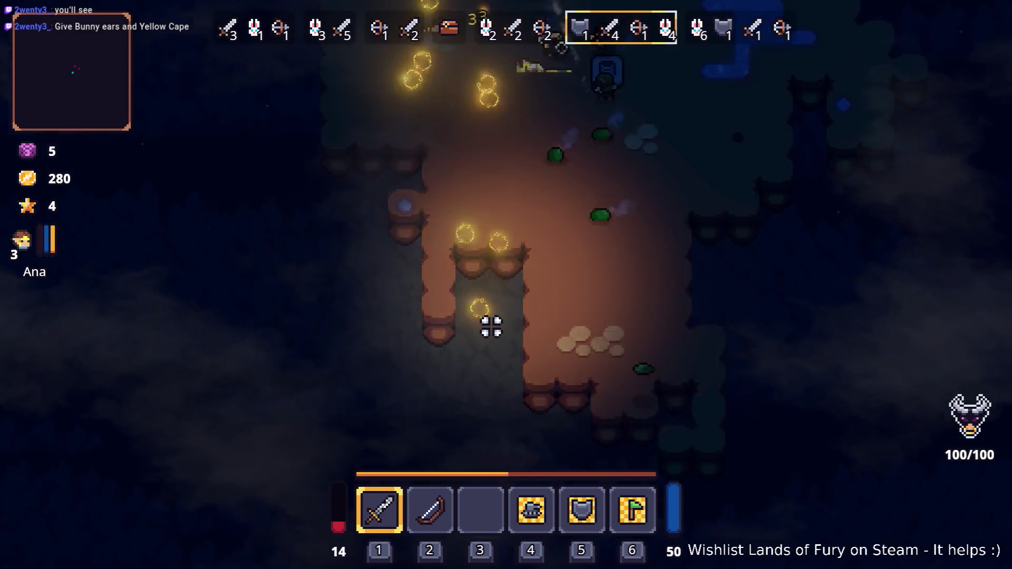
{"action": "key", "text": "d"}
{"action": "left_click", "coordinate": [491, 327]}
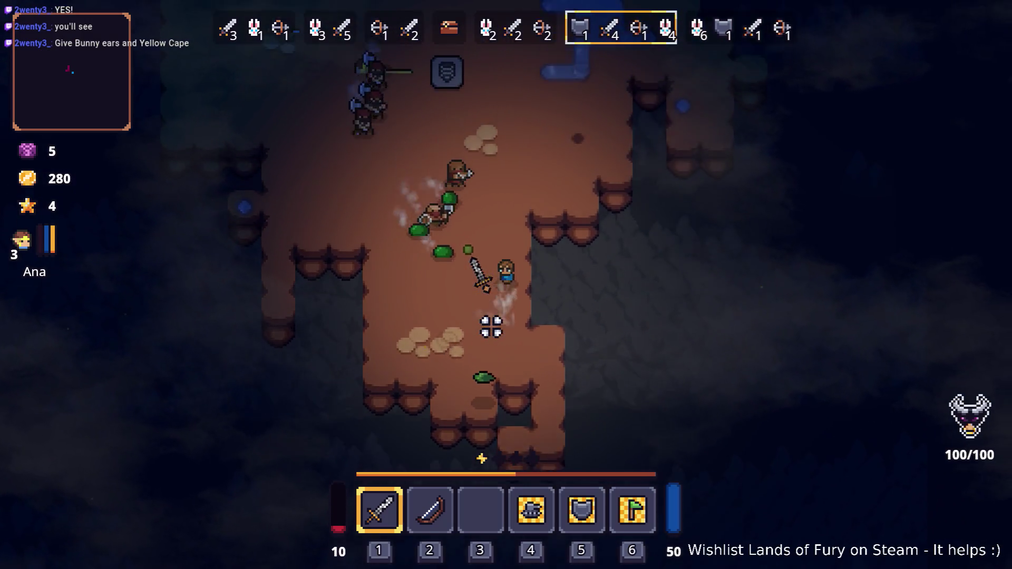
Keep fighting through the cave until Game over, then quit to the main menu and exit
{"action": "key", "text": "w"}
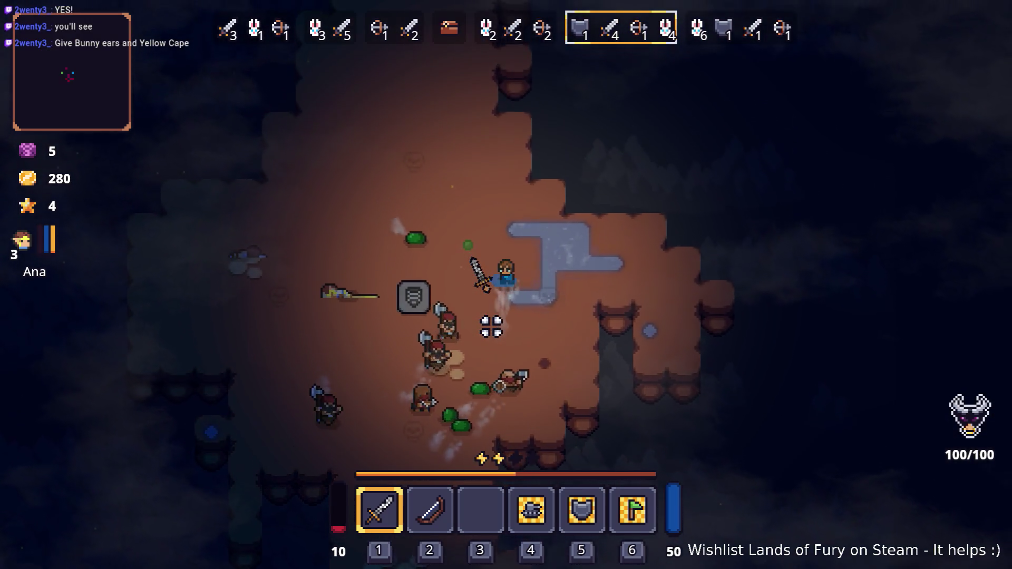
{"action": "key", "text": "w"}
{"action": "key", "text": "a"}
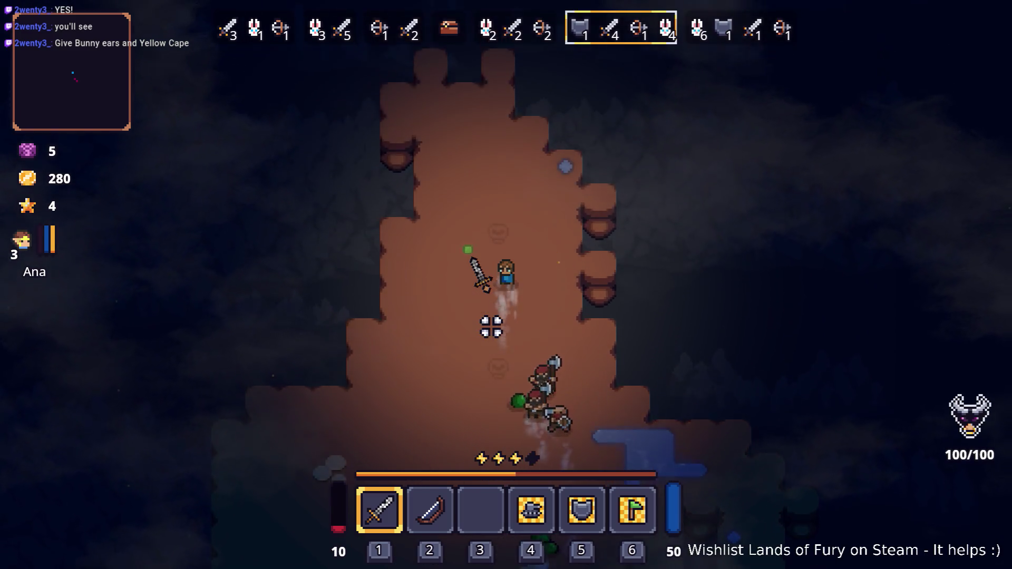
{"action": "key", "text": "s"}
{"action": "key", "text": "a"}
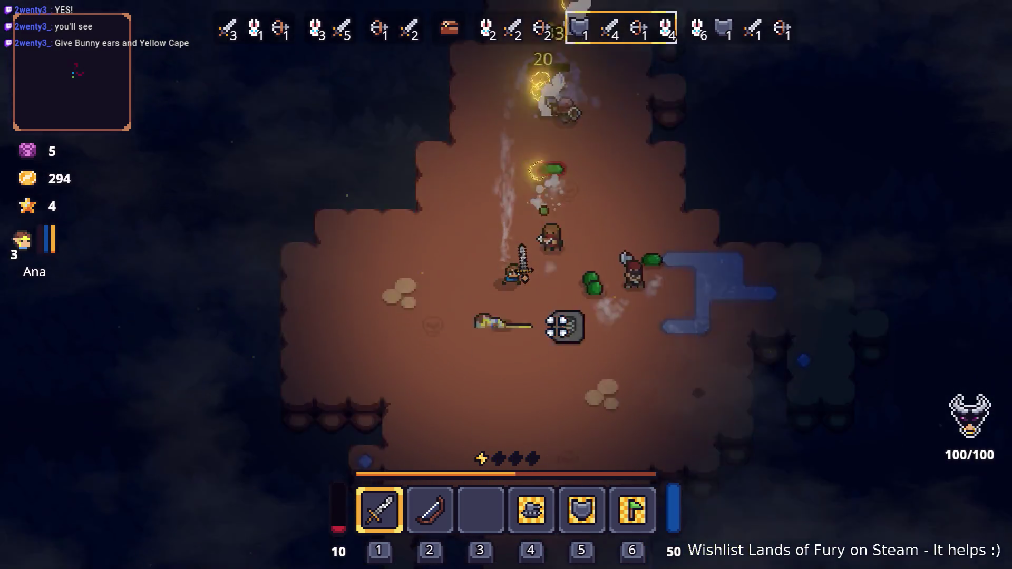
{"action": "key", "text": "s"}
{"action": "key", "text": "d"}
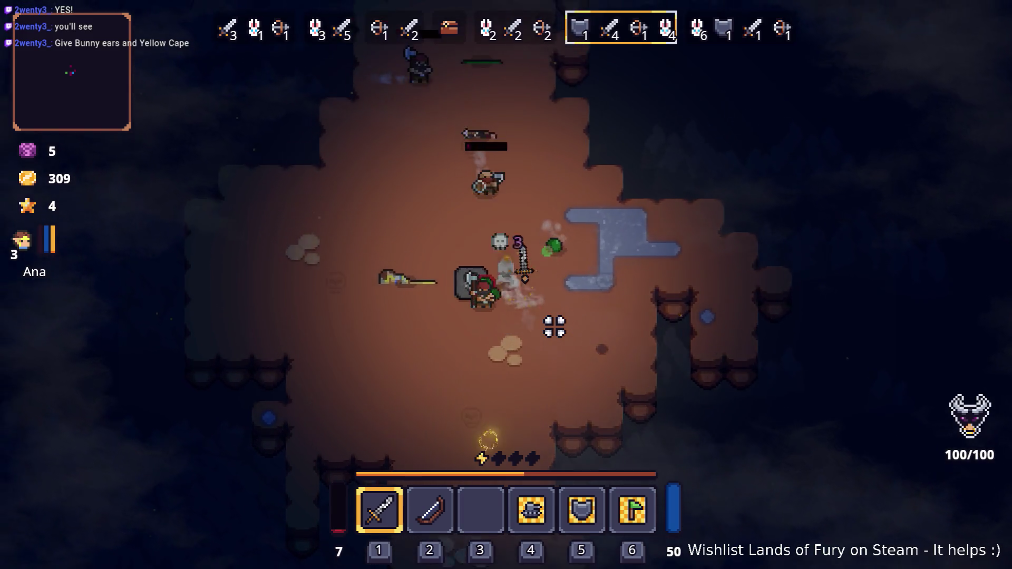
{"action": "key", "text": "w"}
{"action": "key", "text": "a"}
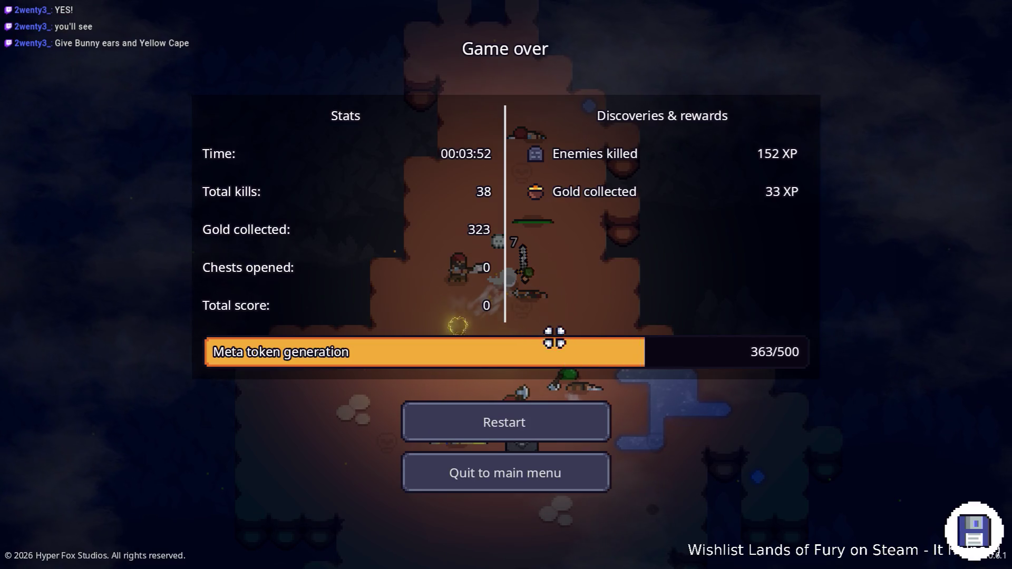
{"action": "left_click", "coordinate": [582, 477]}
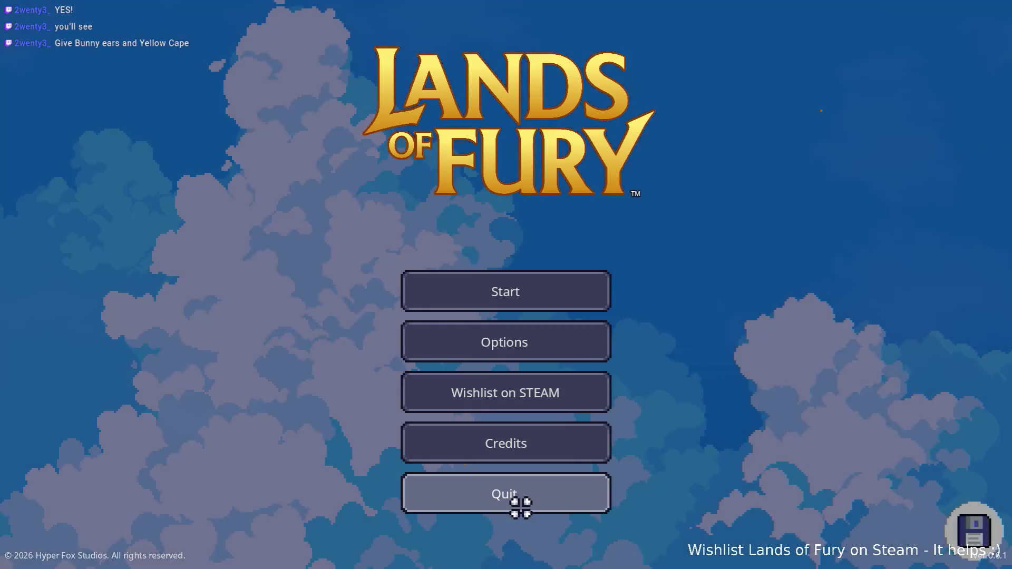
{"action": "left_click", "coordinate": [520, 508]}
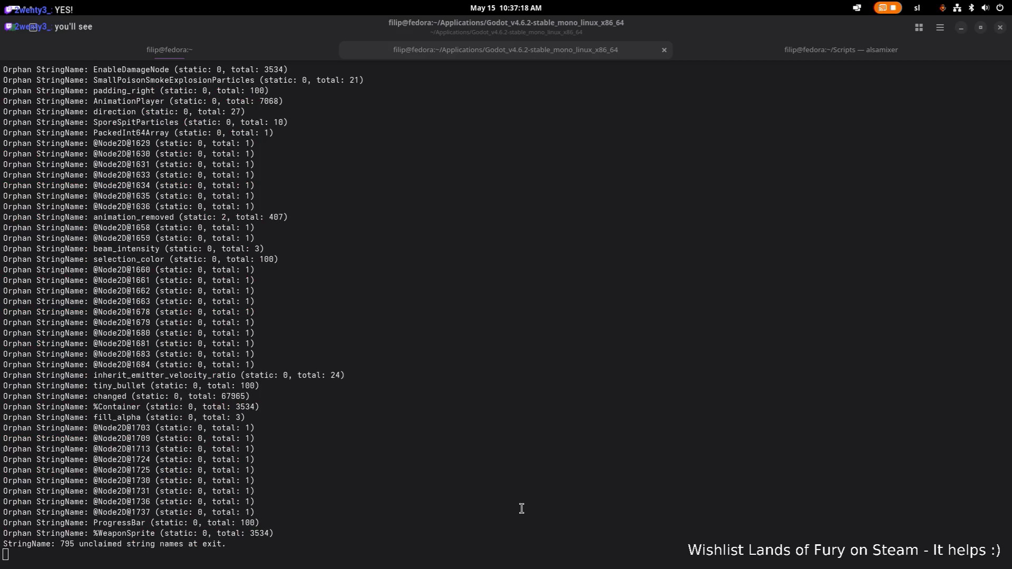
Relaunch Godot_v4.6.2-stable_mono_linux.x86_64 from the terminal and open the LandsOfFury project
{"action": "left_click", "coordinate": [521, 508]}
{"action": "key", "text": "ctrl+c"}
{"action": "type", "text": "./Godot_v4.6.2-stable_mono_linux.x86_64"}
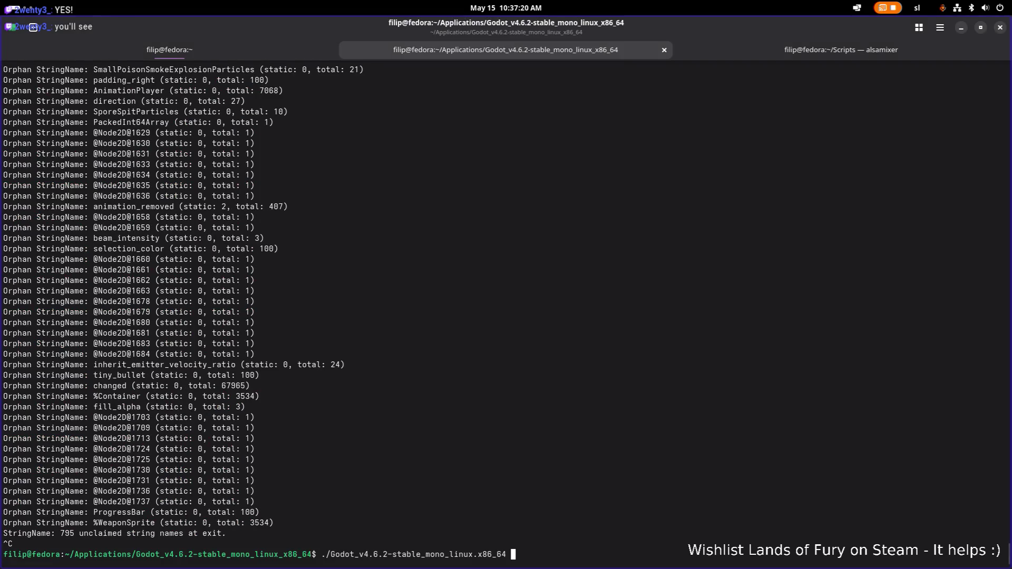
{"action": "key", "text": "Return"}
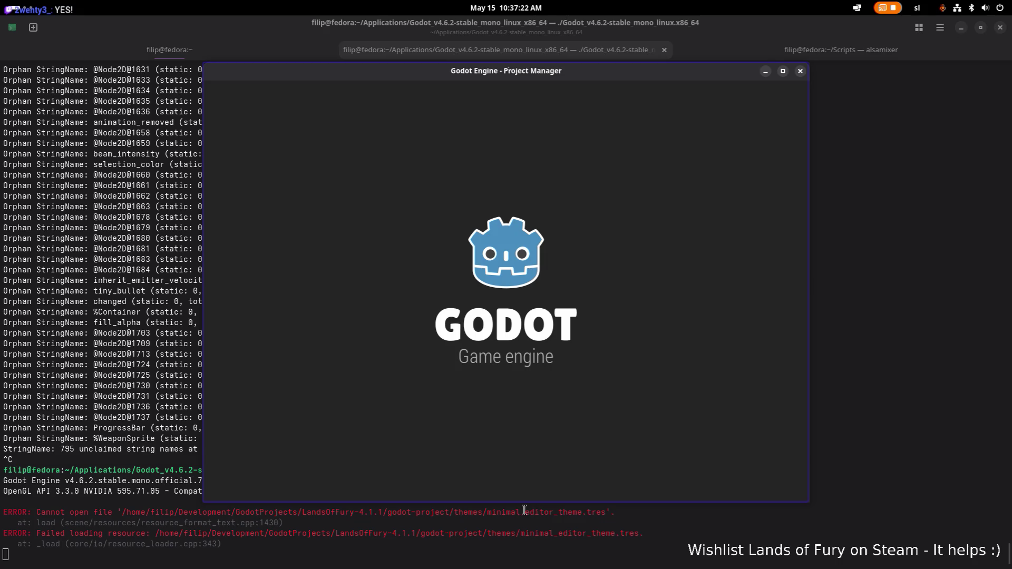
{"action": "double_click", "coordinate": [477, 144]}
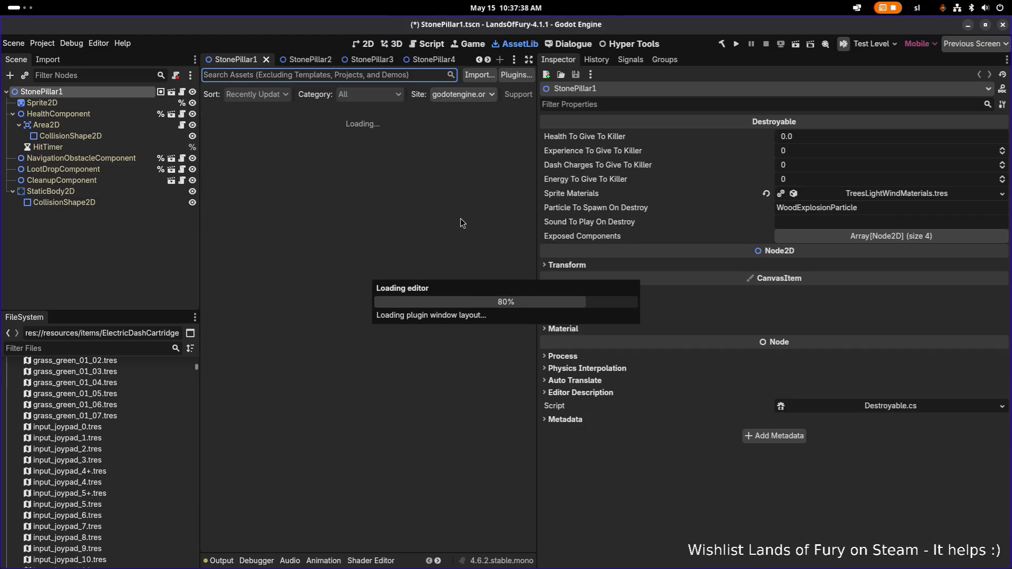
Open BrinsZapTap.tres from VS Code's UseItemItemEffectResource search results, then return to Godot
{"action": "key", "text": "alt+Tab"}
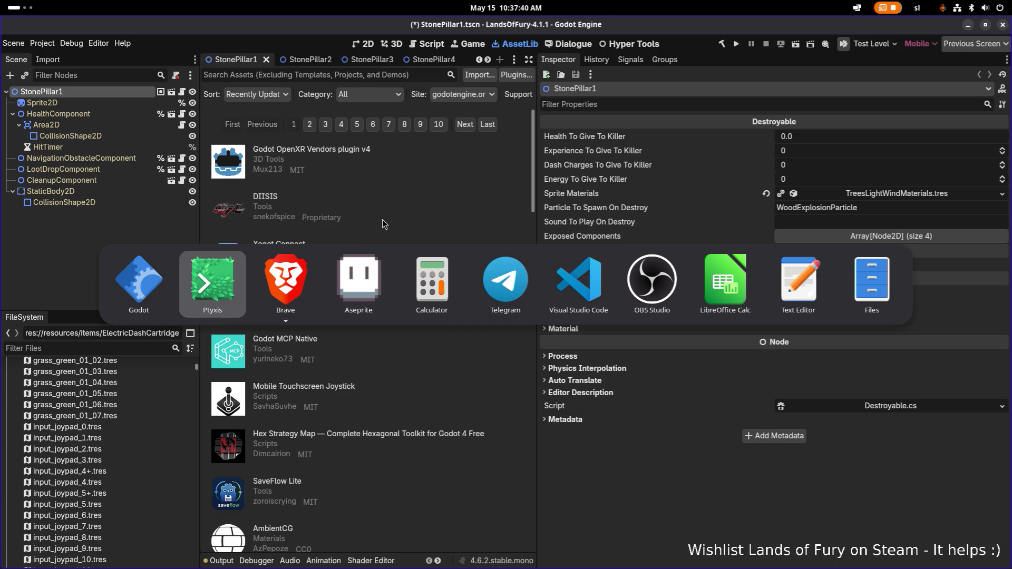
{"action": "key", "text": "alt+Tab"}
{"action": "key", "text": "alt+Tab"}
{"action": "key", "text": "alt+Tab"}
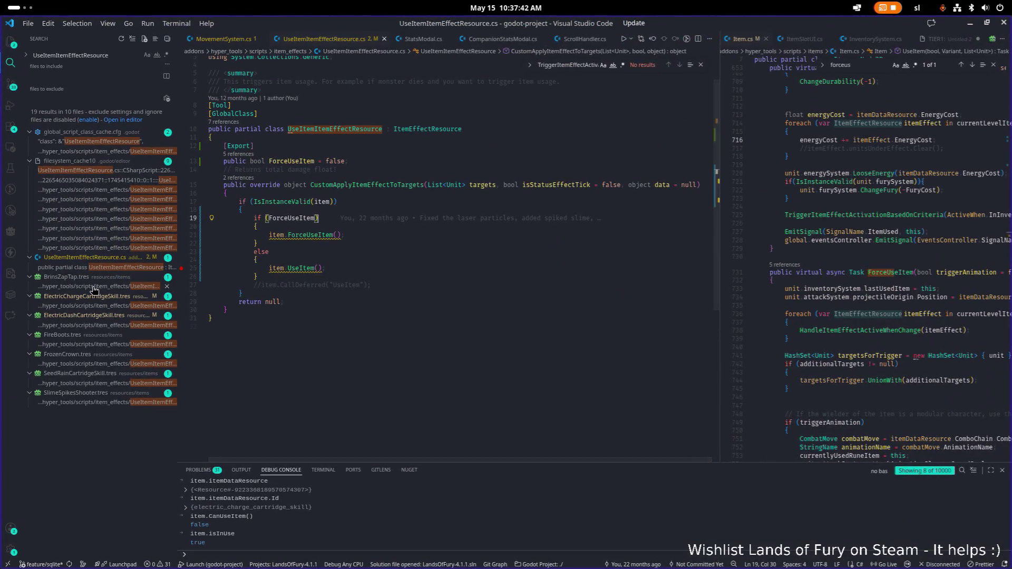
{"action": "left_click", "coordinate": [94, 287]}
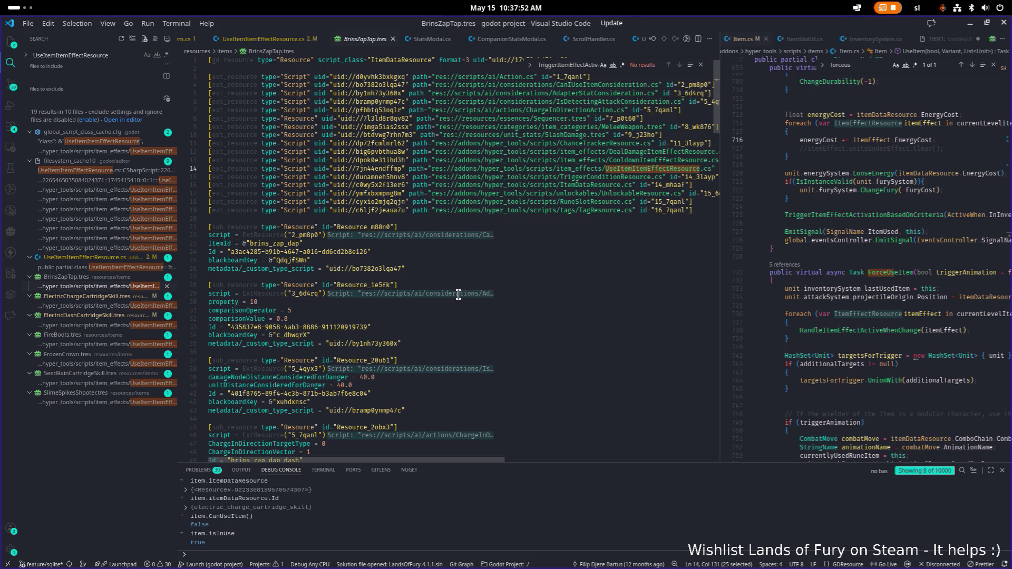
{"action": "key", "text": "alt+Tab"}
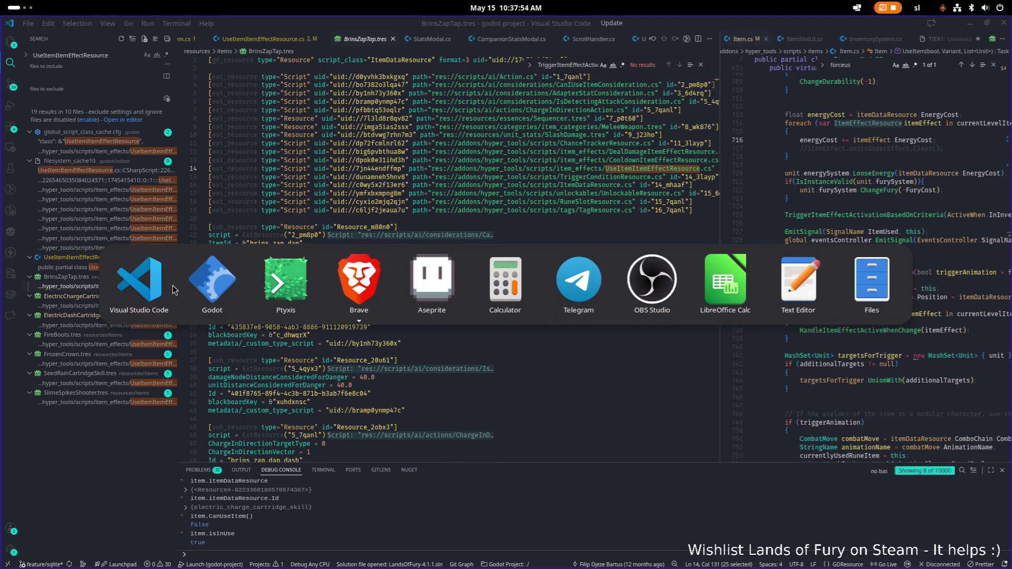
{"action": "key", "text": "alt+Tab"}
Find 'zapta' in the FileSystem and open BrinsZapTap.tres in the Inspector
{"action": "left_click", "coordinate": [242, 293]}
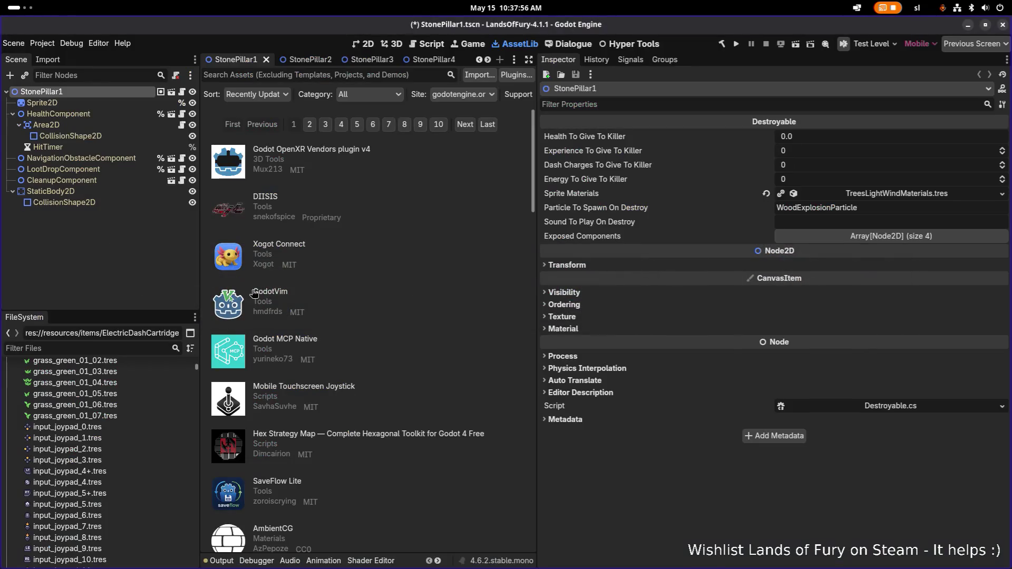
{"action": "type", "text": "zapta"}
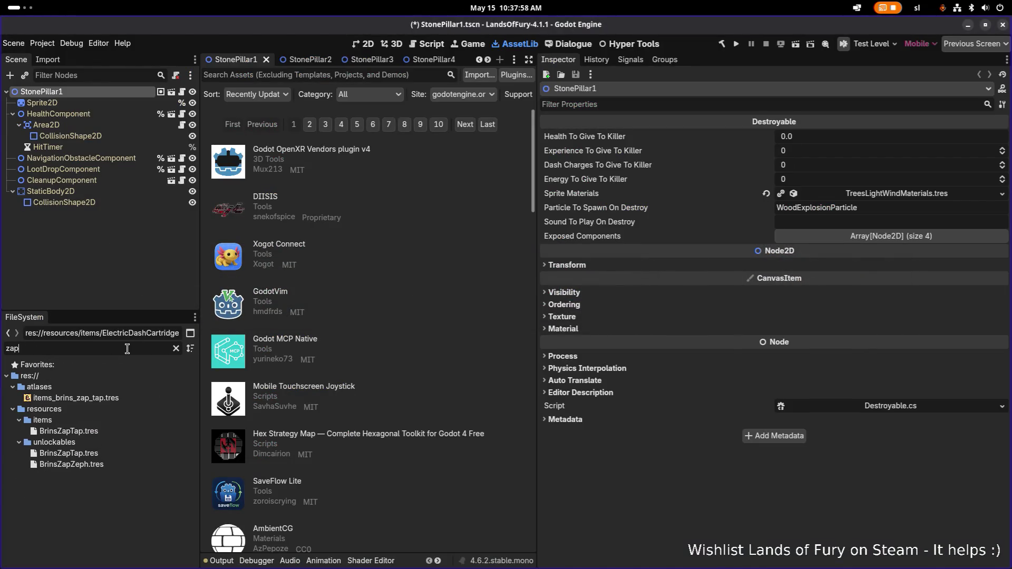
{"action": "left_click", "coordinate": [158, 409]}
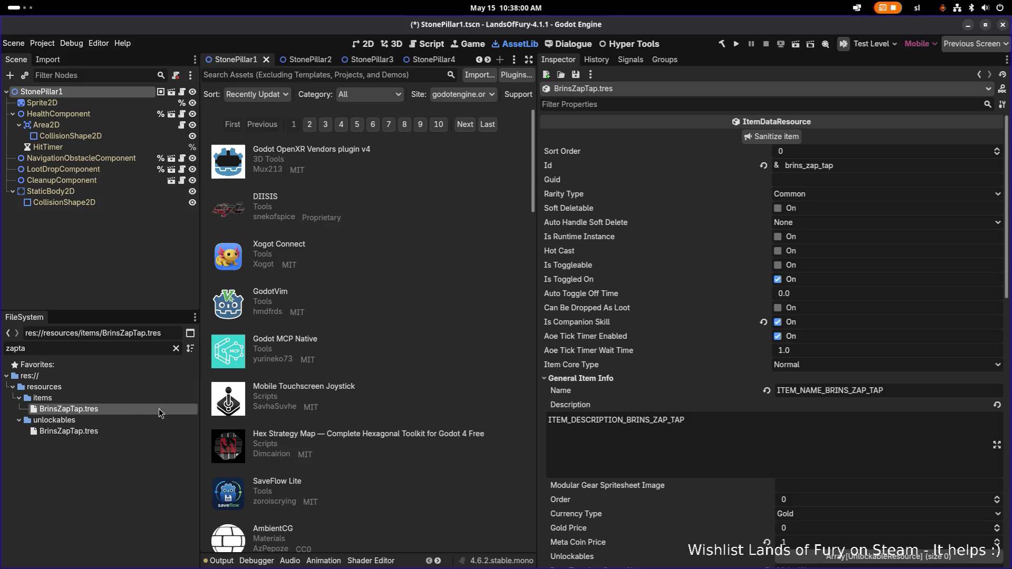
{"action": "scroll", "coordinate": [796, 409], "scroll_direction": "down", "scroll_amount": 10}
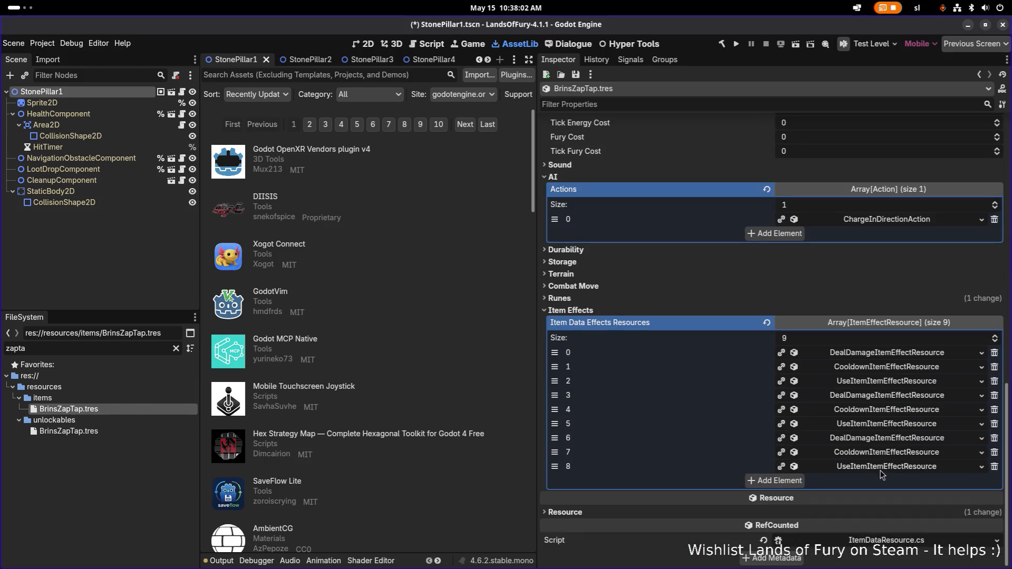
Inspect effect element 2's General Item Effect Info and Level Window settings
{"action": "left_click", "coordinate": [883, 384]}
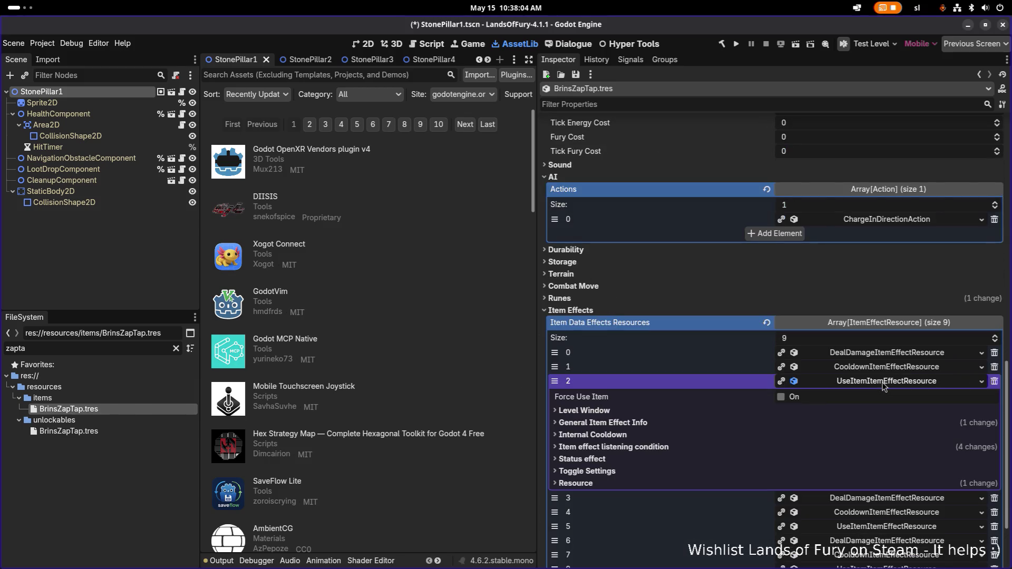
{"action": "left_click", "coordinate": [884, 384]}
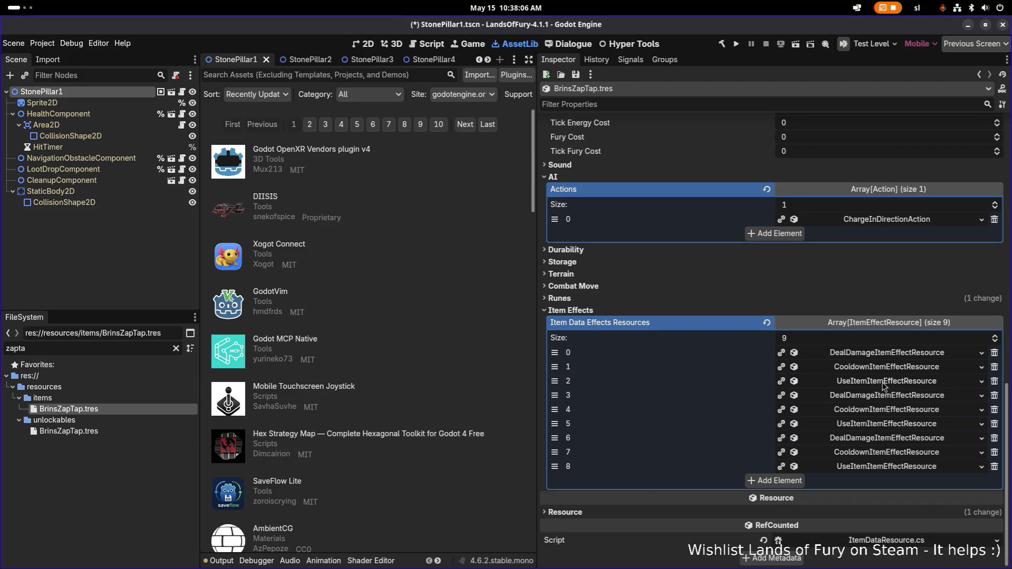
{"action": "left_click", "coordinate": [883, 384]}
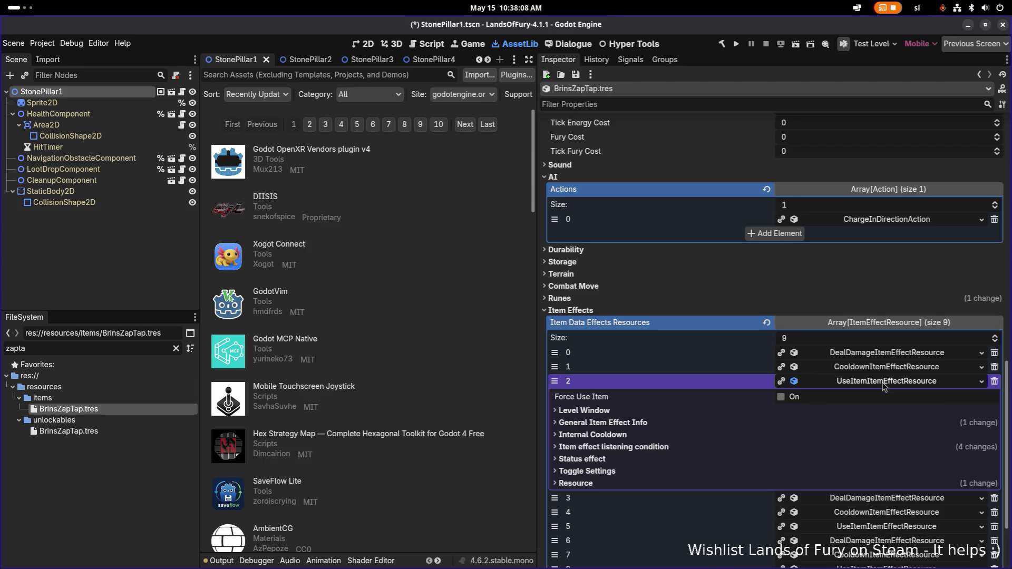
{"action": "left_click", "coordinate": [718, 423]}
{"action": "scroll", "coordinate": [746, 419], "scroll_direction": "down", "scroll_amount": 3}
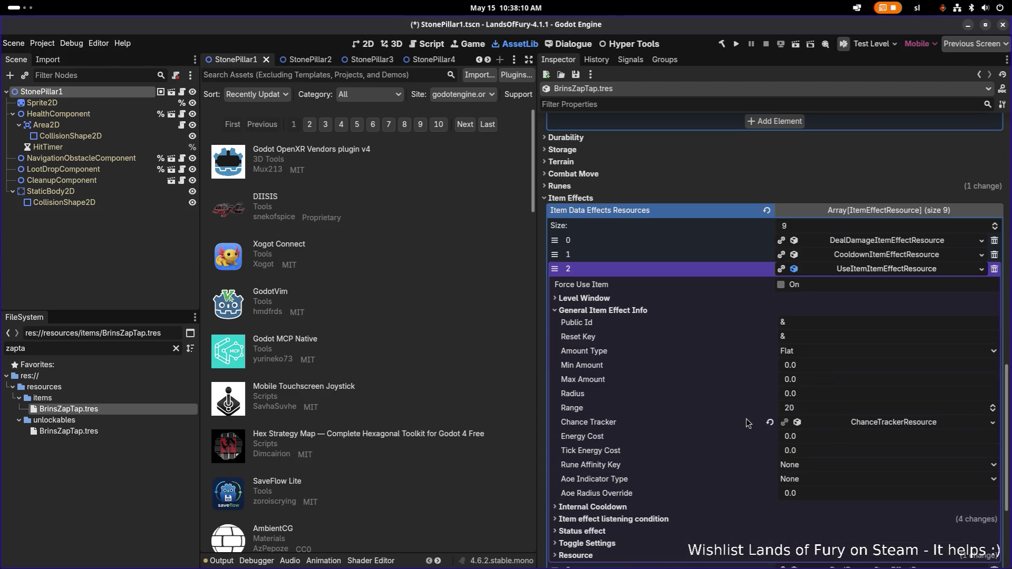
{"action": "left_click", "coordinate": [666, 300]}
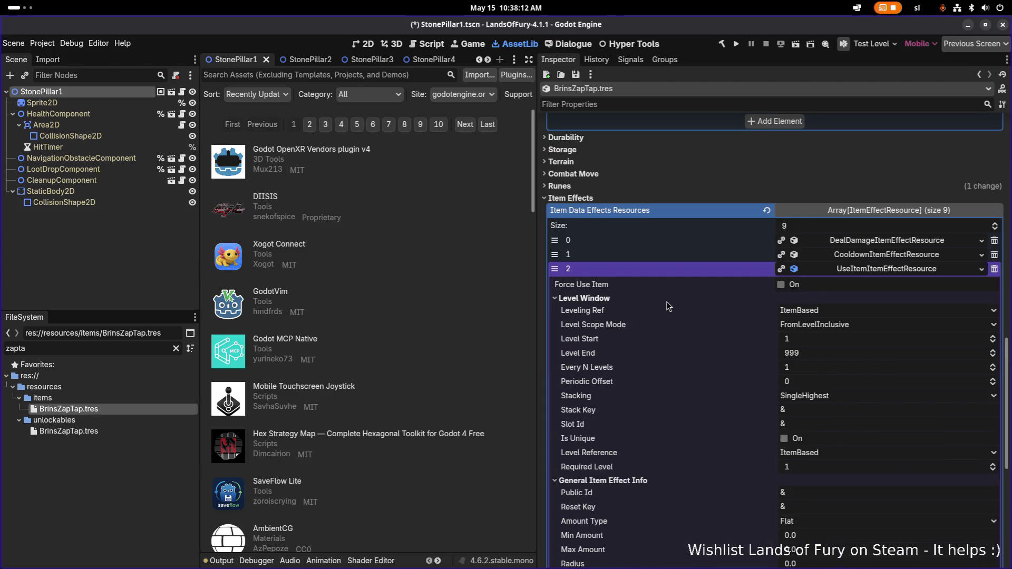
{"action": "left_click", "coordinate": [869, 268]}
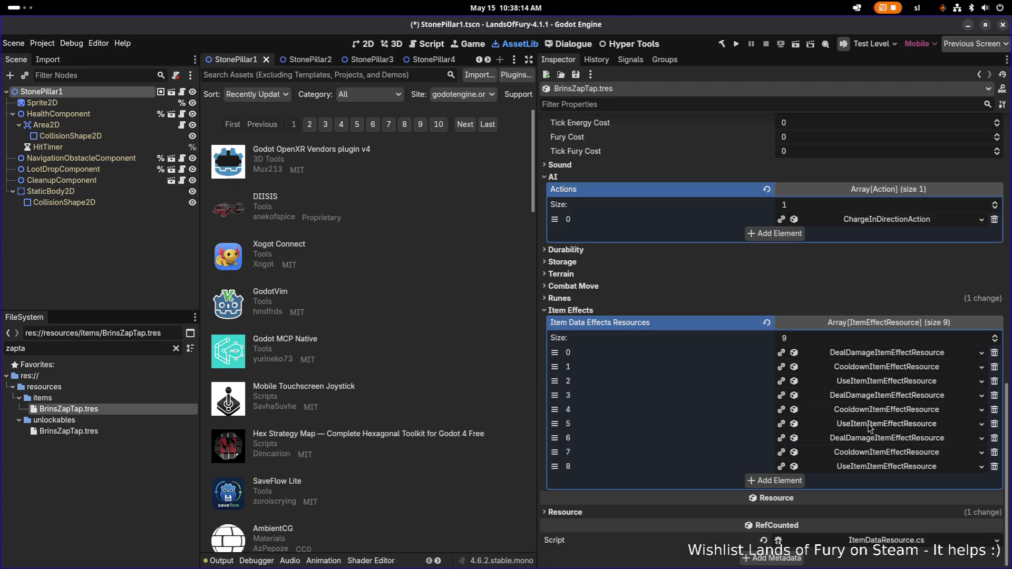
Review use-item effect 5's General Item Effect Info and Level Window settings
{"action": "left_click", "coordinate": [794, 423]}
{"action": "scroll", "coordinate": [700, 409], "scroll_direction": "down", "scroll_amount": 3}
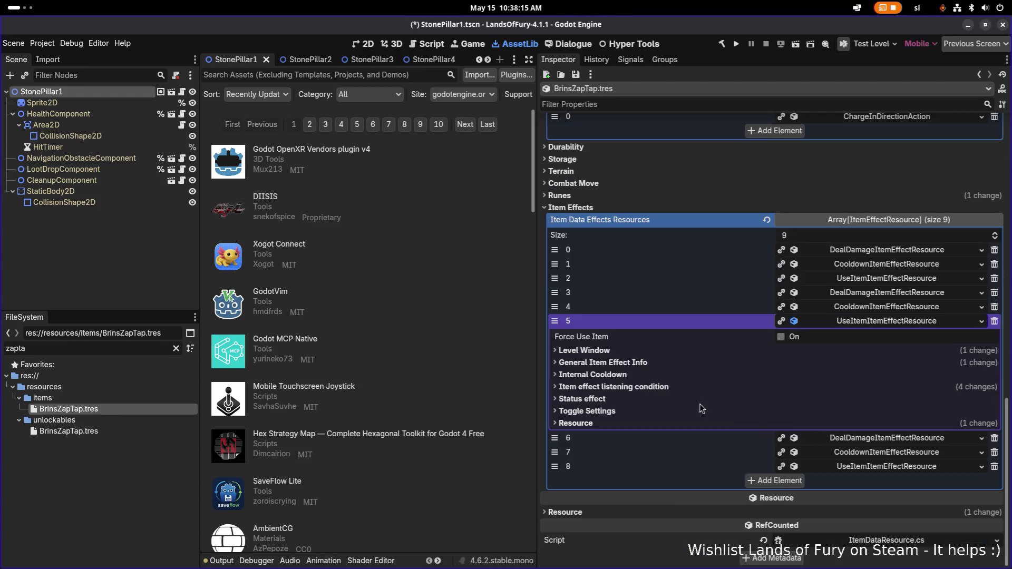
{"action": "left_click", "coordinate": [673, 362]}
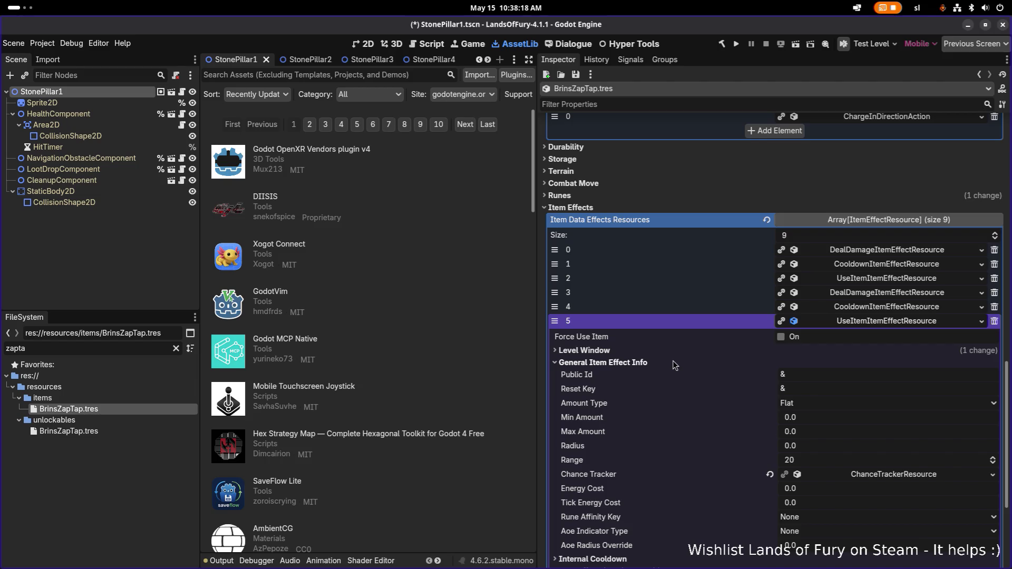
{"action": "left_click", "coordinate": [672, 354]}
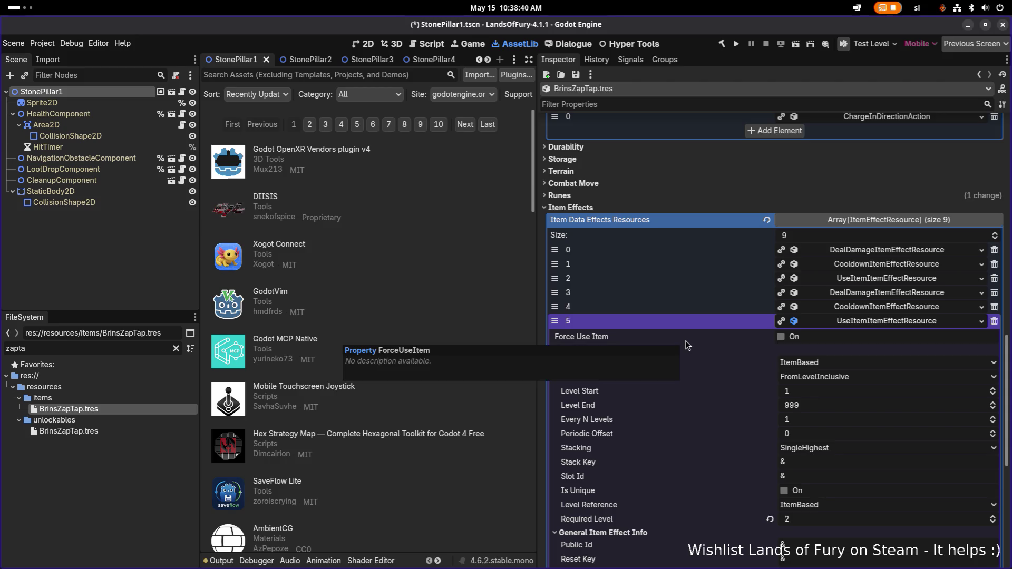
{"action": "left_click", "coordinate": [852, 322]}
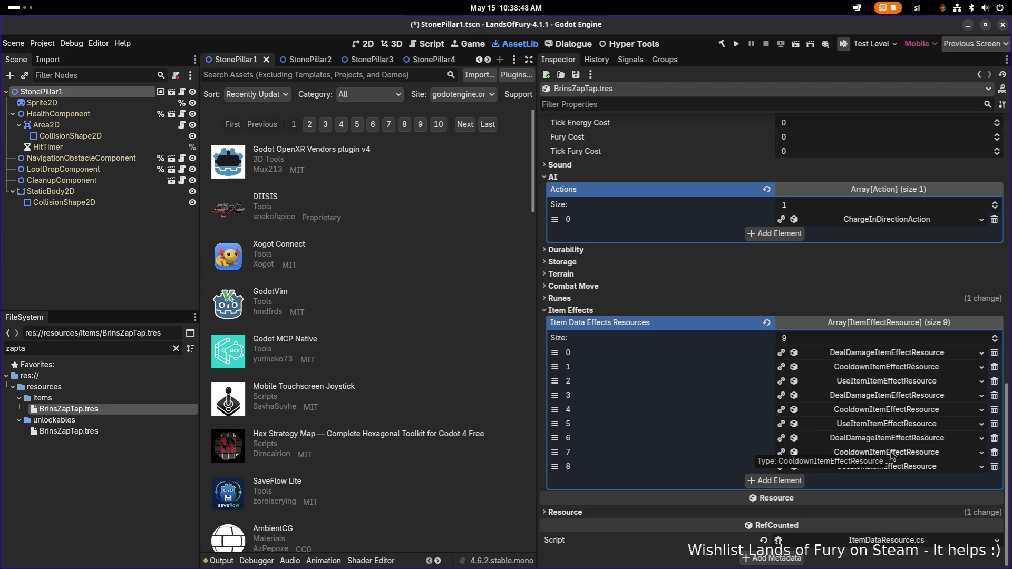
Compare effect 2 with effect 5, including effect 5's chance tracker settings
{"action": "left_click", "coordinate": [897, 383]}
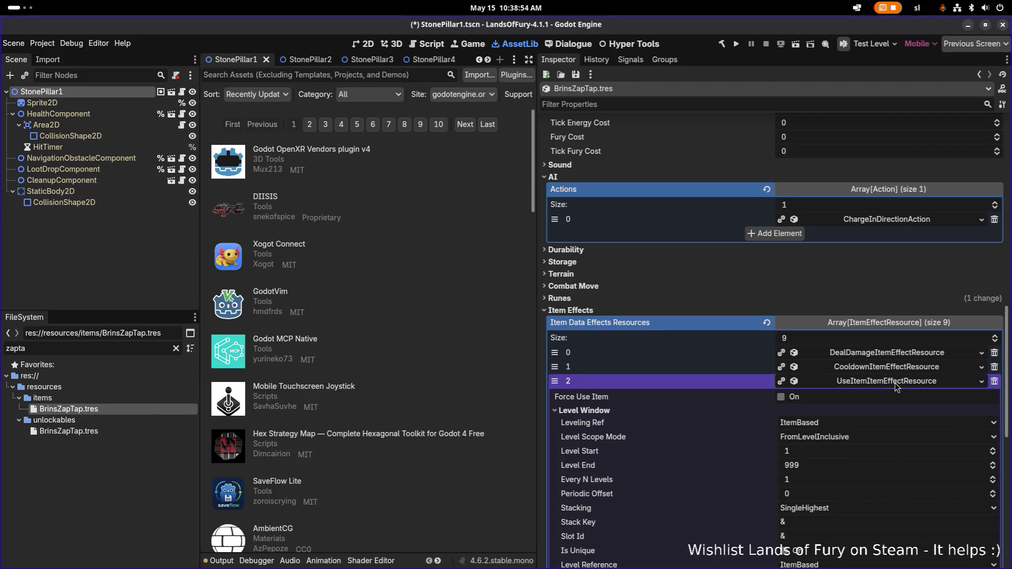
{"action": "left_click", "coordinate": [896, 384]}
{"action": "left_click", "coordinate": [905, 426]}
{"action": "scroll", "coordinate": [879, 449], "scroll_direction": "down", "scroll_amount": 5}
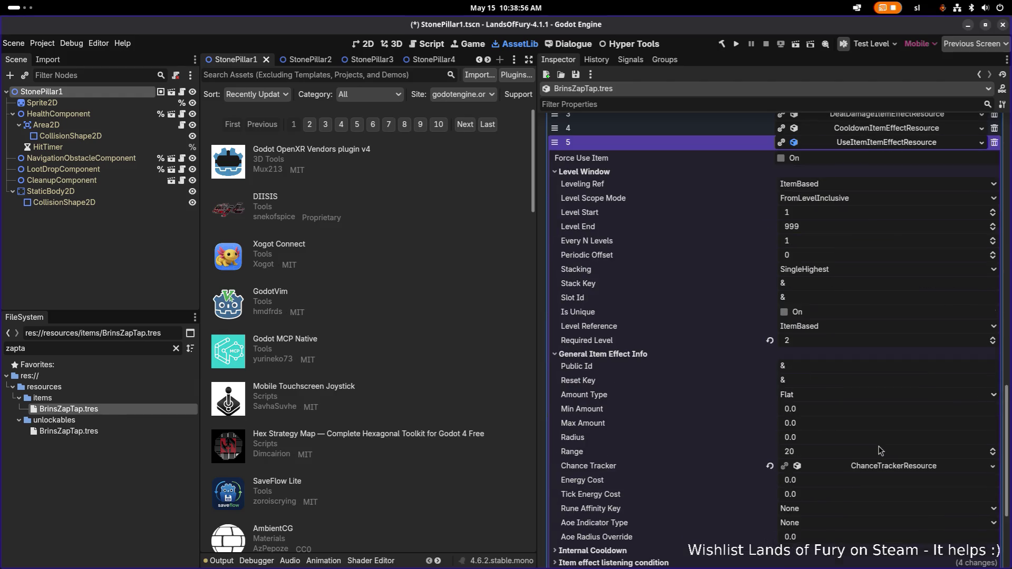
{"action": "left_click", "coordinate": [884, 466]}
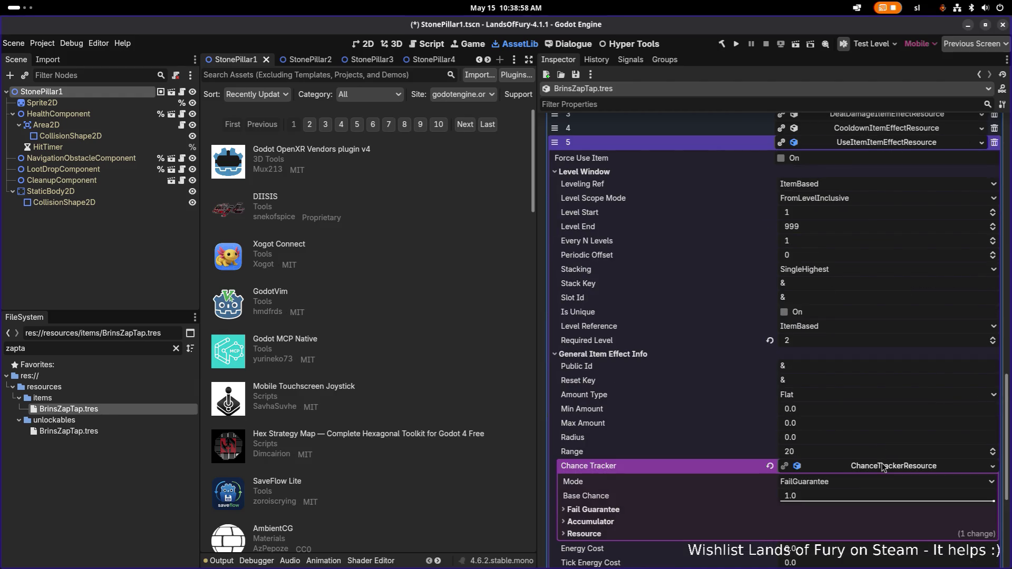
{"action": "left_click", "coordinate": [883, 467]}
{"action": "scroll", "coordinate": [881, 412], "scroll_direction": "up", "scroll_amount": 2}
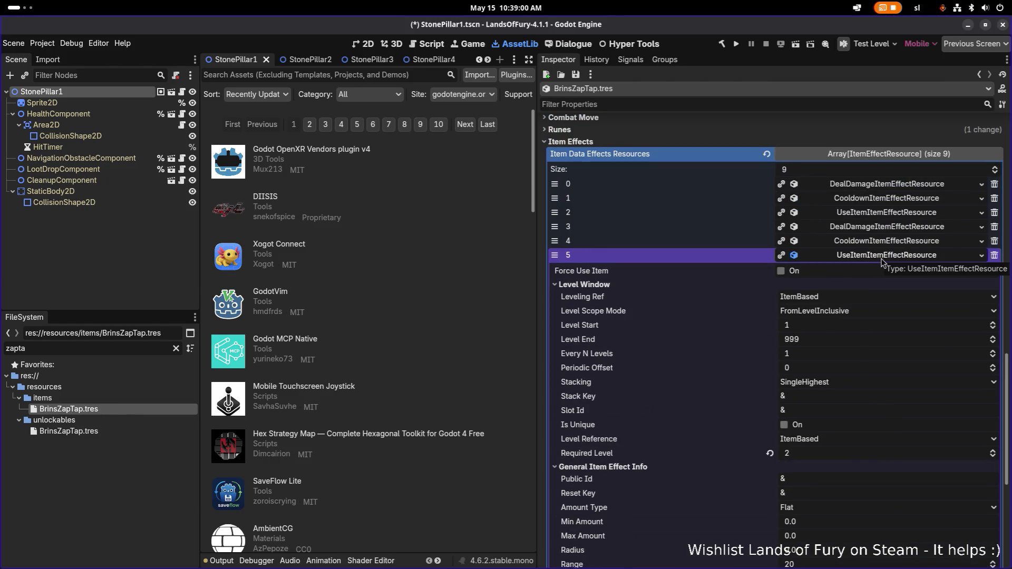
{"action": "left_click", "coordinate": [891, 256]}
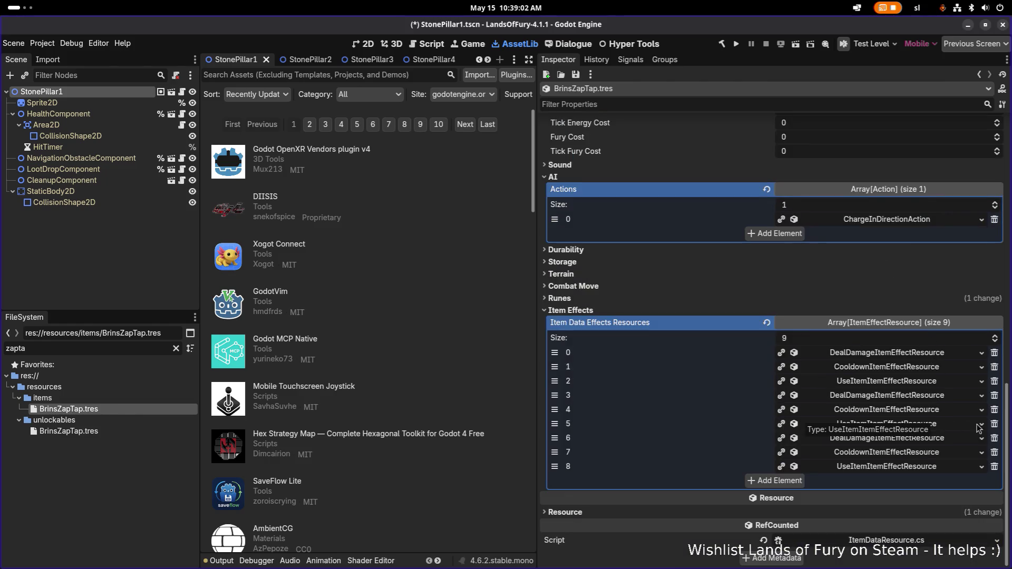
Delete the UseItemItemEffectResource at index 5, leaving eight item effects
{"action": "left_click", "coordinate": [945, 425]}
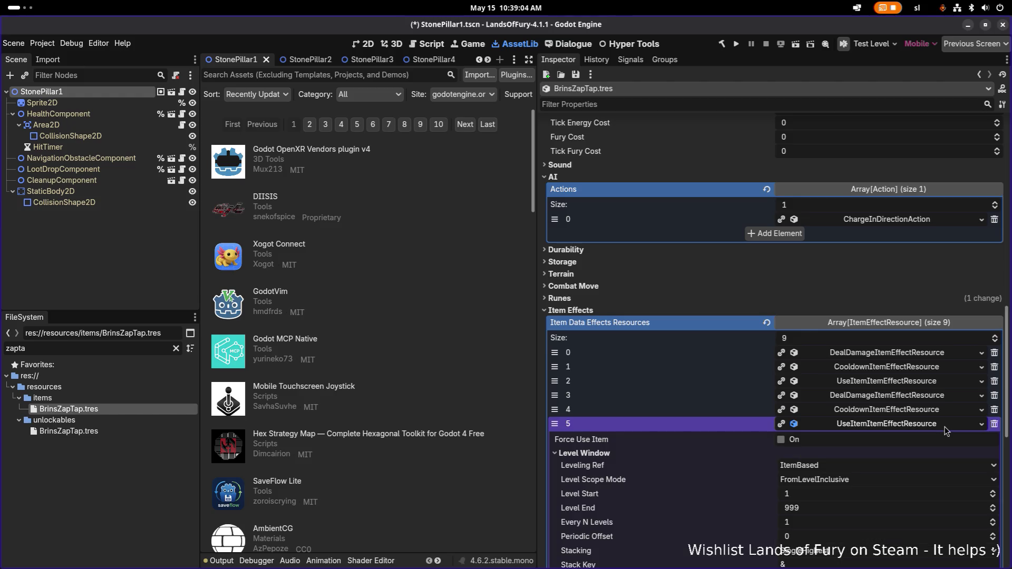
{"action": "left_click", "coordinate": [943, 426]}
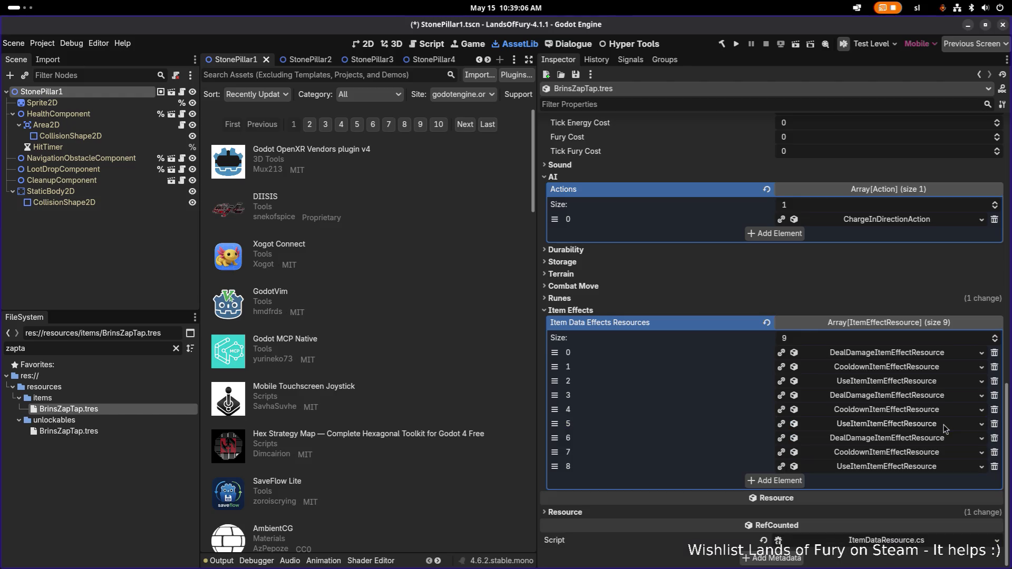
{"action": "left_click", "coordinate": [995, 424]}
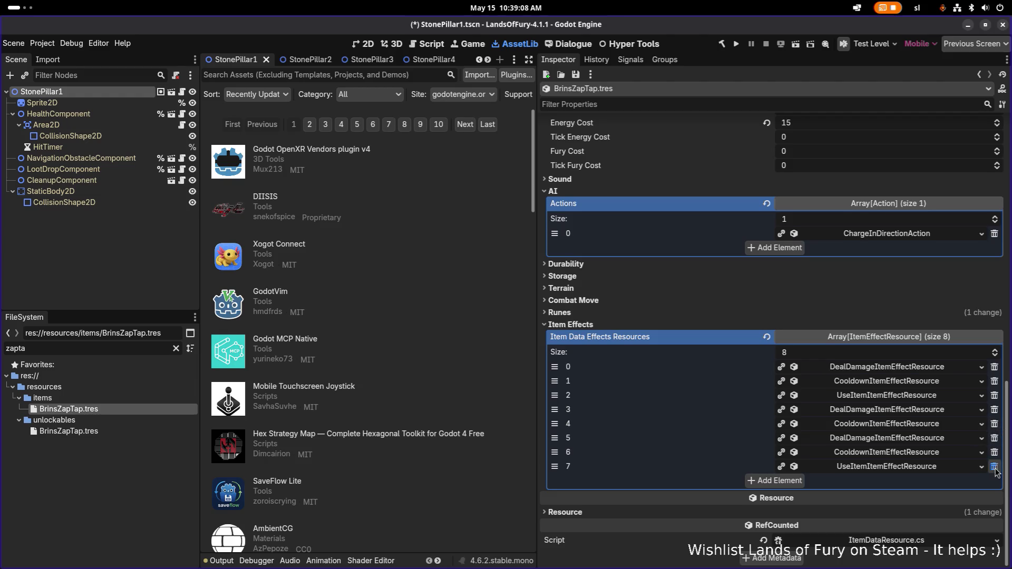
Delete use-item effect element 7 and expand cooldown effects 4, 6 and 1 to compare their amounts
{"action": "left_click", "coordinate": [994, 466]}
{"action": "left_click", "coordinate": [905, 468]}
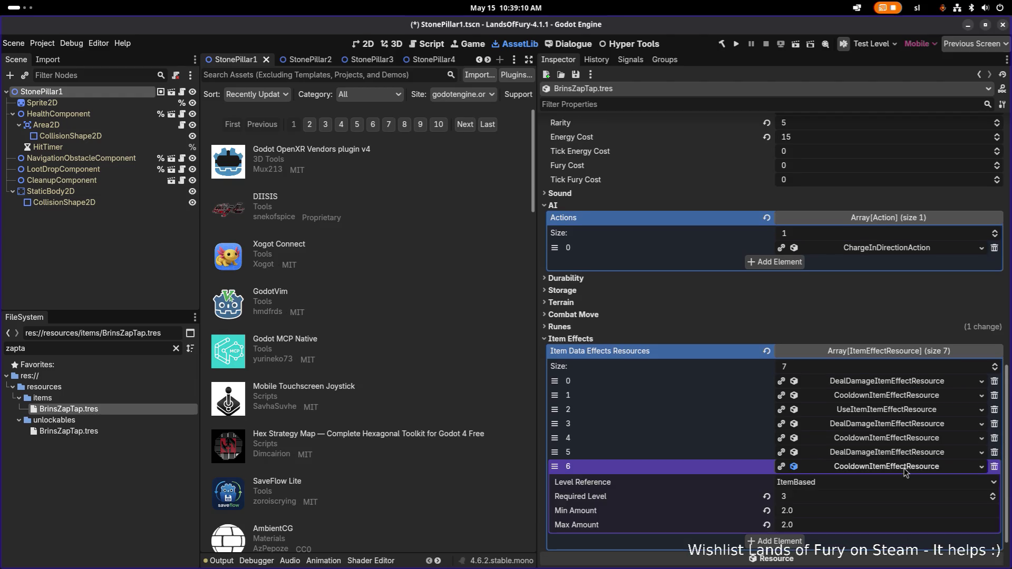
{"action": "left_click", "coordinate": [905, 469]}
{"action": "left_click", "coordinate": [910, 439]}
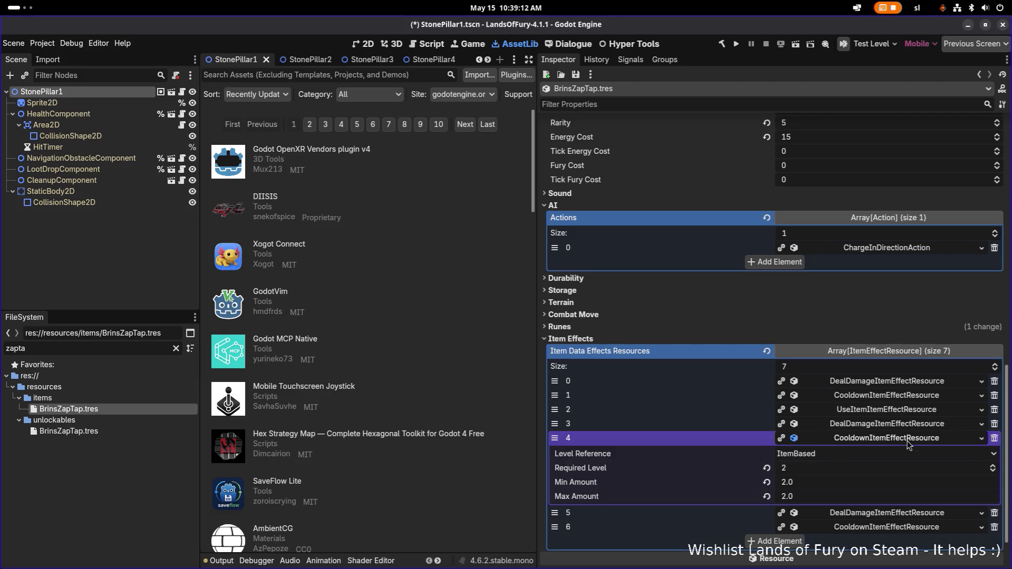
{"action": "left_click", "coordinate": [910, 438]}
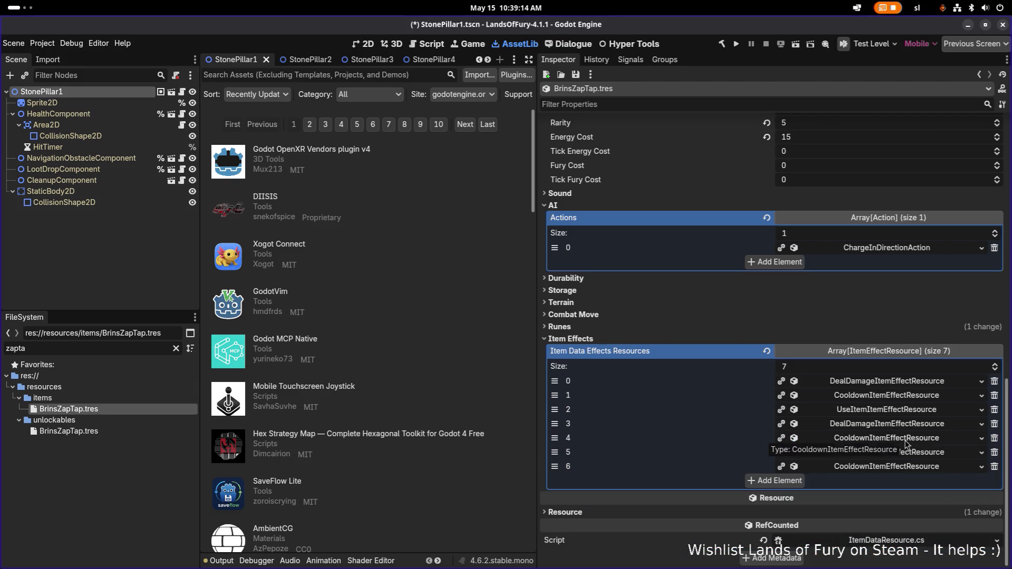
{"action": "left_click", "coordinate": [907, 438]}
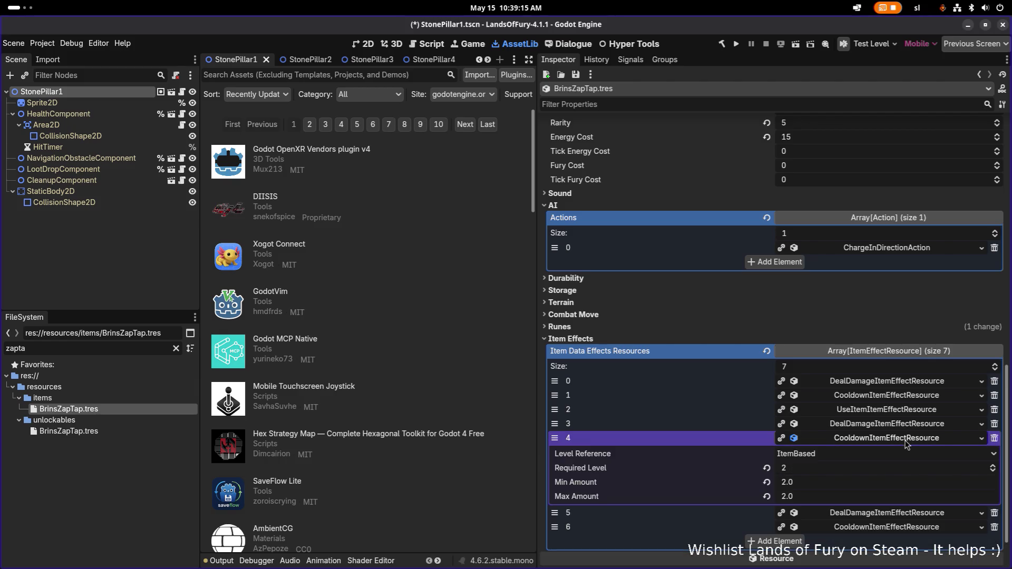
{"action": "left_click", "coordinate": [890, 529]}
{"action": "scroll", "coordinate": [898, 478], "scroll_direction": "down", "scroll_amount": 2}
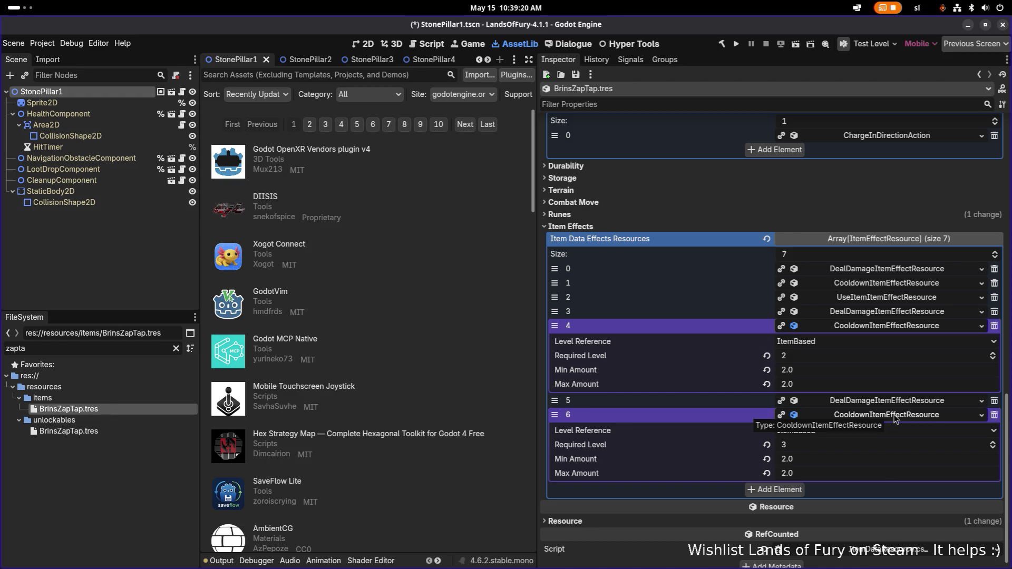
{"action": "left_click", "coordinate": [898, 287]}
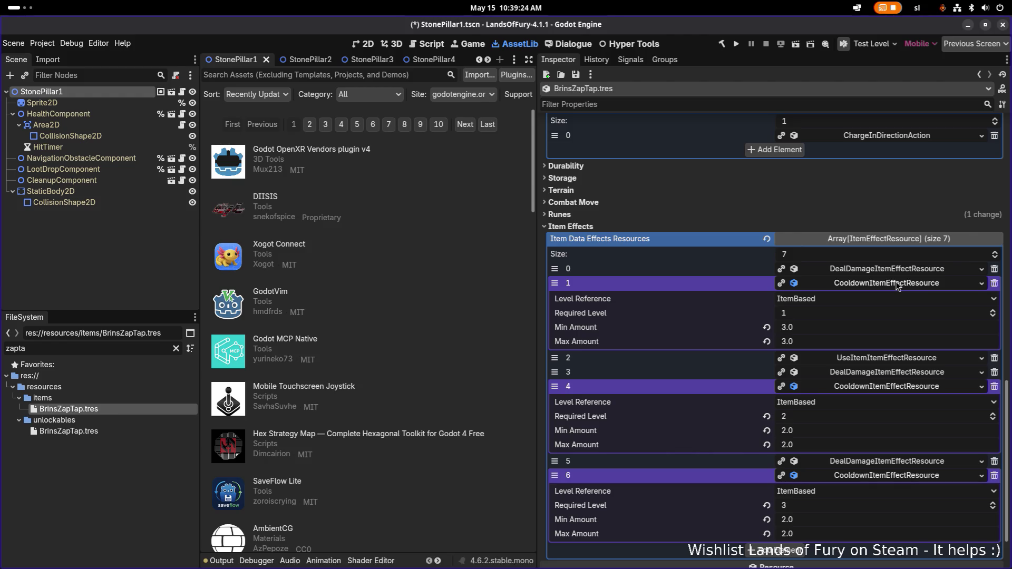
Set cooldown effect 4's Min Amount to 2.5 and Max Amount to 25, then collapse the cooldown effects
{"action": "left_click", "coordinate": [855, 433]}
{"action": "type", "text": "2.5"}
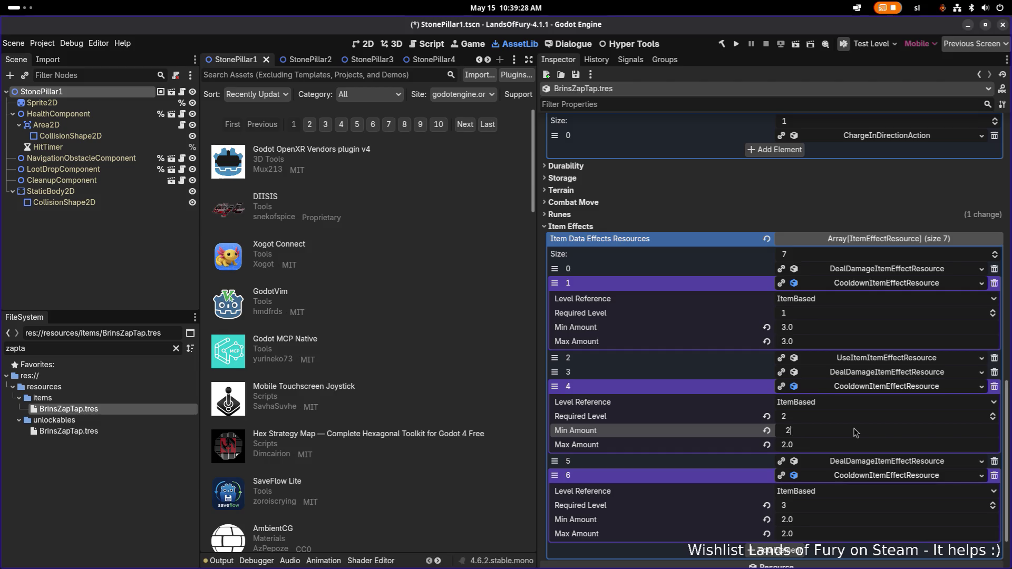
{"action": "key", "text": "Tab"}
{"action": "type", "text": "25"}
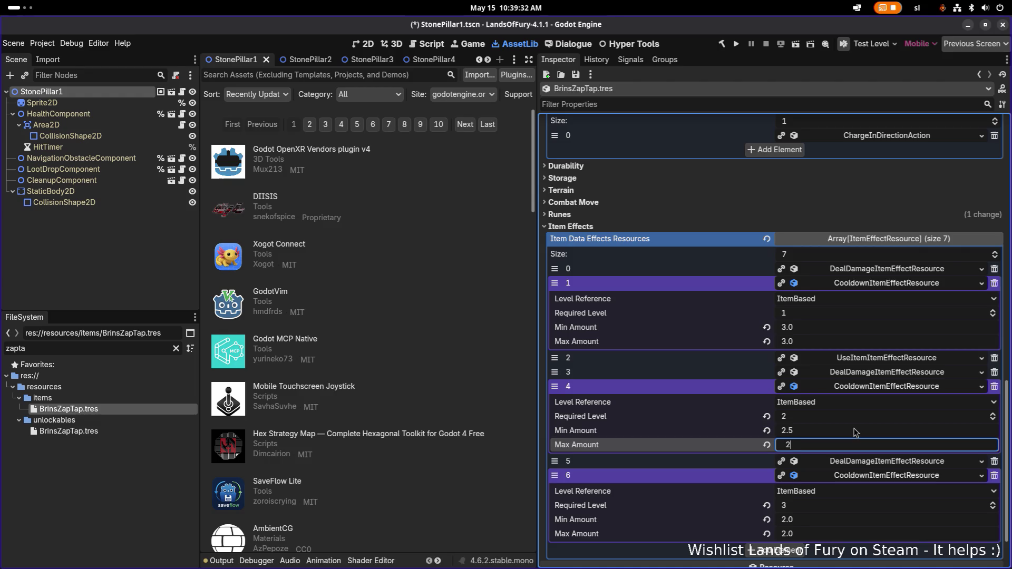
{"action": "left_click", "coordinate": [869, 387]}
{"action": "left_click", "coordinate": [864, 415]}
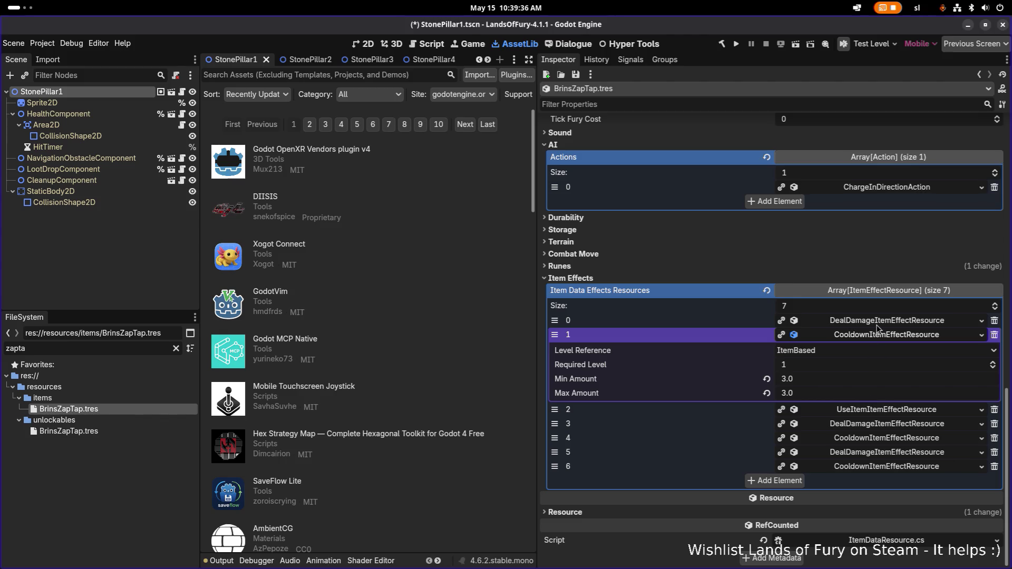
{"action": "left_click", "coordinate": [879, 331]}
Enter a Min Amount of 1.0 on damage effect 0 and 1 on damage effect 3
{"action": "left_click", "coordinate": [899, 381]}
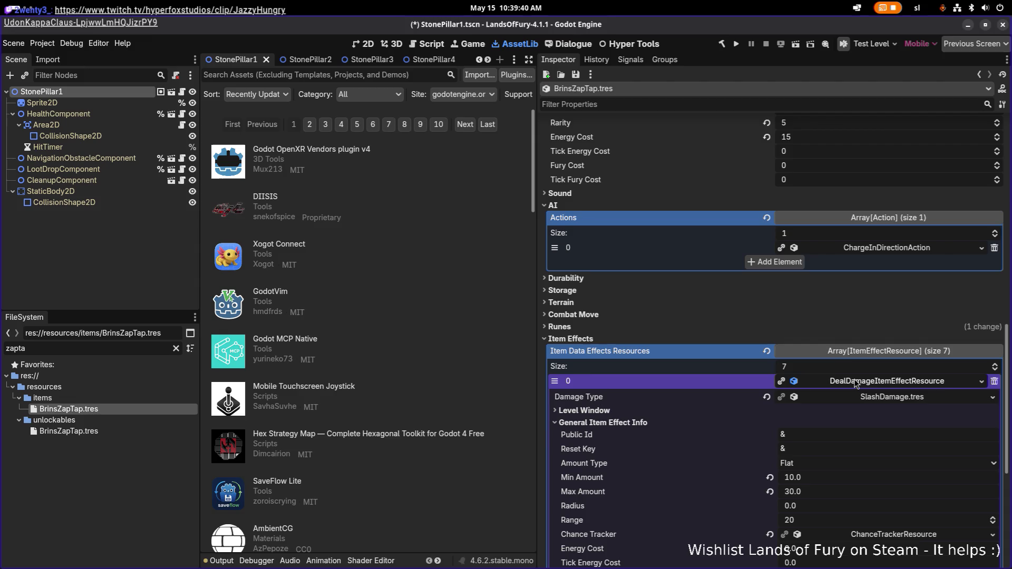
{"action": "left_click", "coordinate": [829, 473]}
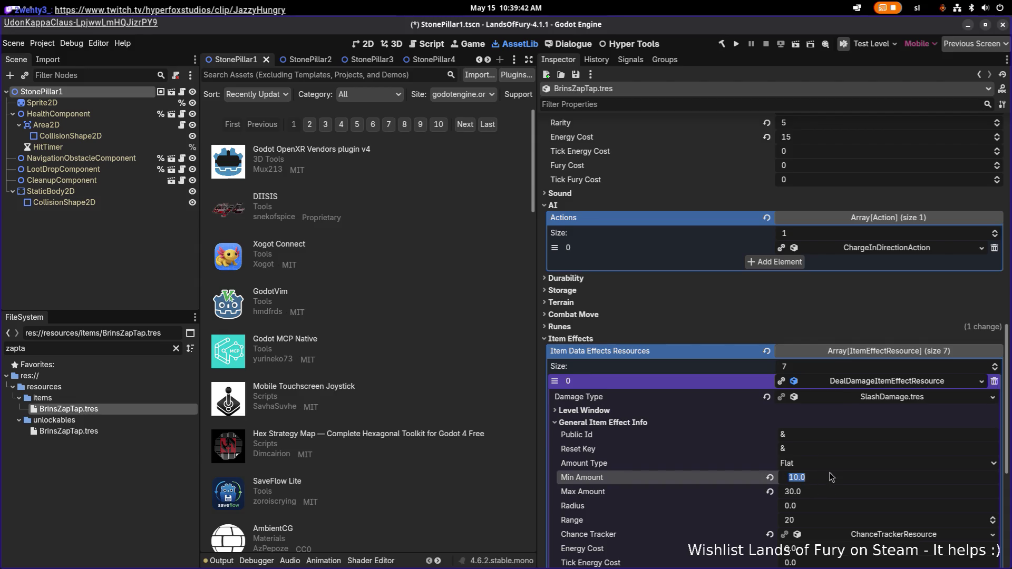
{"action": "type", "text": "1.0"}
{"action": "left_click", "coordinate": [888, 382]}
{"action": "left_click", "coordinate": [887, 426]}
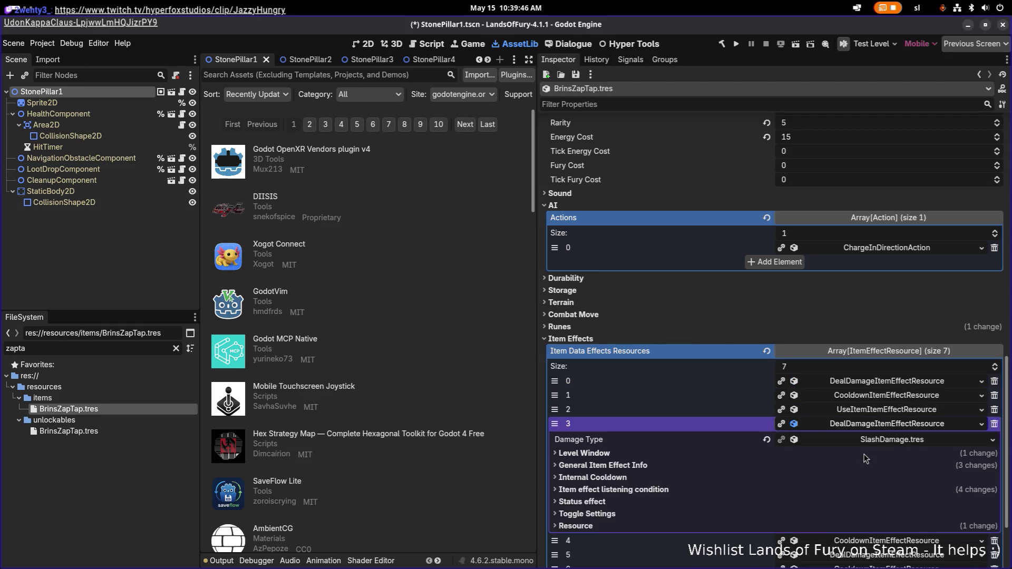
{"action": "left_click", "coordinate": [854, 454]}
{"action": "scroll", "coordinate": [864, 492], "scroll_direction": "down", "scroll_amount": 4}
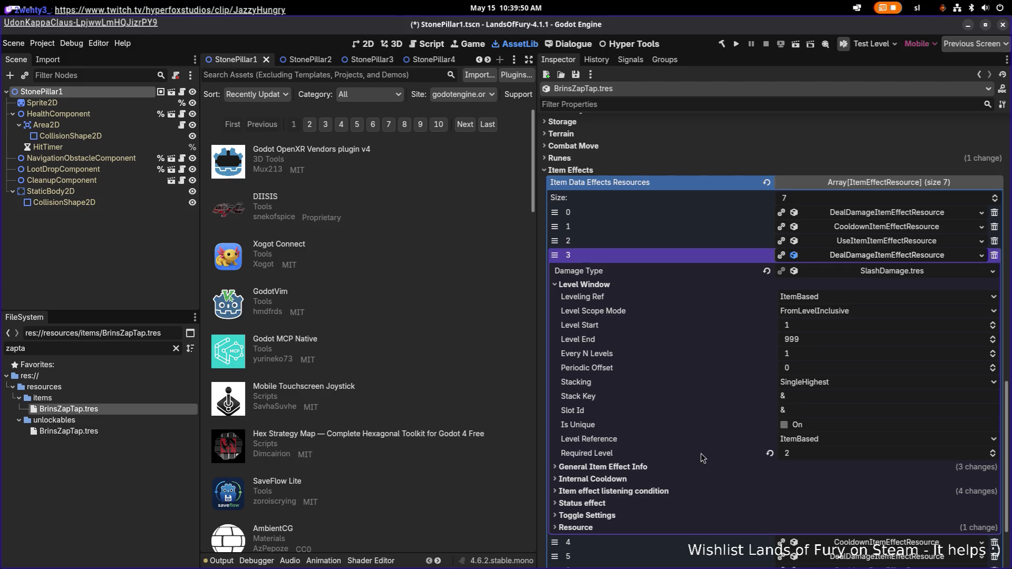
{"action": "left_click", "coordinate": [692, 466]}
{"action": "left_click", "coordinate": [840, 522]}
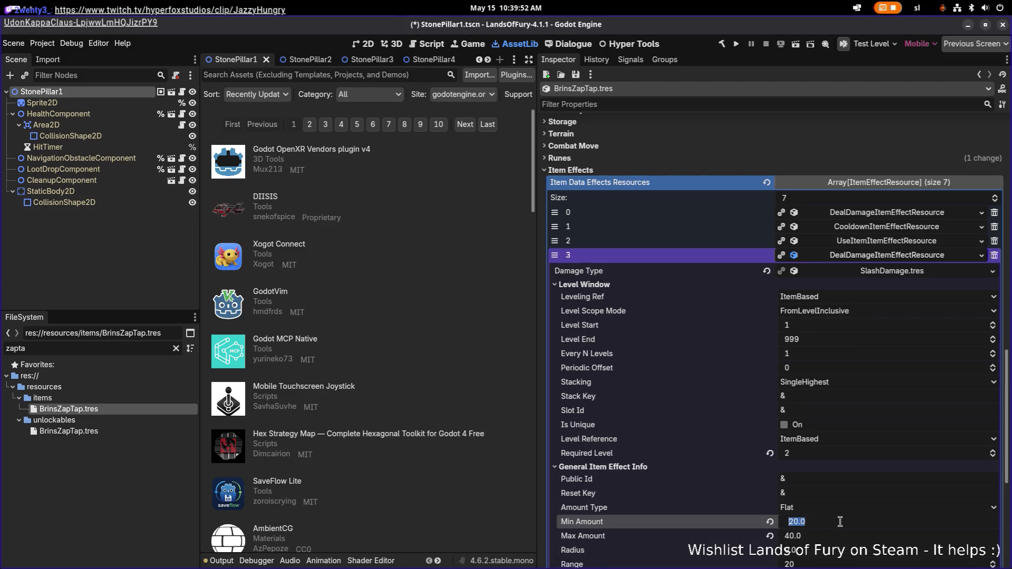
{"action": "type", "text": "1"}
{"action": "key", "text": "Return"}
{"action": "left_click", "coordinate": [880, 257]}
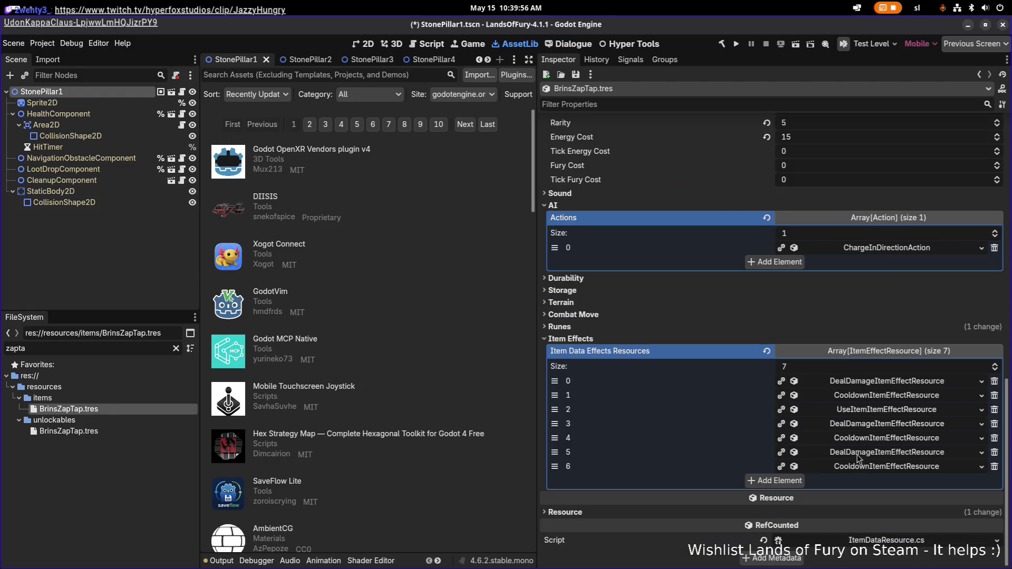
Set damage effect 5's Min Amount to 1 under its General Item Effect Info
{"action": "left_click", "coordinate": [794, 452]}
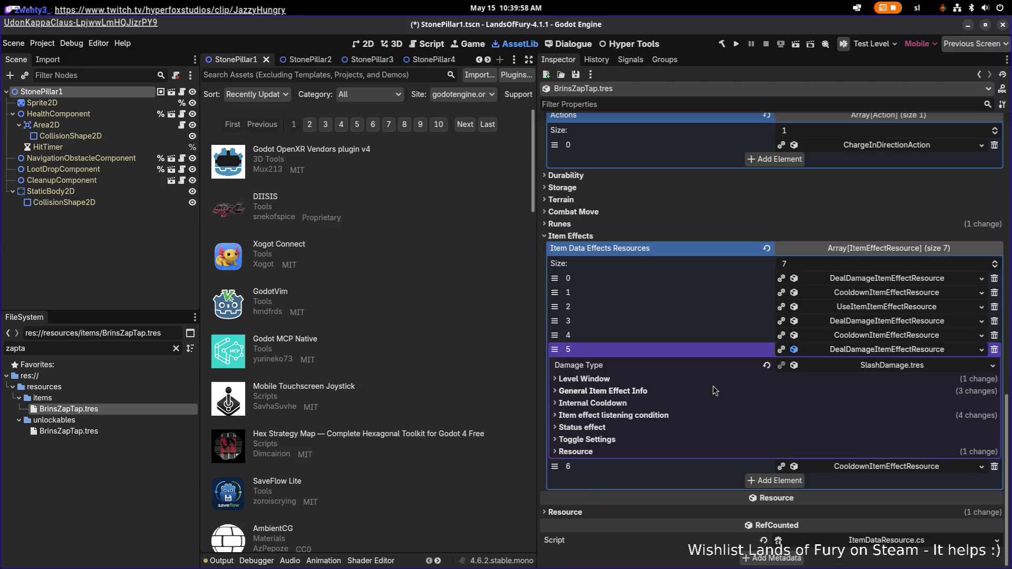
{"action": "left_click", "coordinate": [713, 389]}
{"action": "scroll", "coordinate": [870, 324], "scroll_direction": "down", "scroll_amount": 4}
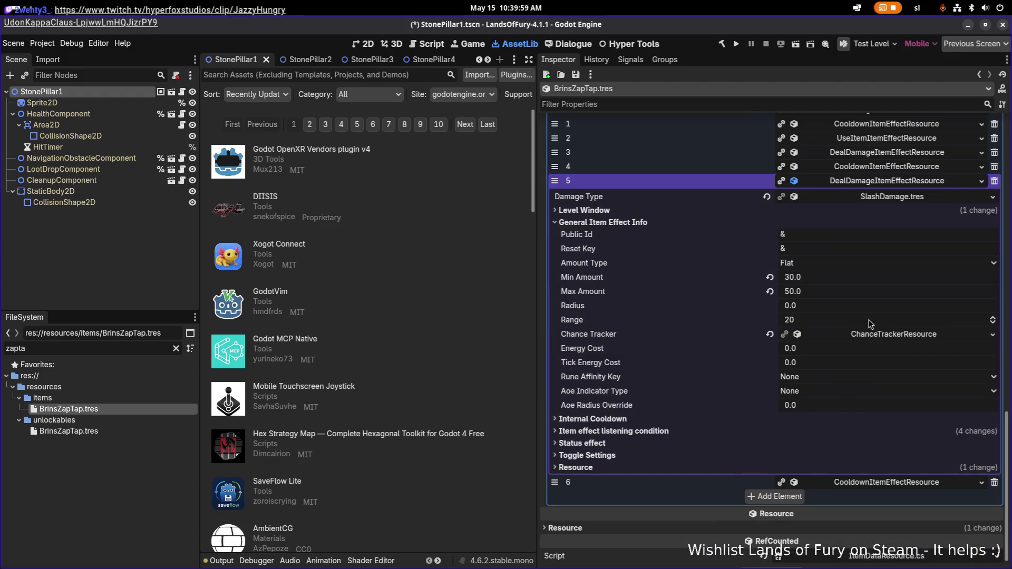
{"action": "left_click", "coordinate": [863, 281]}
{"action": "type", "text": "1"}
{"action": "key", "text": "Return"}
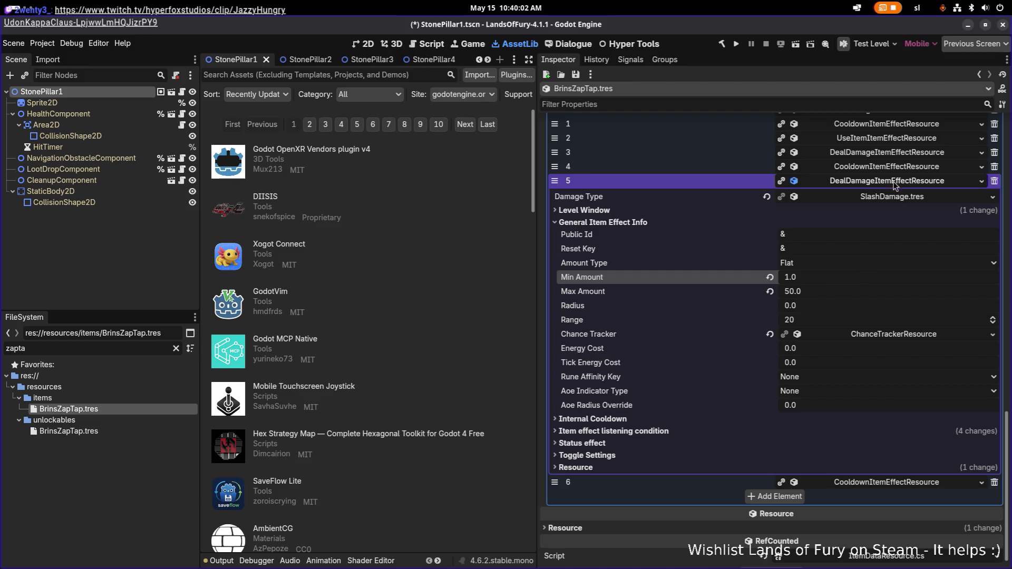
Recheck damage effects 3 and 0, undo the stray Min Amount edit, and save the scene
{"action": "scroll", "coordinate": [882, 247], "scroll_direction": "up", "scroll_amount": 1}
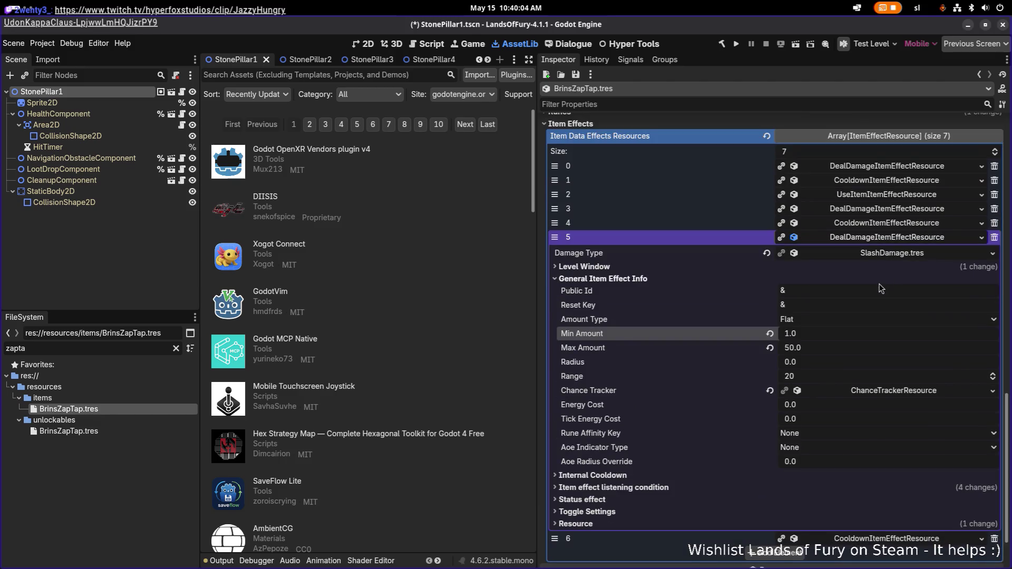
{"action": "scroll", "coordinate": [891, 278], "scroll_direction": "up", "scroll_amount": 1}
{"action": "scroll", "coordinate": [883, 287], "scroll_direction": "down", "scroll_amount": 1}
{"action": "left_click", "coordinate": [859, 215]}
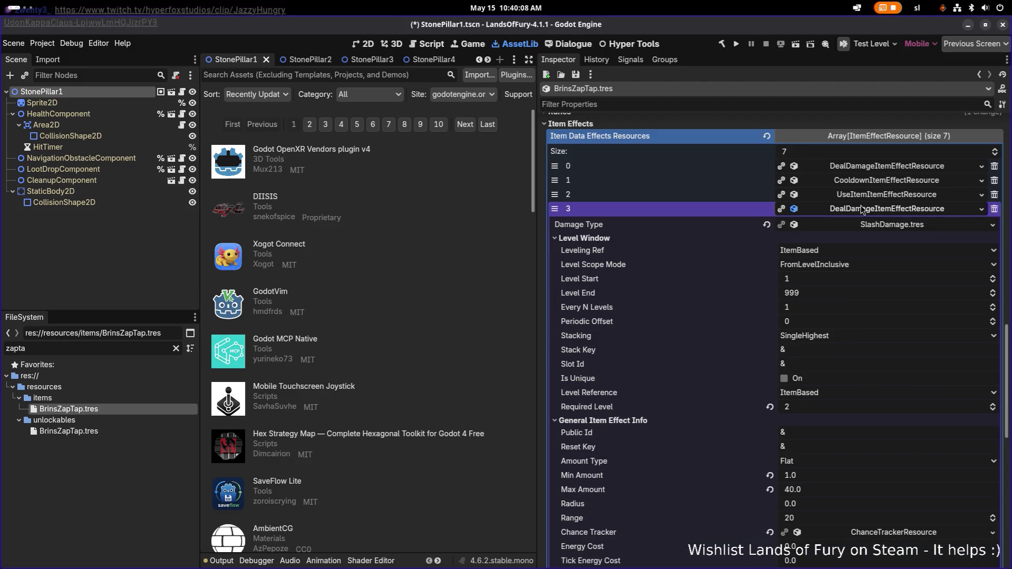
{"action": "left_click", "coordinate": [859, 216]}
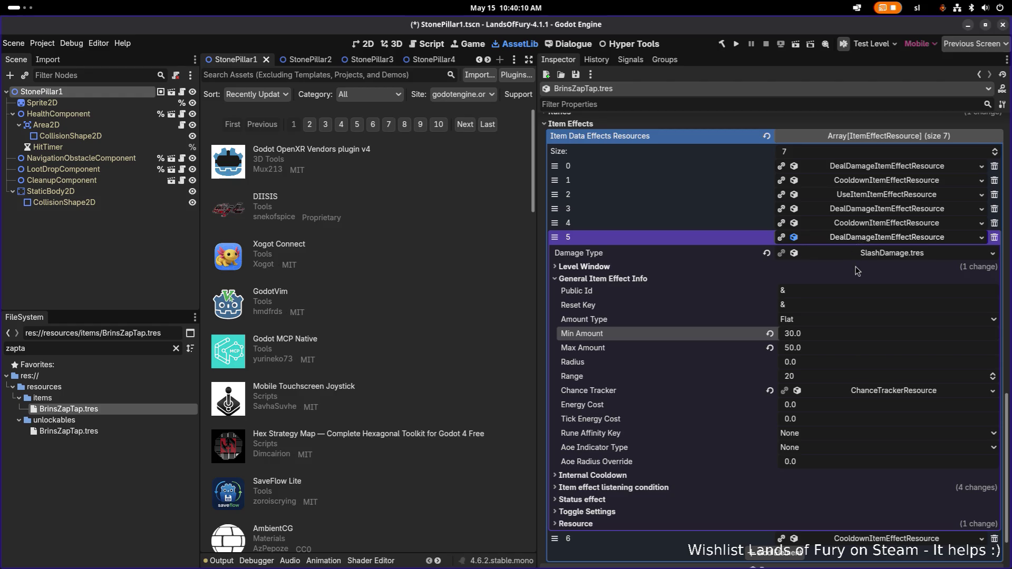
{"action": "left_click", "coordinate": [865, 209]}
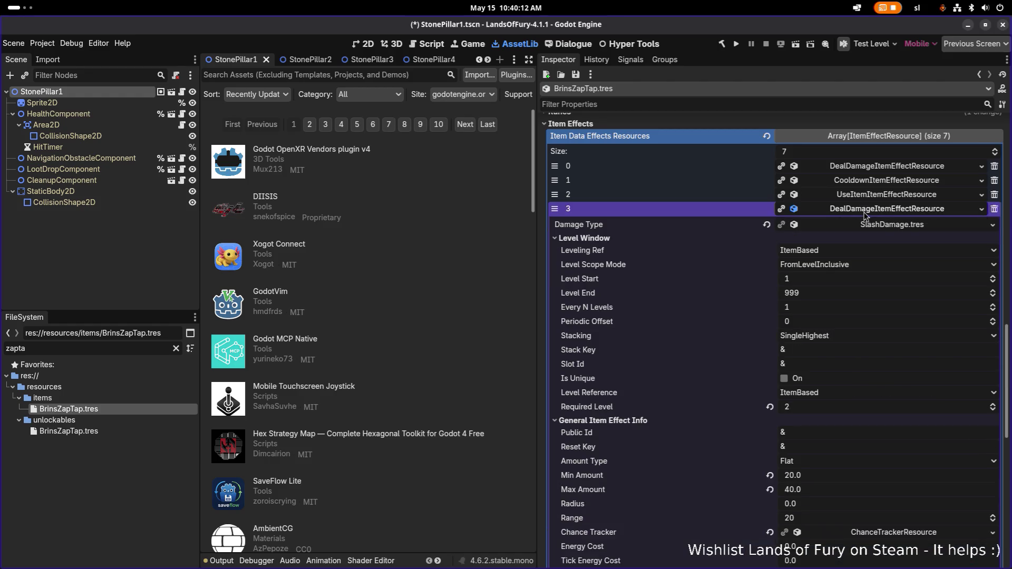
{"action": "left_click", "coordinate": [869, 169]}
{"action": "key", "text": "ctrl+z"}
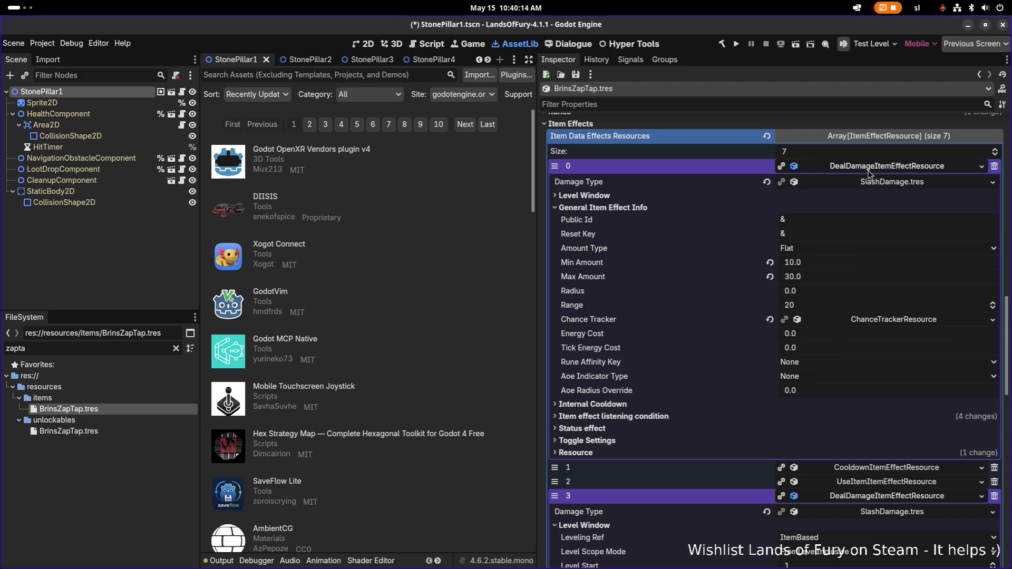
{"action": "key", "text": "ctrl+s"}
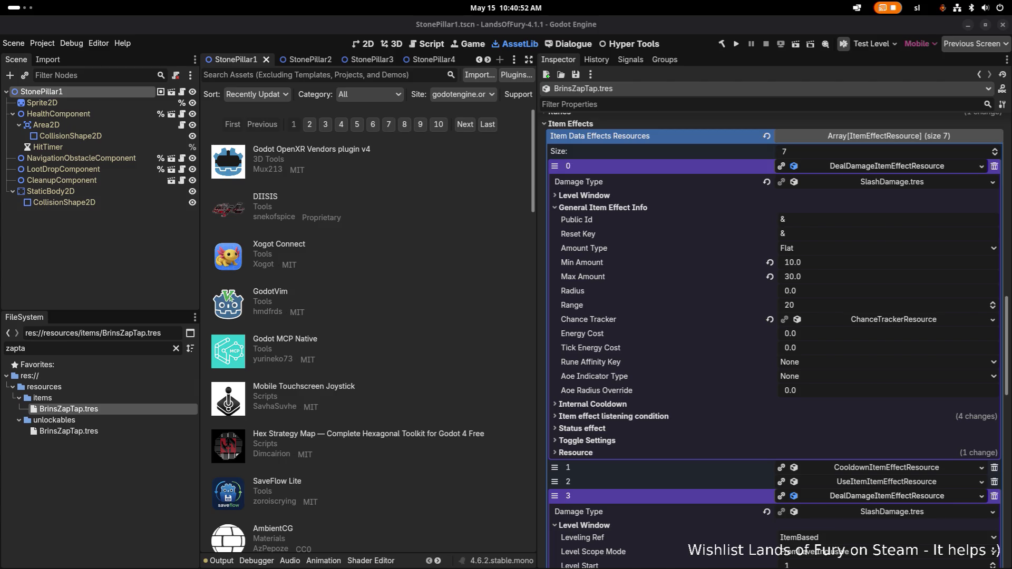
{"action": "scroll", "coordinate": [840, 350], "scroll_direction": "down", "scroll_amount": 5}
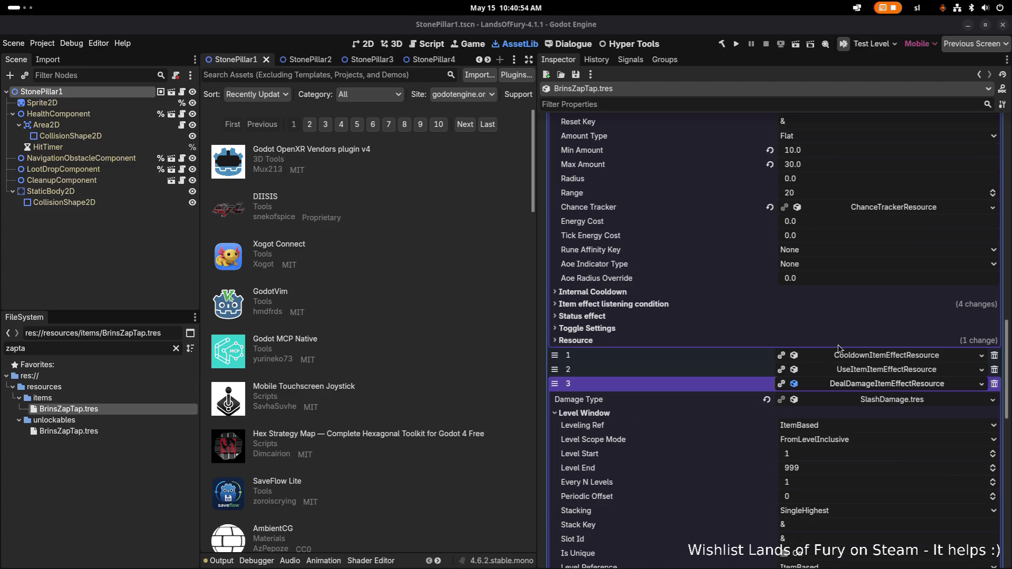
{"action": "scroll", "coordinate": [840, 350], "scroll_direction": "down", "scroll_amount": 2}
{"action": "left_click", "coordinate": [881, 213]}
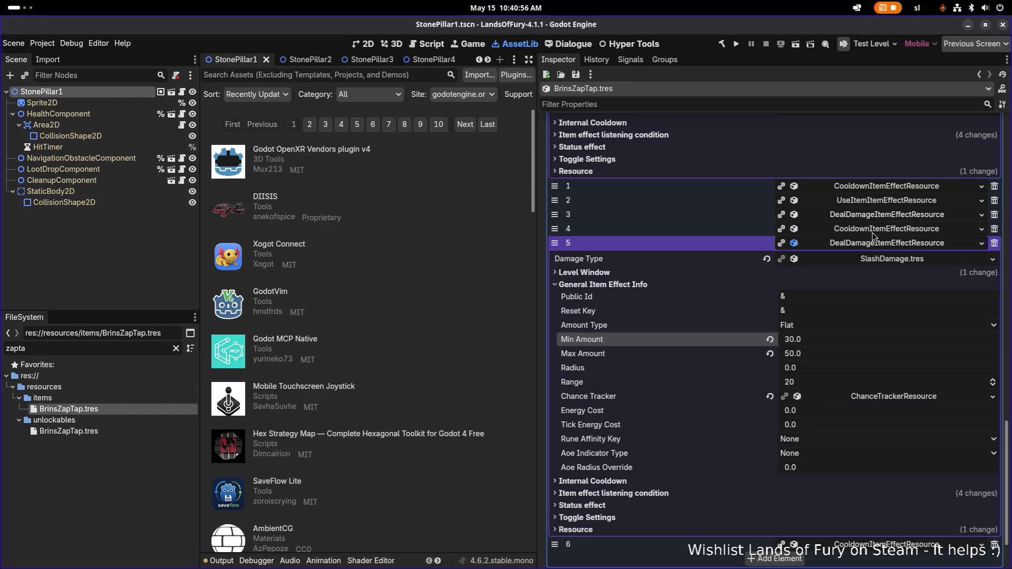
{"action": "left_click", "coordinate": [877, 246]}
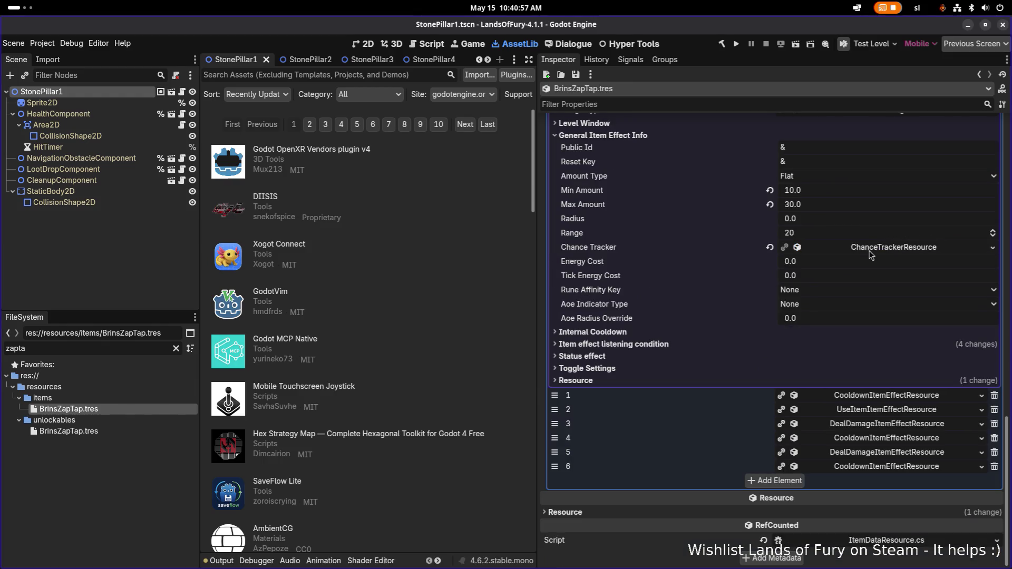
Drag the UseItem effect below element 6 to make it last, then review its properties
{"action": "left_click", "coordinate": [861, 413]}
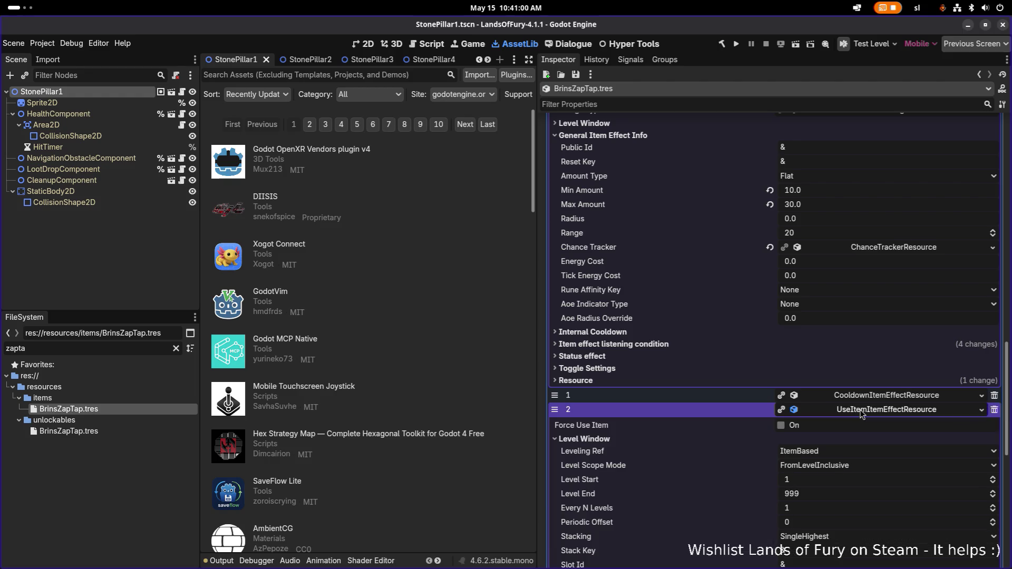
{"action": "left_click", "coordinate": [863, 414]}
{"action": "left_click_drag", "start_coordinate": [555, 409], "coordinate": [555, 466]}
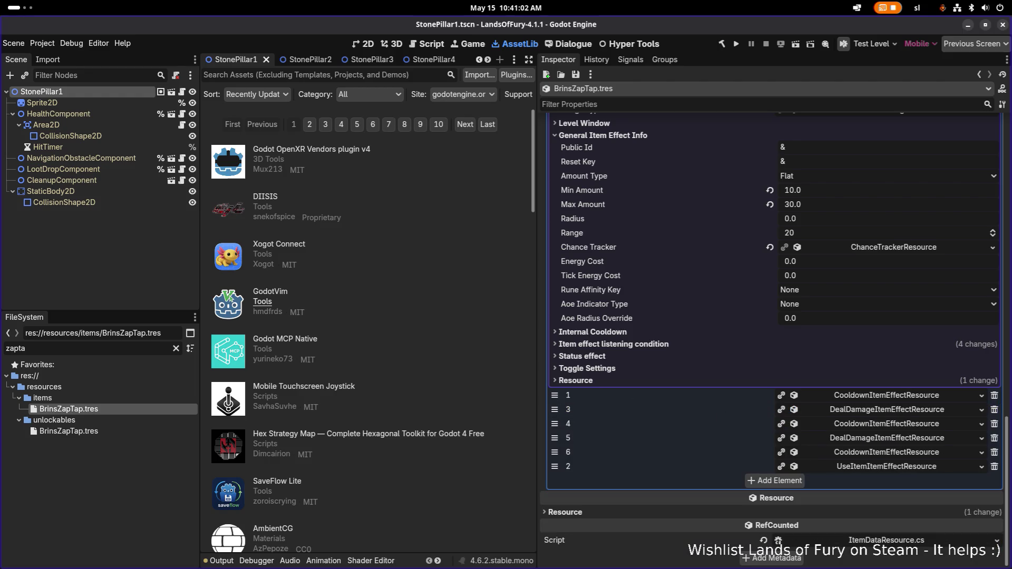
{"action": "left_click", "coordinate": [885, 468]}
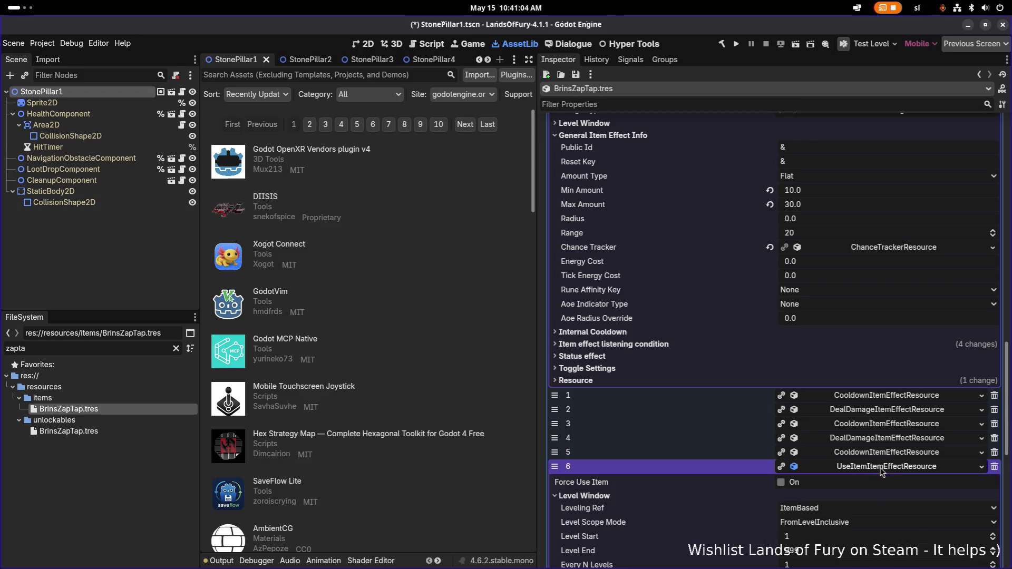
{"action": "scroll", "coordinate": [878, 465], "scroll_direction": "down", "scroll_amount": 5}
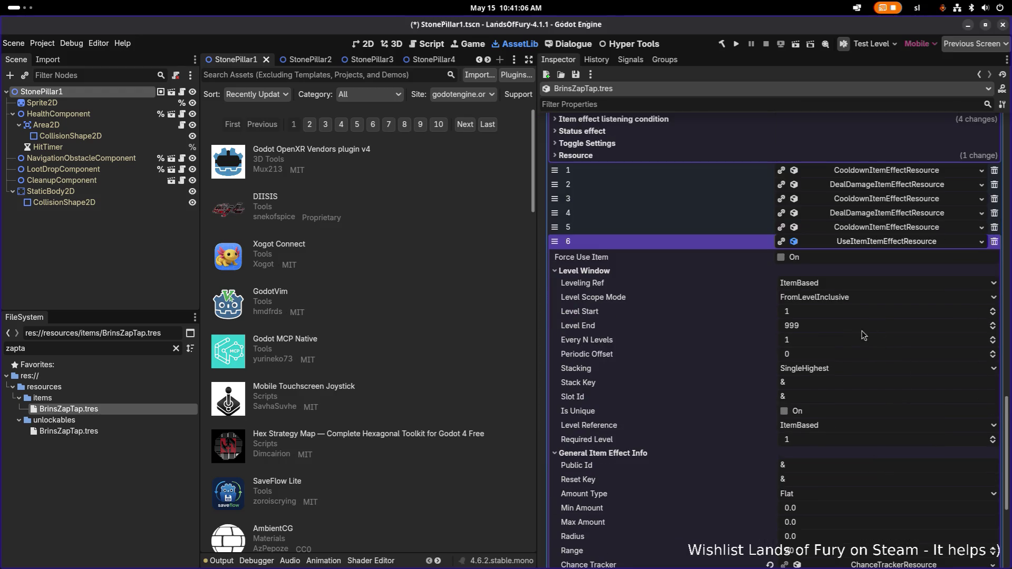
{"action": "scroll", "coordinate": [854, 372], "scroll_direction": "down", "scroll_amount": 4}
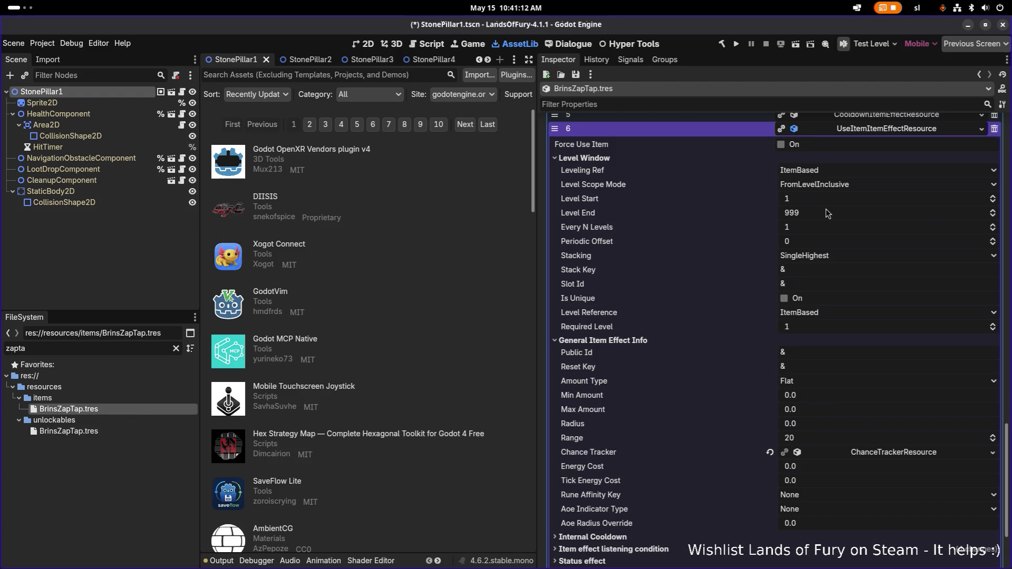
{"action": "scroll", "coordinate": [826, 233], "scroll_direction": "down", "scroll_amount": 5}
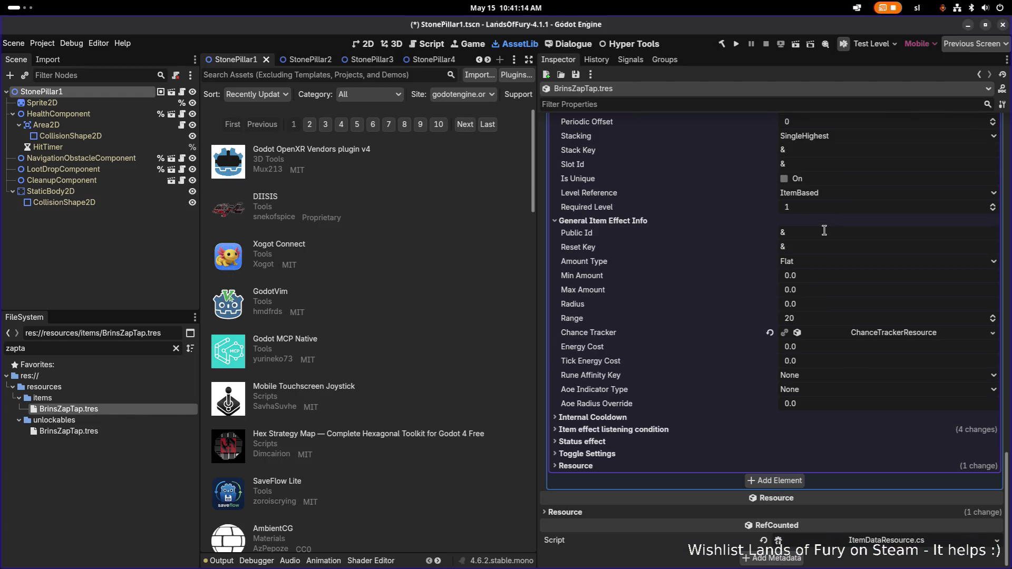
{"action": "scroll", "coordinate": [825, 230], "scroll_direction": "up", "scroll_amount": 15}
{"action": "scroll", "coordinate": [826, 234], "scroll_direction": "up", "scroll_amount": 5}
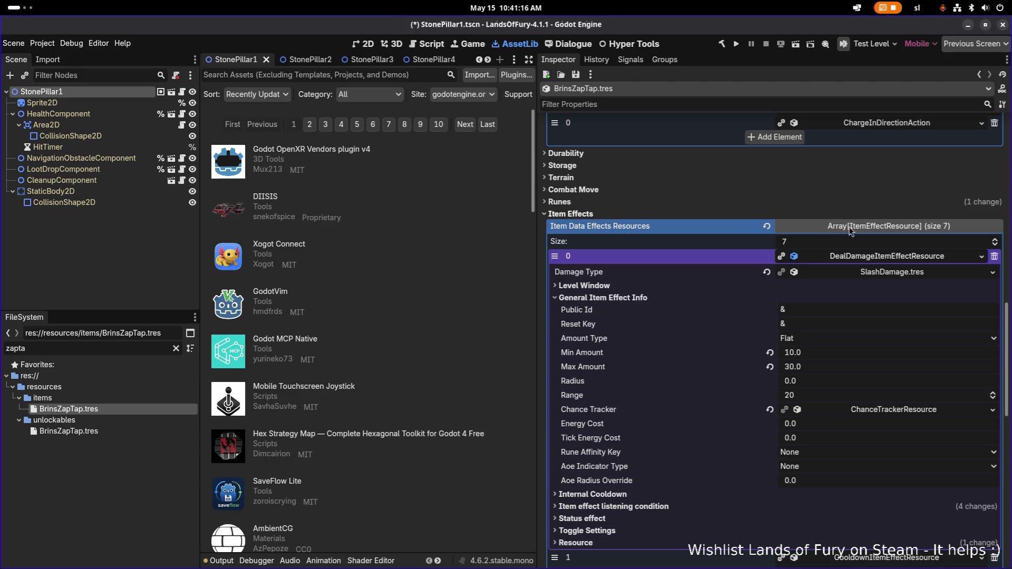
Collapse effect 0's properties and expand the charge-in-direction AI action
{"action": "left_click", "coordinate": [866, 257]}
{"action": "scroll", "coordinate": [868, 259], "scroll_direction": "up", "scroll_amount": 5}
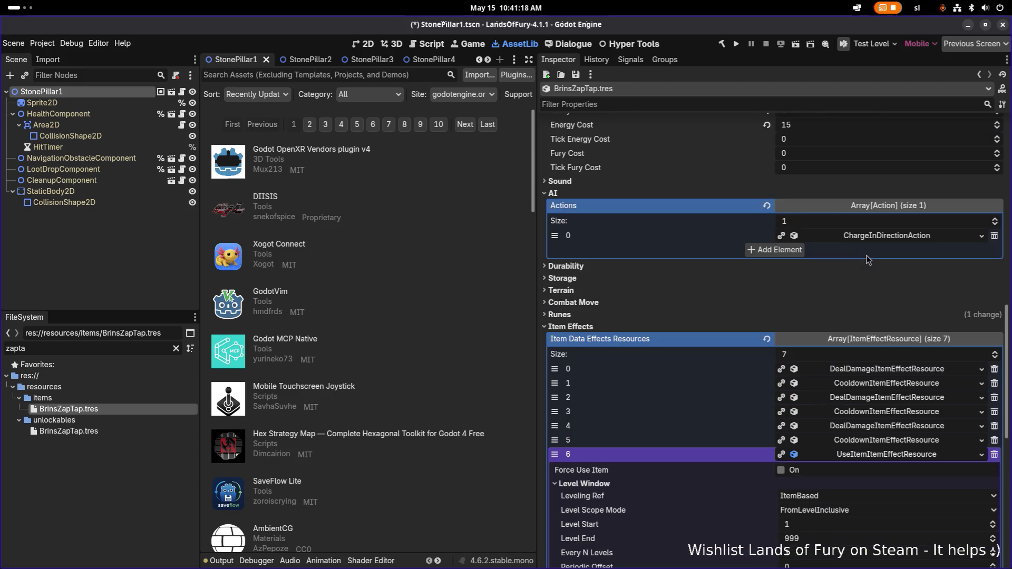
{"action": "left_click", "coordinate": [883, 237]}
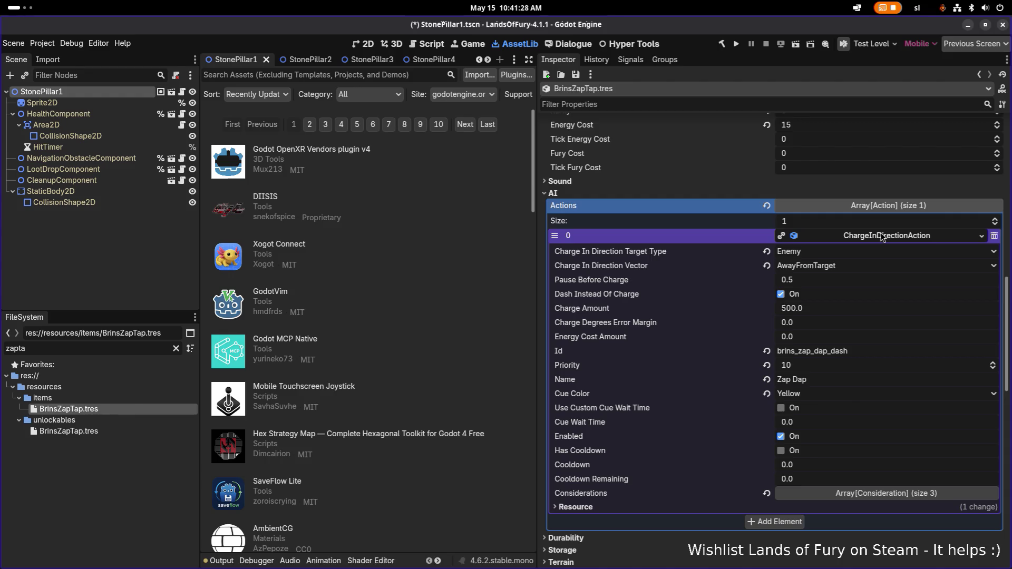
Collapse the charge action, expand the UseItem effect's listening condition, and save the scene with Ctrl+S
{"action": "left_click", "coordinate": [881, 237]}
{"action": "scroll", "coordinate": [877, 285], "scroll_direction": "down", "scroll_amount": 5}
{"action": "scroll", "coordinate": [887, 293], "scroll_direction": "down", "scroll_amount": 10}
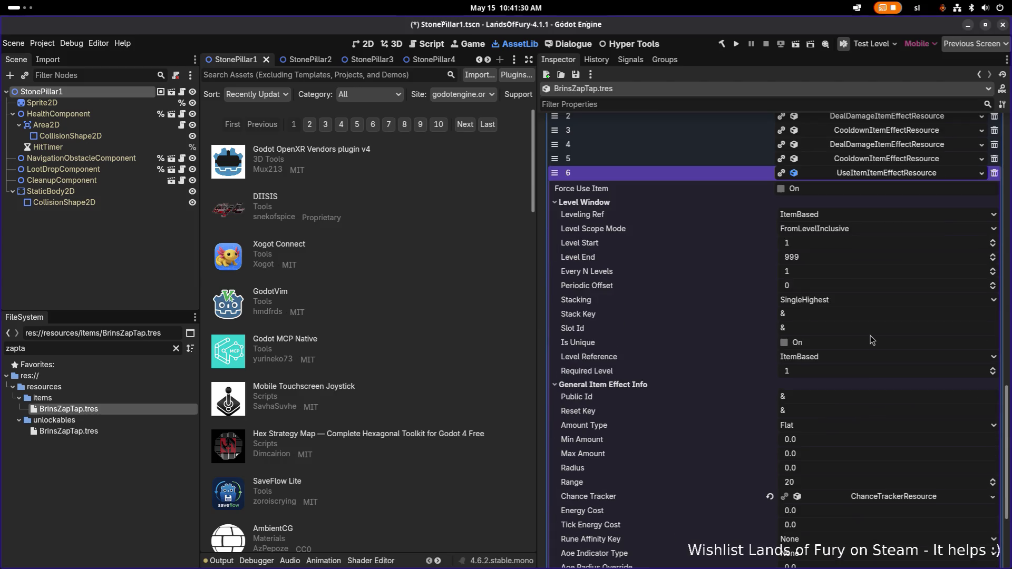
{"action": "left_click", "coordinate": [726, 432]}
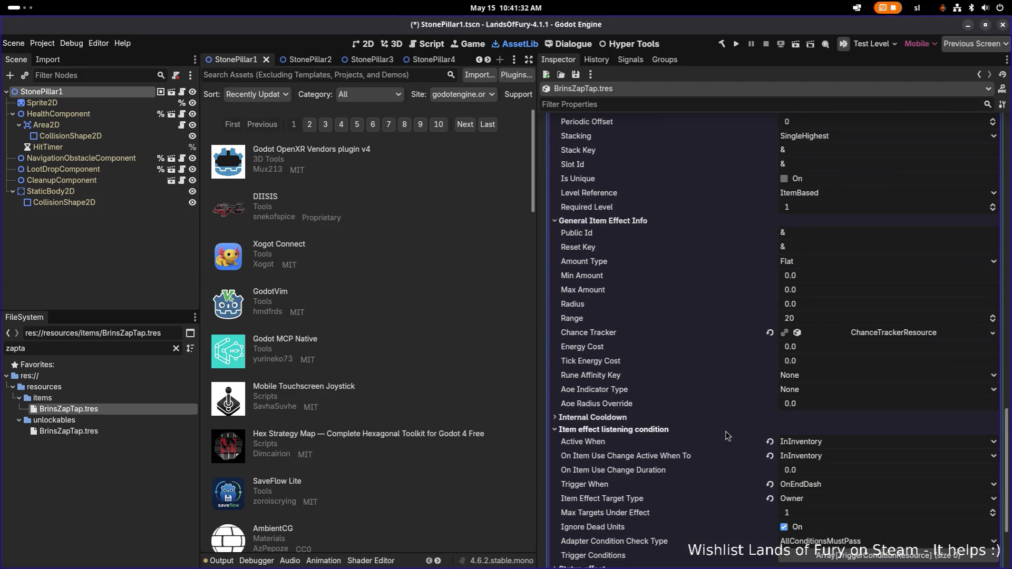
{"action": "key", "text": "ctrl+s"}
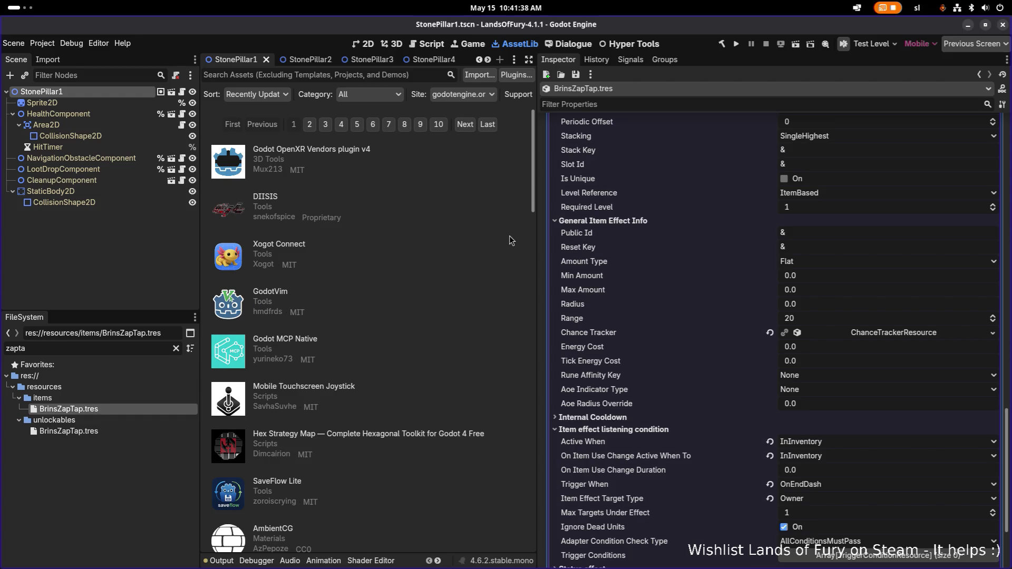
{"action": "key", "text": "alt+Tab"}
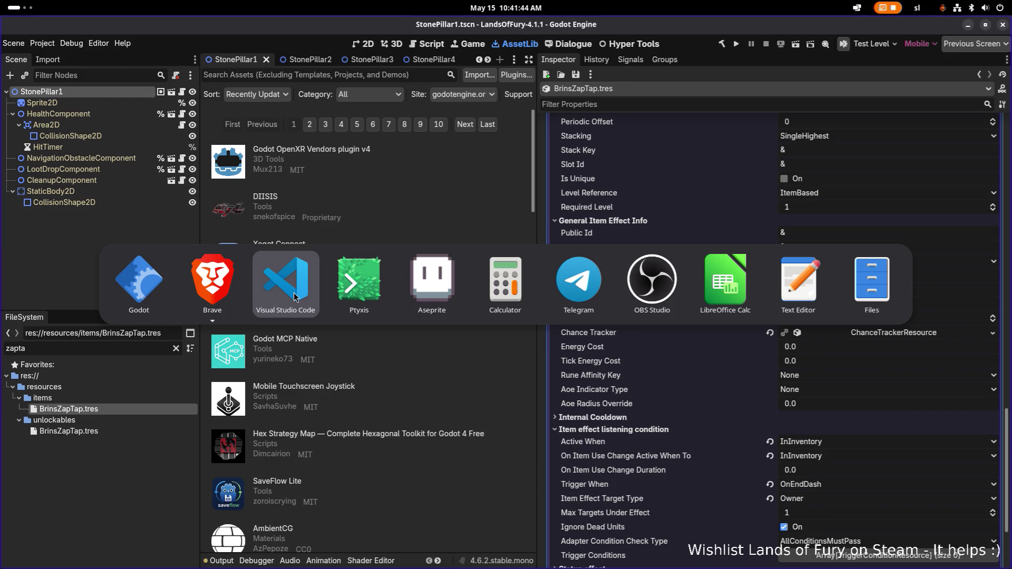
{"action": "key", "text": "alt"}
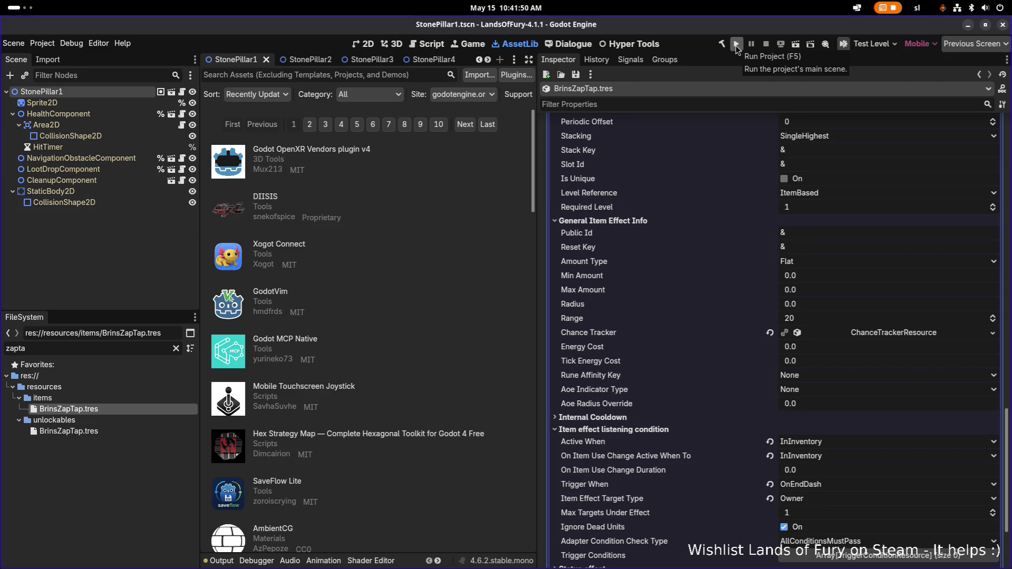
Filter the FileSystem for 'tek' and open the TekPickCartridgeSkill item resource
{"action": "double_click", "coordinate": [119, 352]}
{"action": "type", "text": "tek"}
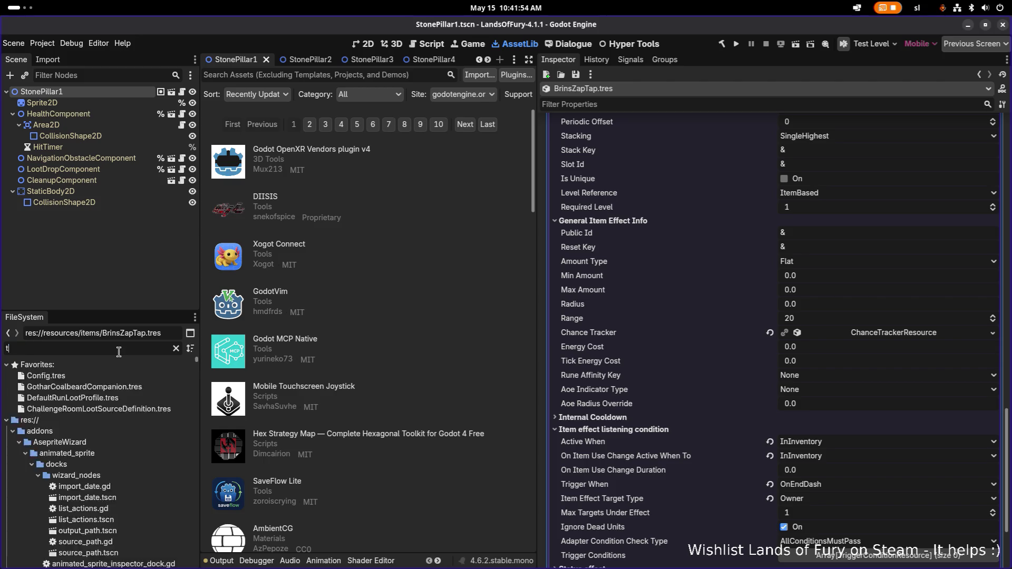
{"action": "left_click", "coordinate": [132, 463]}
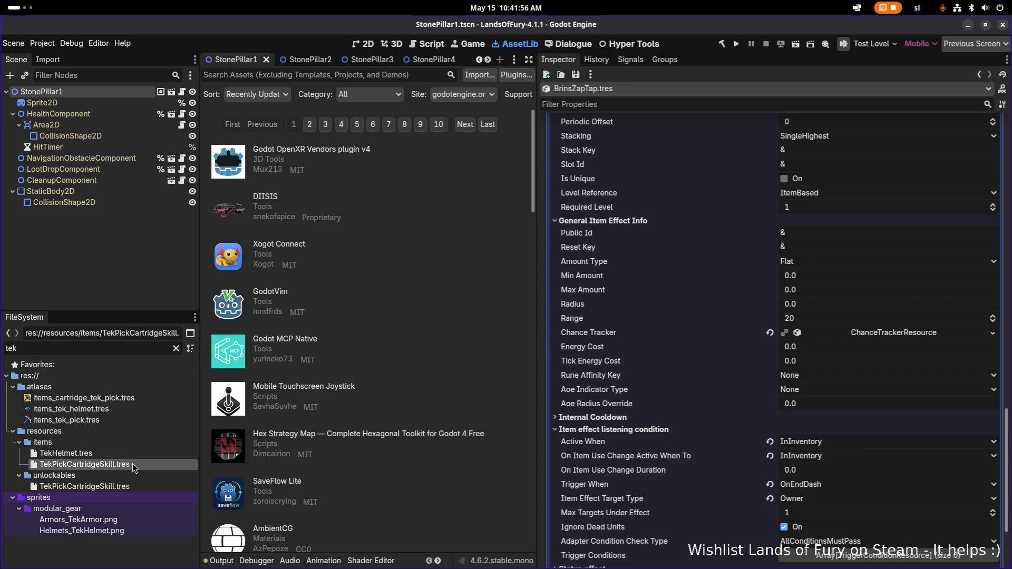
Lower the TekPickCartridgeSkill Level from 1 to 0 and save the resource
{"action": "scroll", "coordinate": [789, 293], "scroll_direction": "down", "scroll_amount": 5}
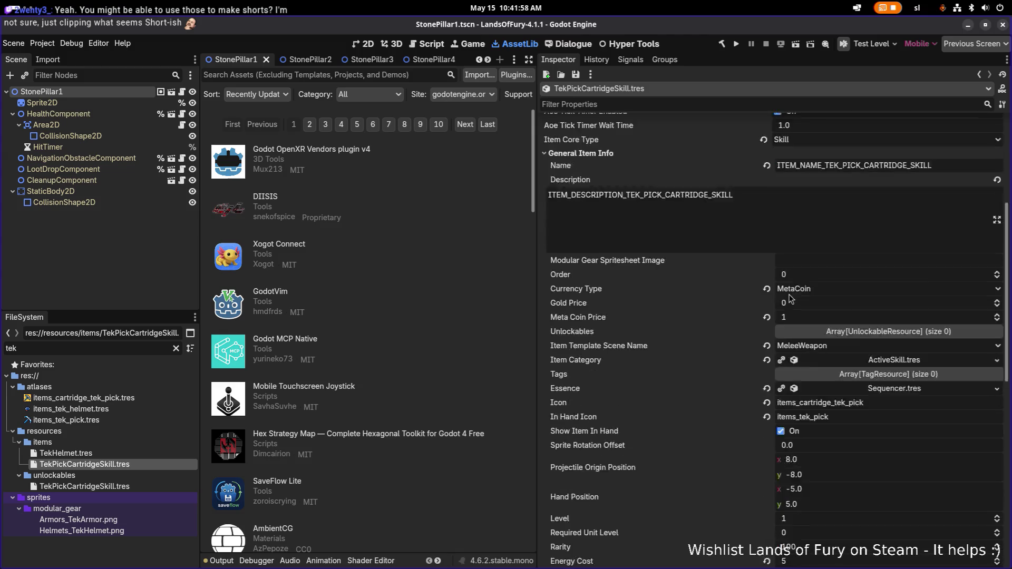
{"action": "scroll", "coordinate": [834, 266], "scroll_direction": "down", "scroll_amount": 8}
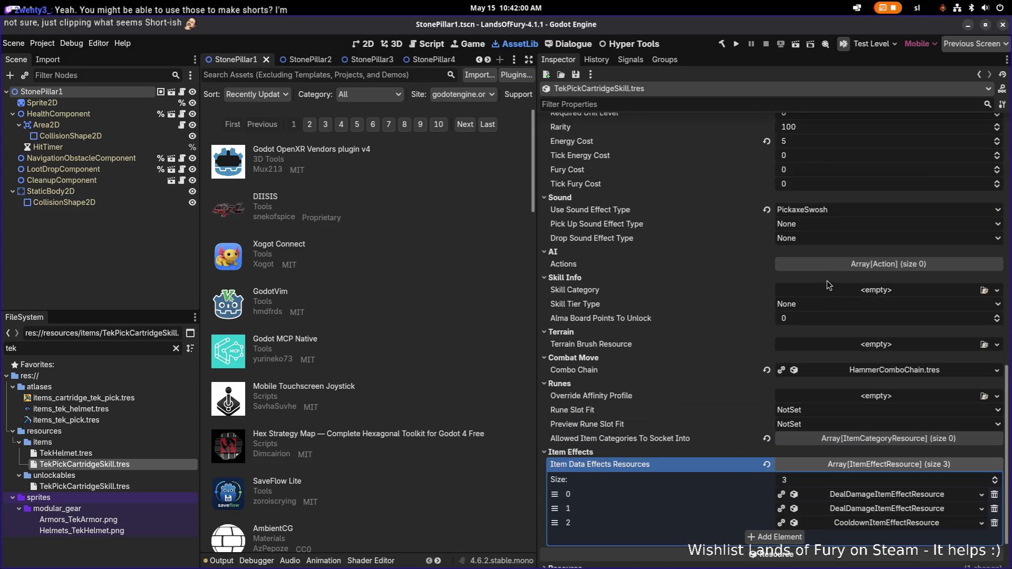
{"action": "left_click", "coordinate": [902, 440]}
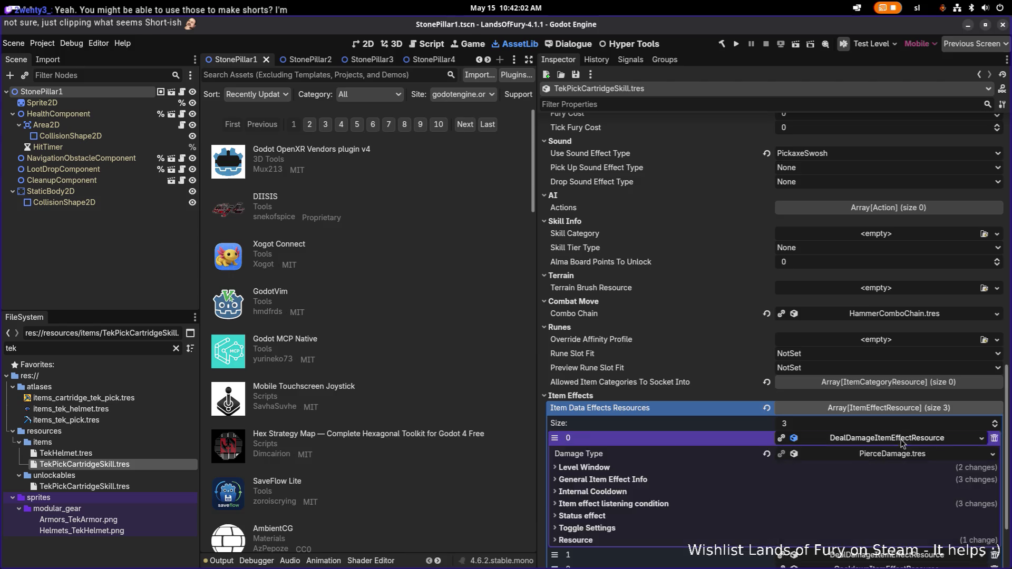
{"action": "scroll", "coordinate": [824, 296], "scroll_direction": "up", "scroll_amount": 2}
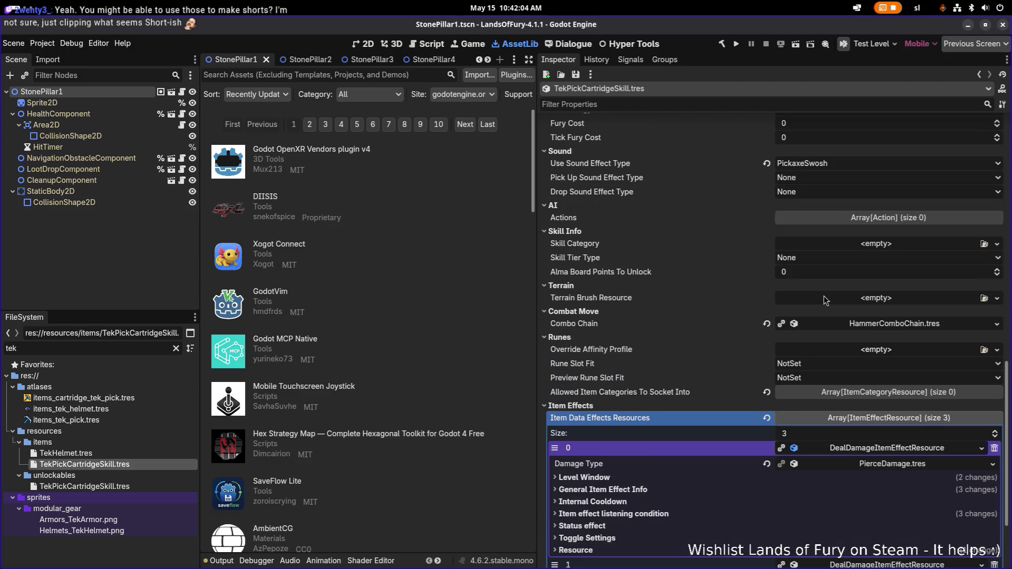
{"action": "scroll", "coordinate": [824, 296], "scroll_direction": "up", "scroll_amount": 5}
{"action": "scroll", "coordinate": [824, 296], "scroll_direction": "down", "scroll_amount": 3}
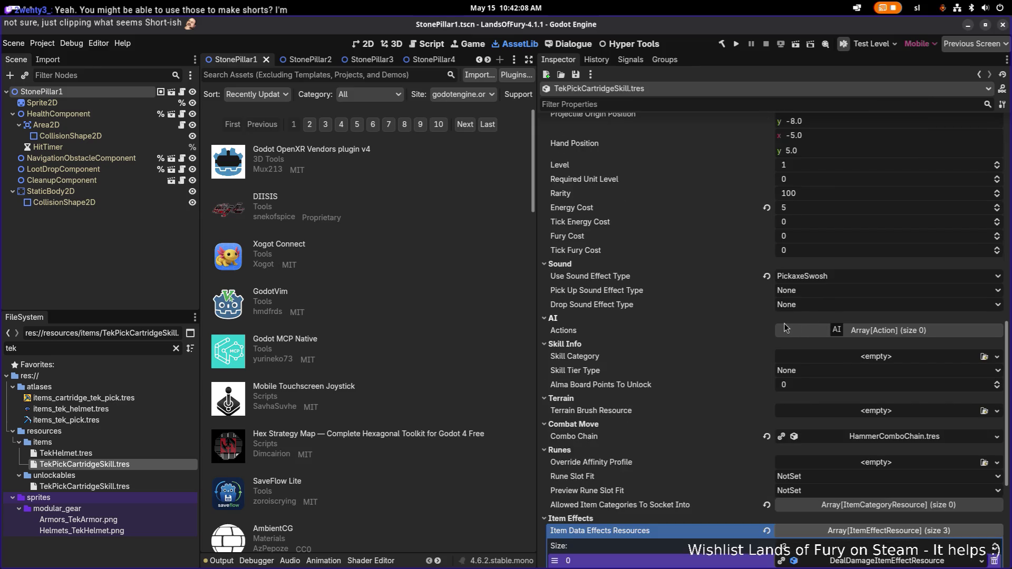
{"action": "left_click_drag", "start_coordinate": [812, 165], "coordinate": [805, 165]}
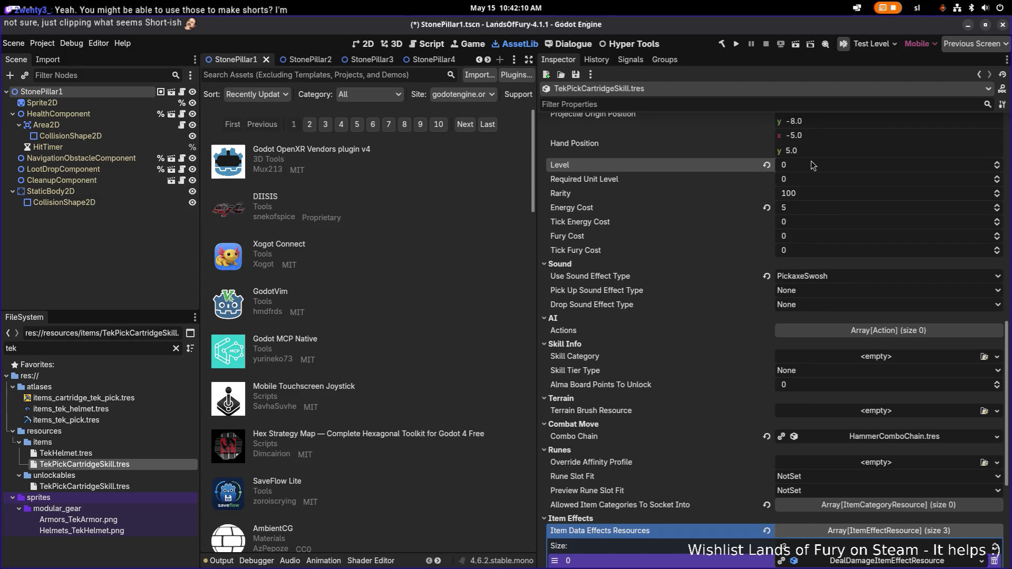
{"action": "key", "text": "ctrl+s"}
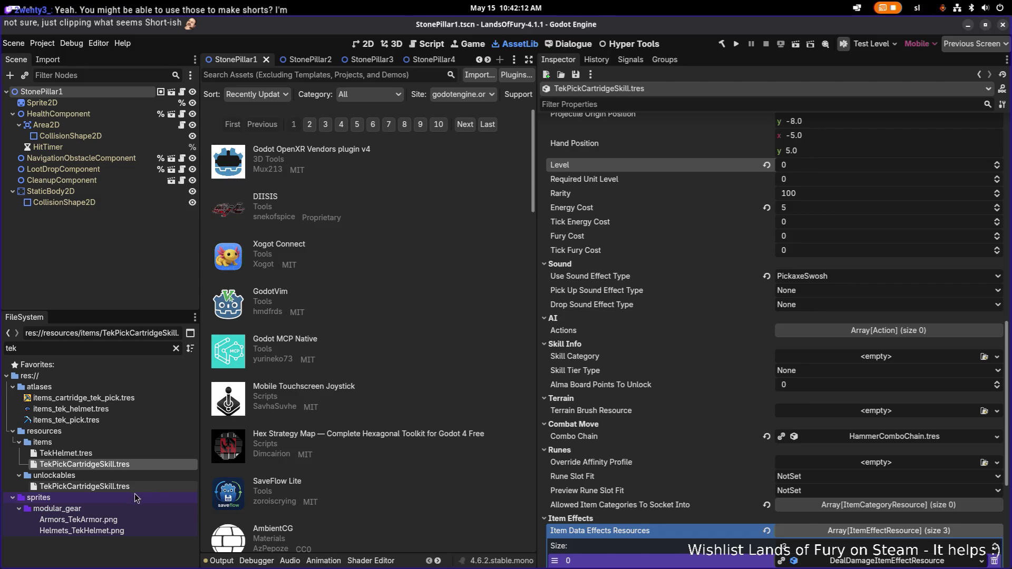
{"action": "left_click", "coordinate": [122, 499]}
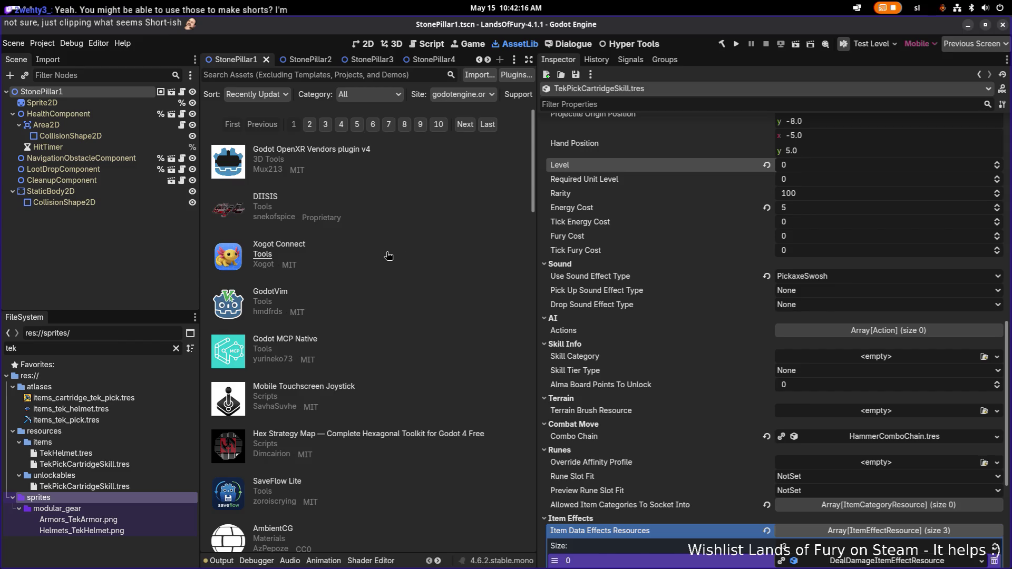
Run the project, start from the main menu, and load the first save profile
{"action": "left_click", "coordinate": [737, 47]}
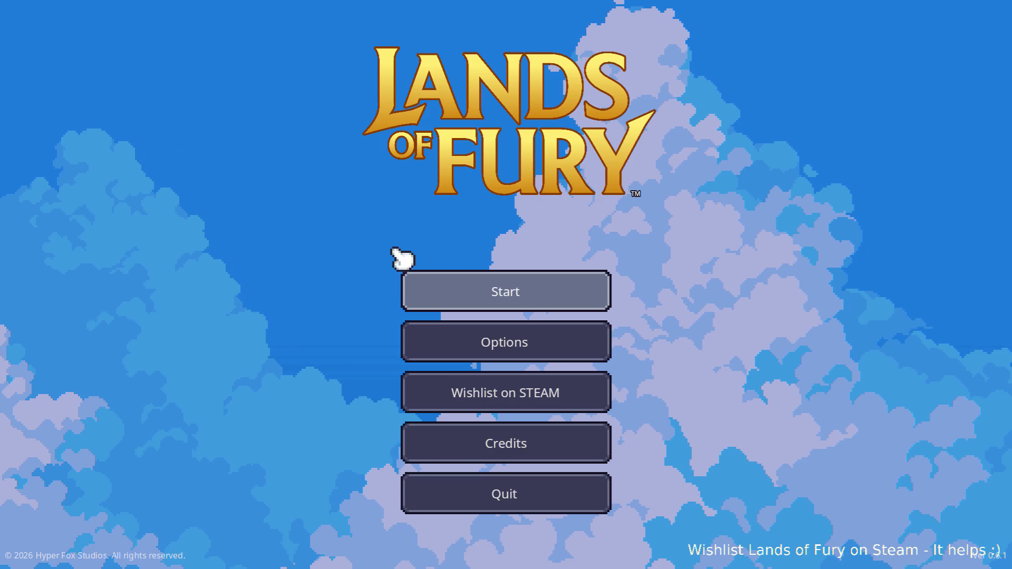
{"action": "left_click", "coordinate": [446, 286]}
{"action": "left_click", "coordinate": [451, 290]}
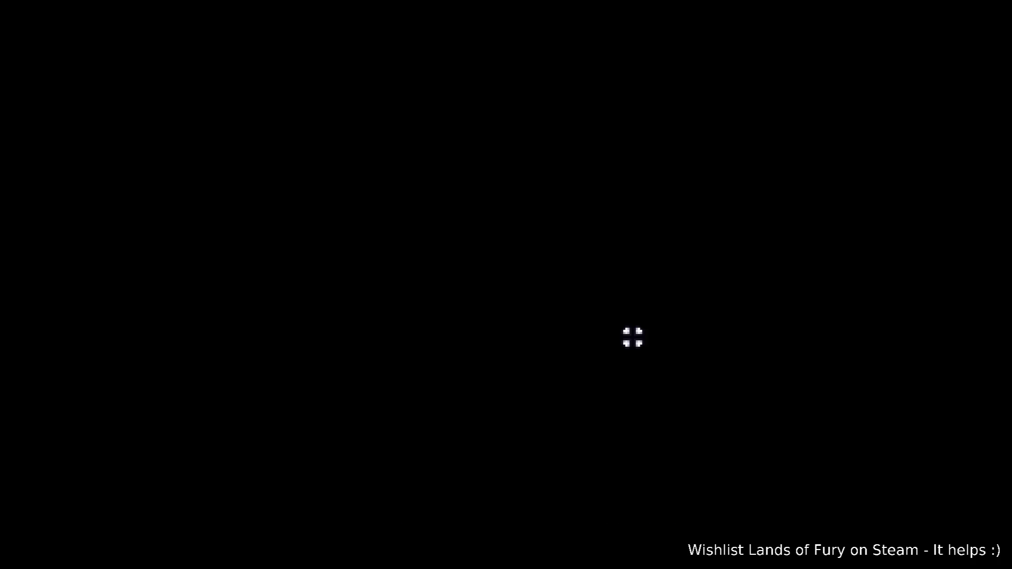
Switch to the bow with key 2 and fire a volley of arrows at the slime while strafing
{"action": "key", "text": "a"}
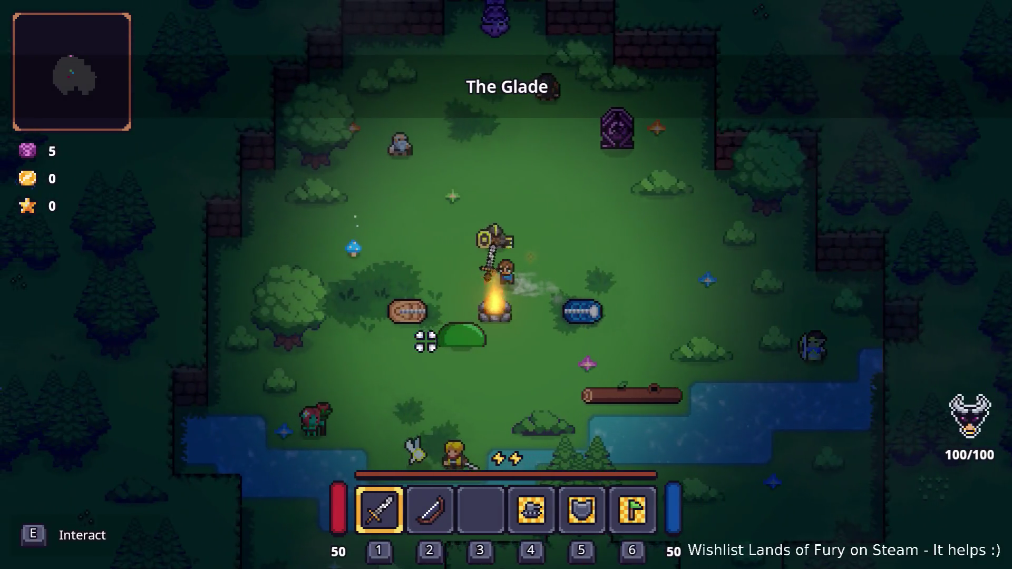
{"action": "key", "text": "2"}
{"action": "left_click", "coordinate": [480, 339]}
{"action": "key", "text": "d"}
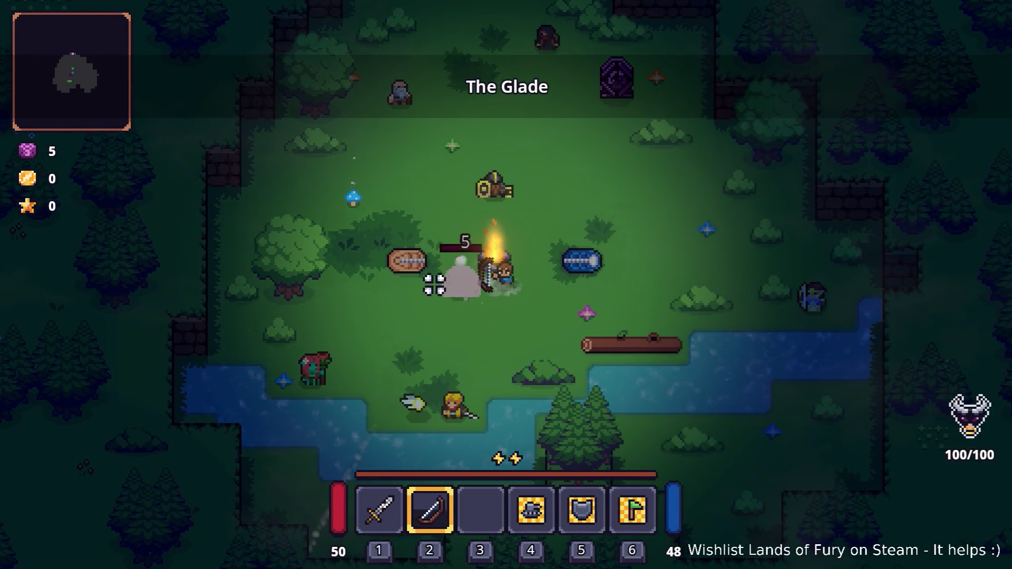
{"action": "left_click", "coordinate": [411, 296]}
{"action": "left_click", "coordinate": [339, 295]}
{"action": "left_click", "coordinate": [335, 302]}
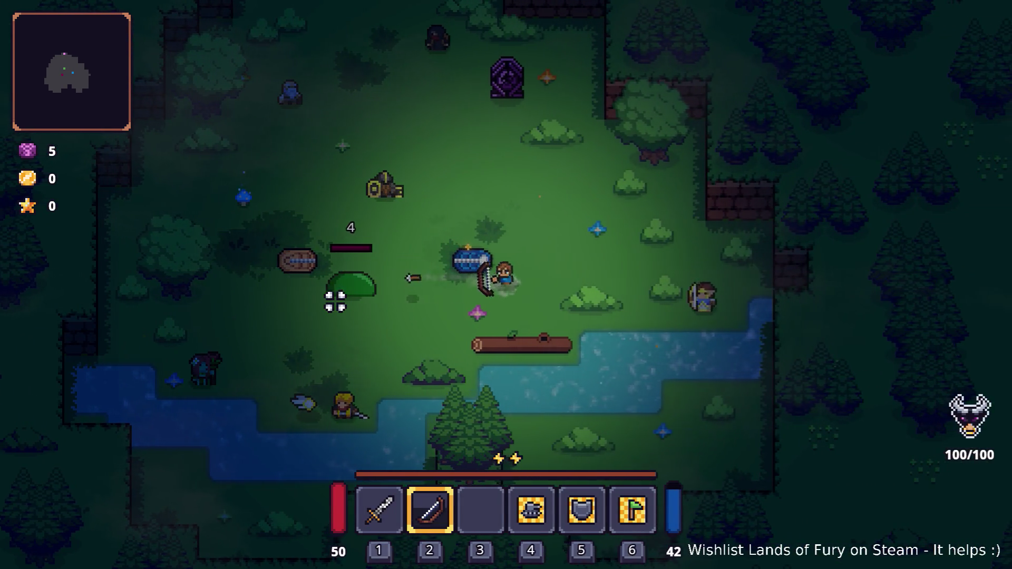
{"action": "key", "text": "a"}
{"action": "left_click", "coordinate": [335, 302]}
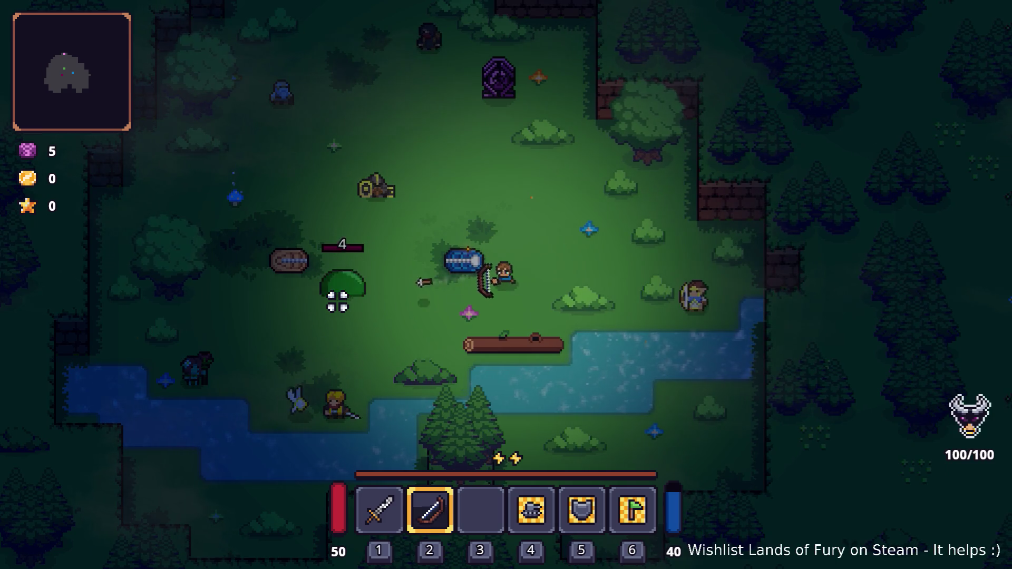
{"action": "left_click", "coordinate": [334, 297]}
{"action": "left_click", "coordinate": [334, 298]}
{"action": "left_click", "coordinate": [350, 289]}
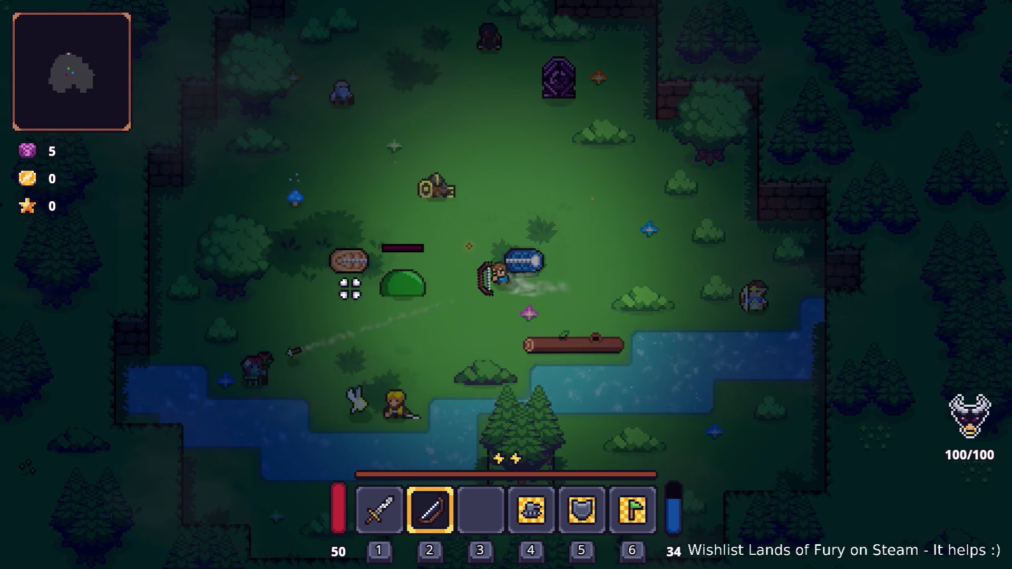
{"action": "left_click", "coordinate": [349, 289]}
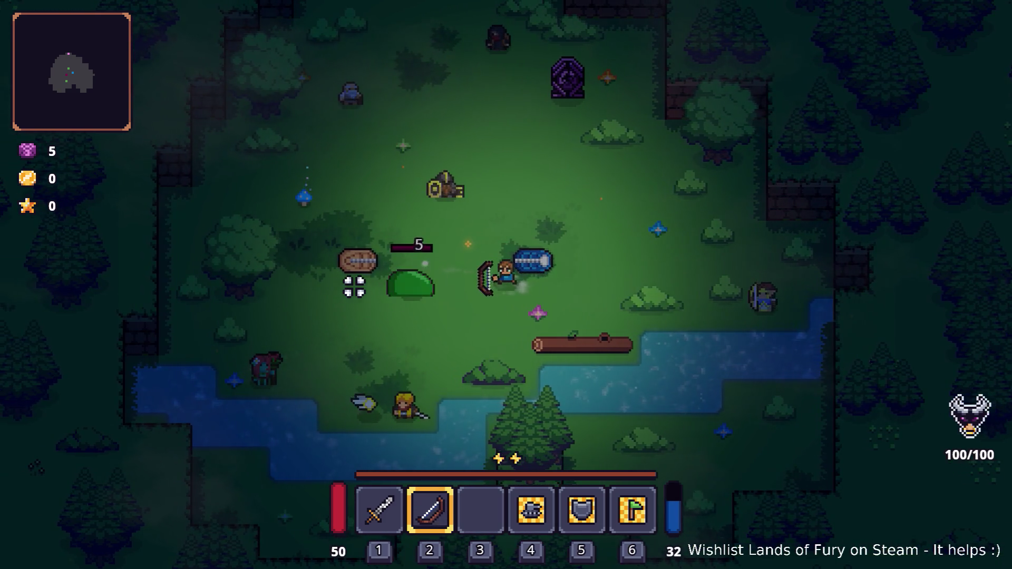
{"action": "key", "text": "d"}
Check quick slot 3's skill choices in the inventory, close it, and fire three more arrows
{"action": "key", "text": "i"}
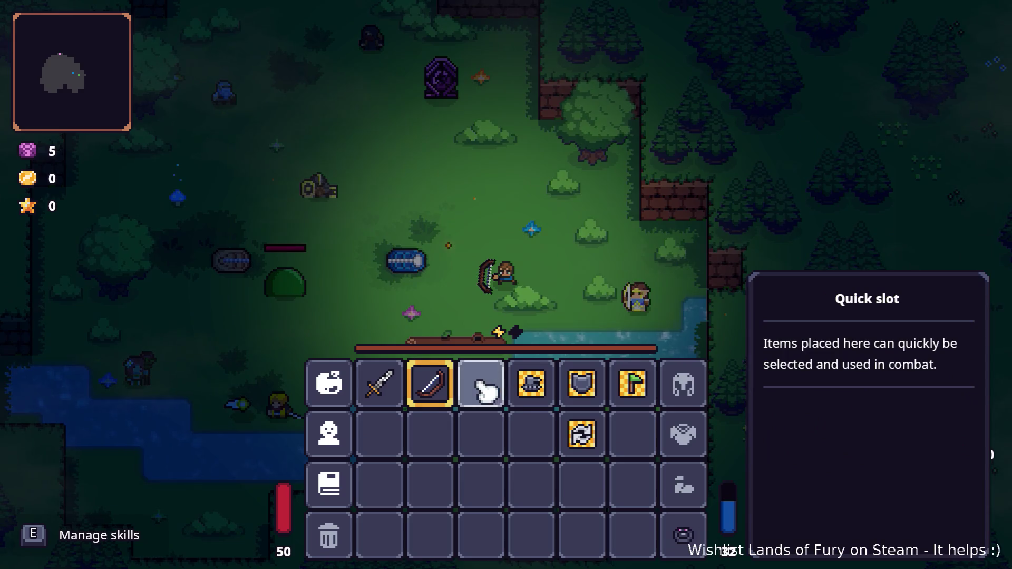
{"action": "left_click", "coordinate": [482, 374]}
{"action": "key", "text": "Escape"}
{"action": "key", "text": "i"}
{"action": "key", "text": "i"}
{"action": "key", "text": "w"}
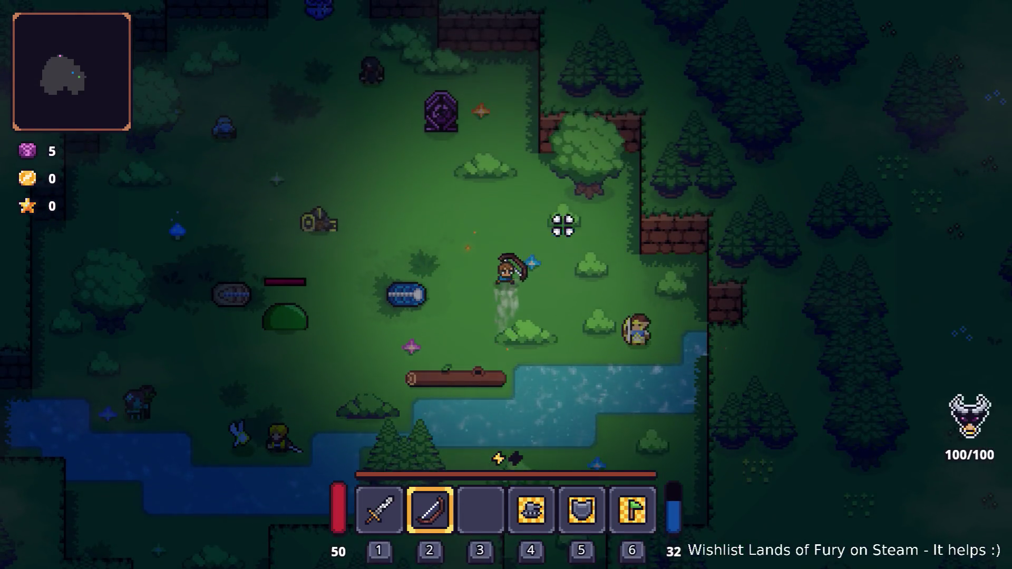
{"action": "left_click", "coordinate": [604, 221]}
{"action": "left_click", "coordinate": [605, 222]}
{"action": "left_click", "coordinate": [606, 222]}
Walk to the interactable spot, open the inventory, and bring up the ALMA cartridge panel
{"action": "key", "text": "a"}
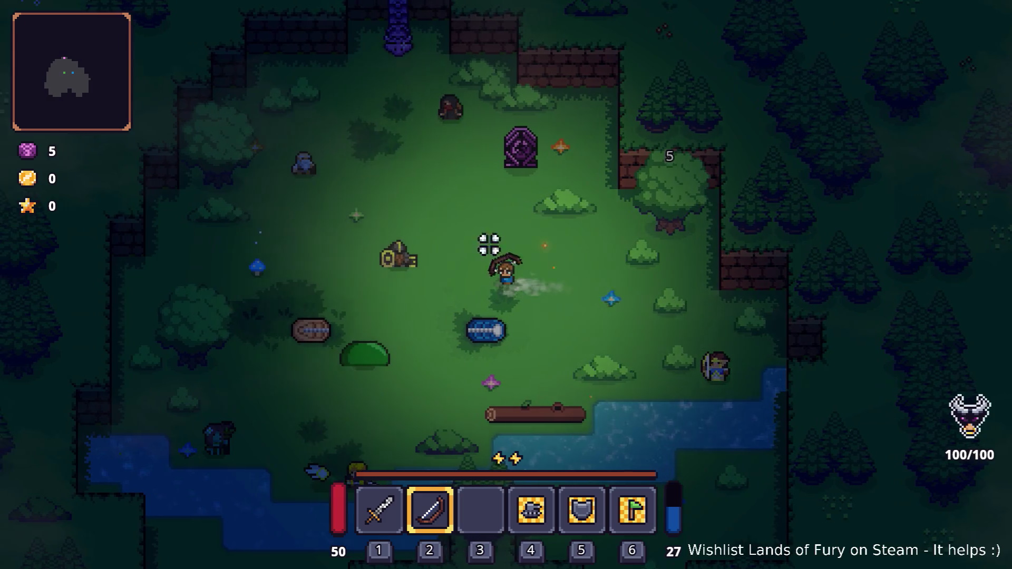
{"action": "key", "text": "a"}
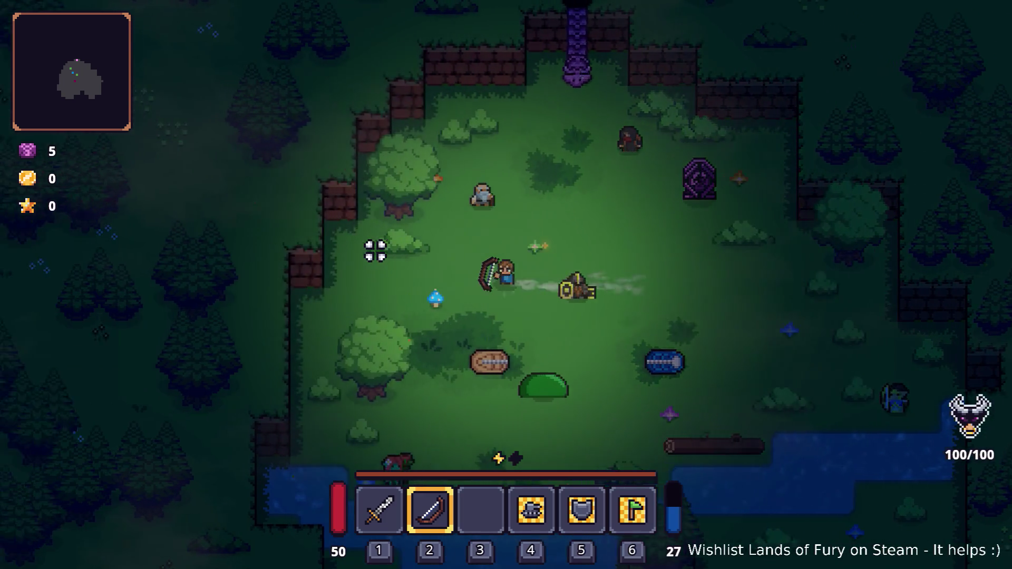
{"action": "key", "text": "w"}
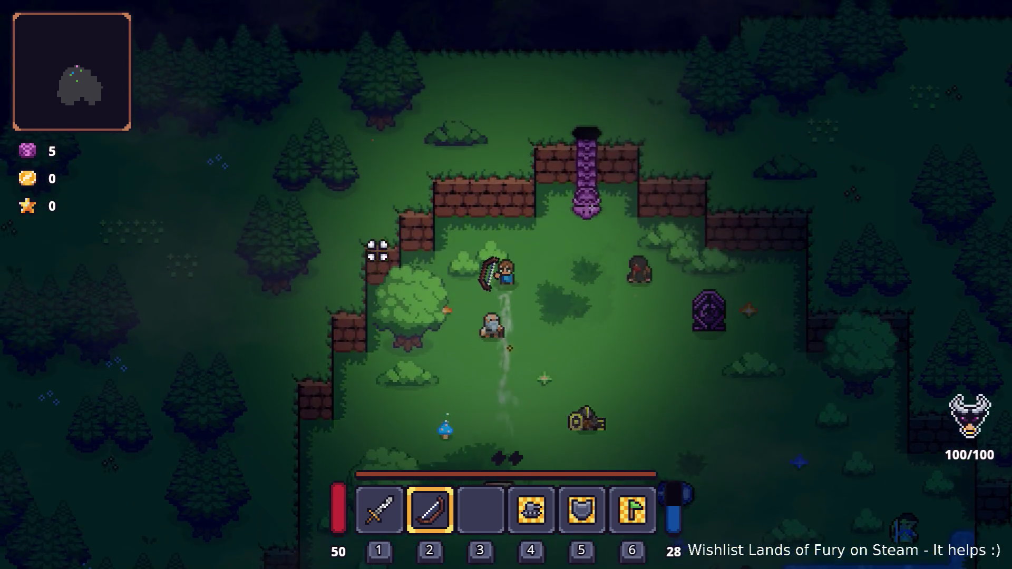
{"action": "key", "text": "s"}
{"action": "key", "text": "d"}
{"action": "key", "text": "d"}
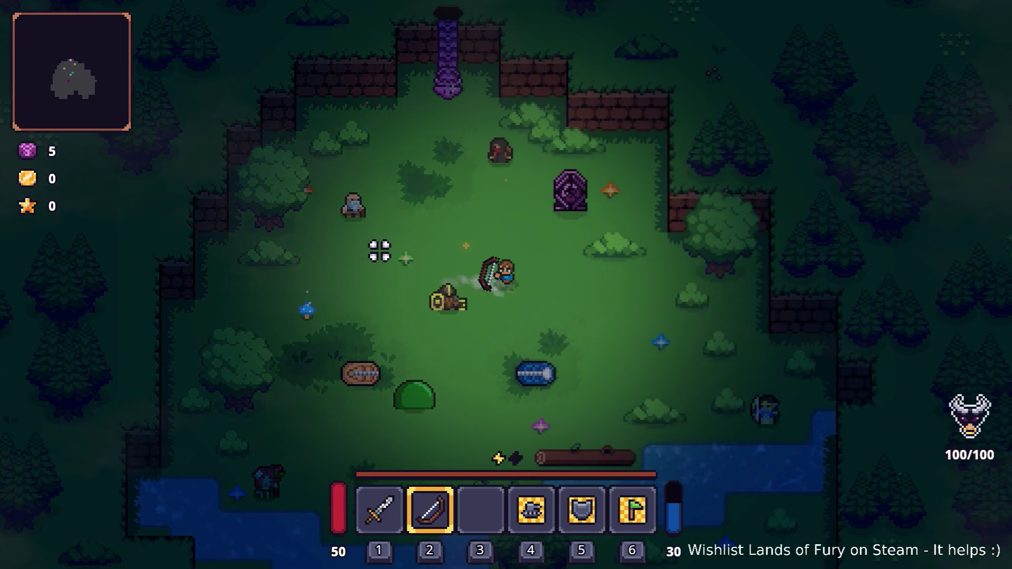
{"action": "key", "text": "i"}
{"action": "right_click", "coordinate": [430, 364]}
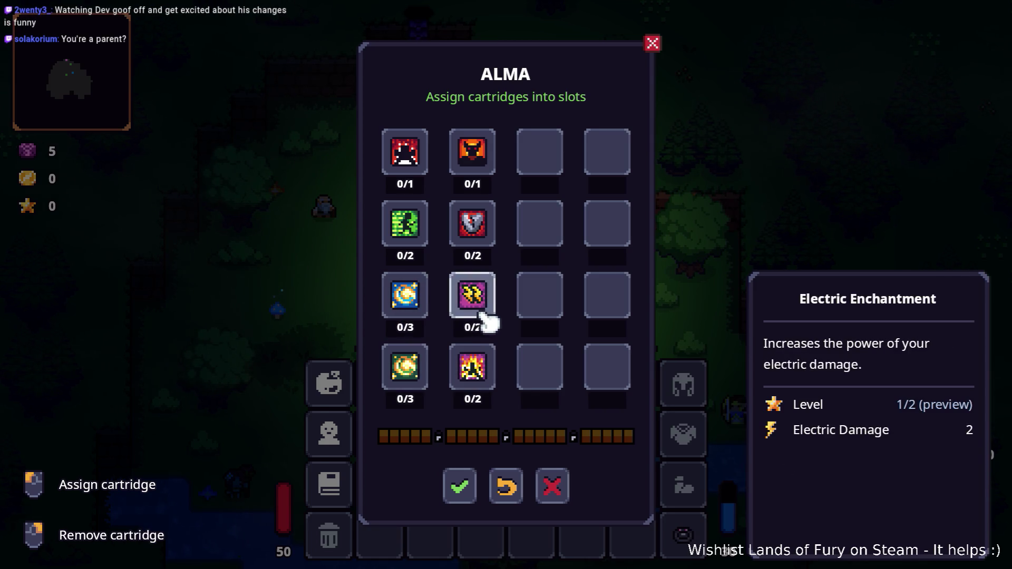
Remove all eight slotted cartridges from the ALMA slots
{"action": "right_click", "coordinate": [478, 305]}
{"action": "right_click", "coordinate": [473, 364]}
{"action": "right_click", "coordinate": [422, 292]}
{"action": "right_click", "coordinate": [473, 227]}
{"action": "right_click", "coordinate": [419, 232]}
{"action": "right_click", "coordinate": [406, 153]}
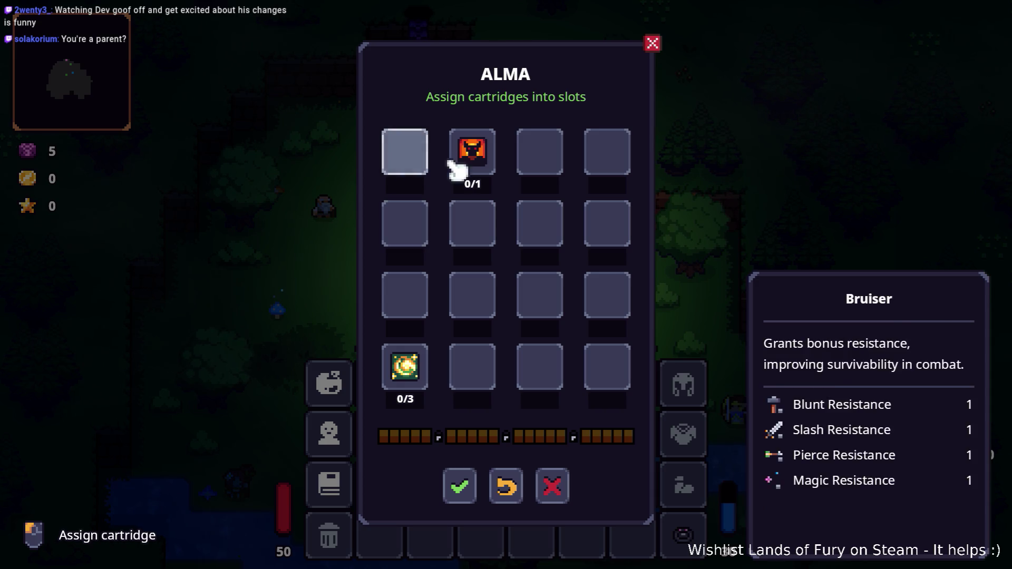
{"action": "right_click", "coordinate": [469, 151]}
{"action": "right_click", "coordinate": [409, 362]}
Open the cartridge picker for the first slot and browse the available cartridges
{"action": "left_click", "coordinate": [414, 152]}
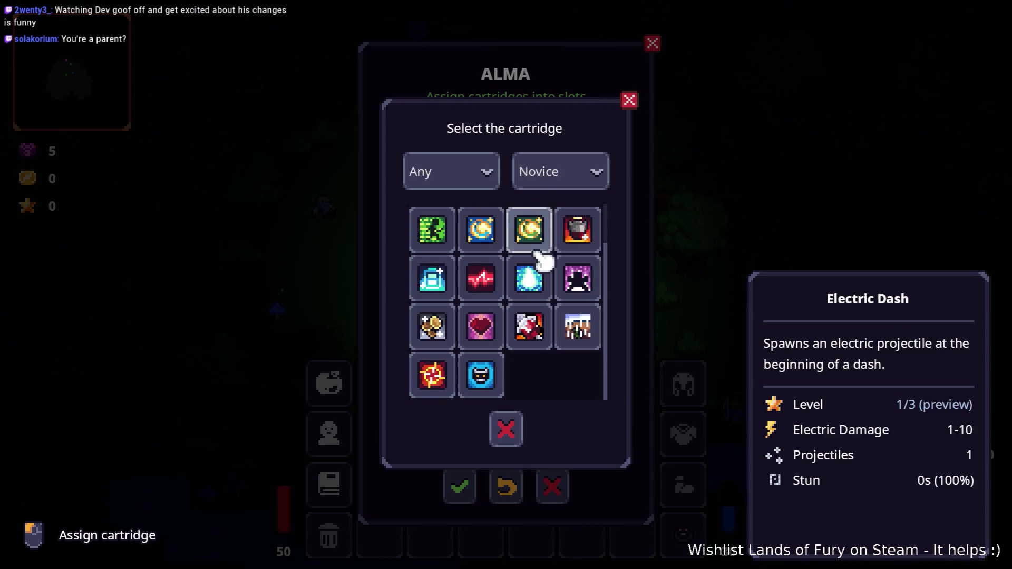
{"action": "key", "text": "Right"}
{"action": "key", "text": "Down"}
{"action": "key", "text": "Down"}
{"action": "key", "text": "Down"}
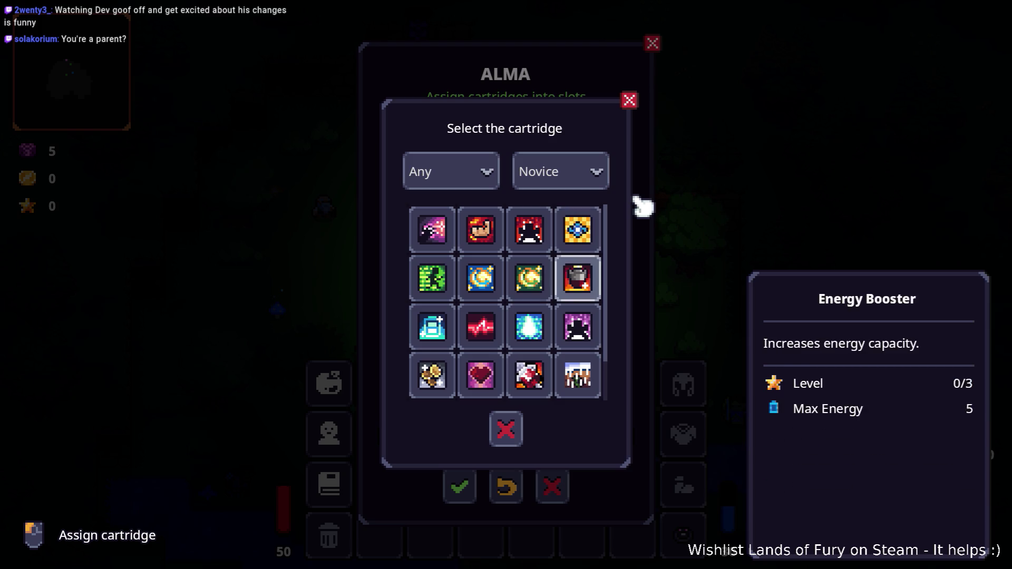
{"action": "key", "text": "Up"}
{"action": "key", "text": "Up"}
{"action": "key", "text": "Up"}
{"action": "key", "text": "Up"}
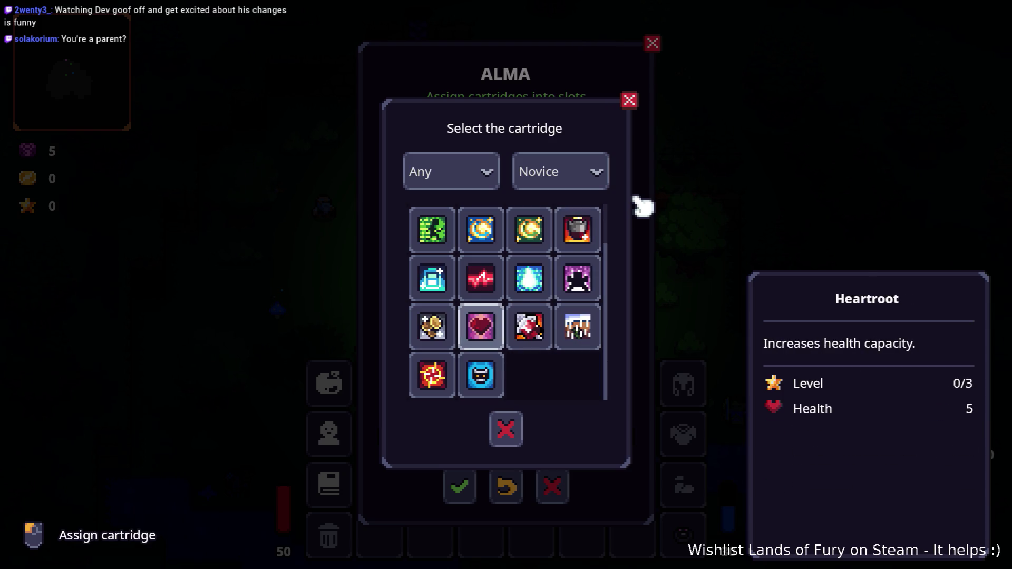
{"action": "key", "text": "Down"}
{"action": "key", "text": "Down"}
{"action": "key", "text": "Down"}
{"action": "key", "text": "Down"}
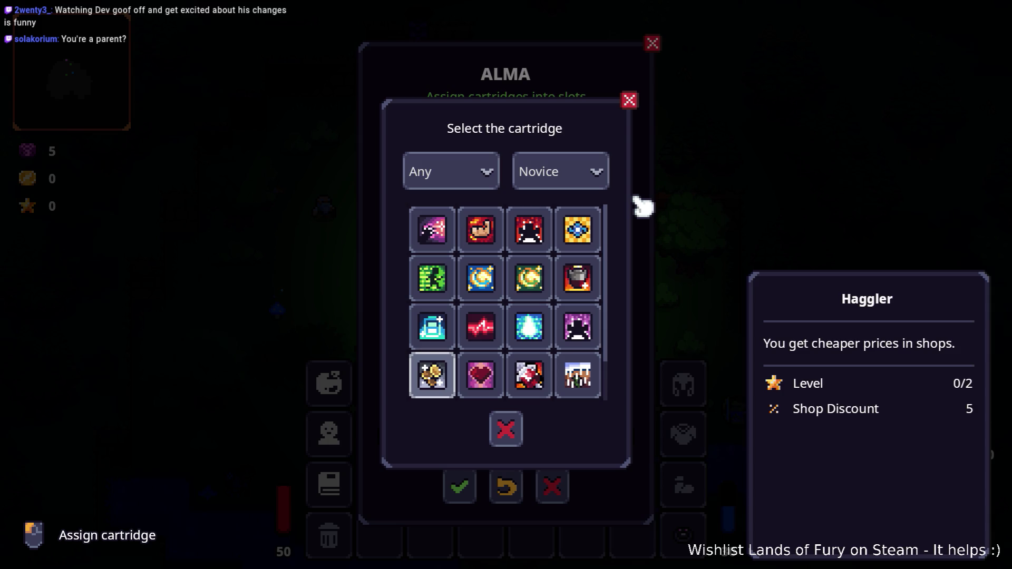
{"action": "scroll", "coordinate": [555, 237], "scroll_direction": "down", "scroll_amount": 1}
{"action": "scroll", "coordinate": [554, 240], "scroll_direction": "up", "scroll_amount": 1}
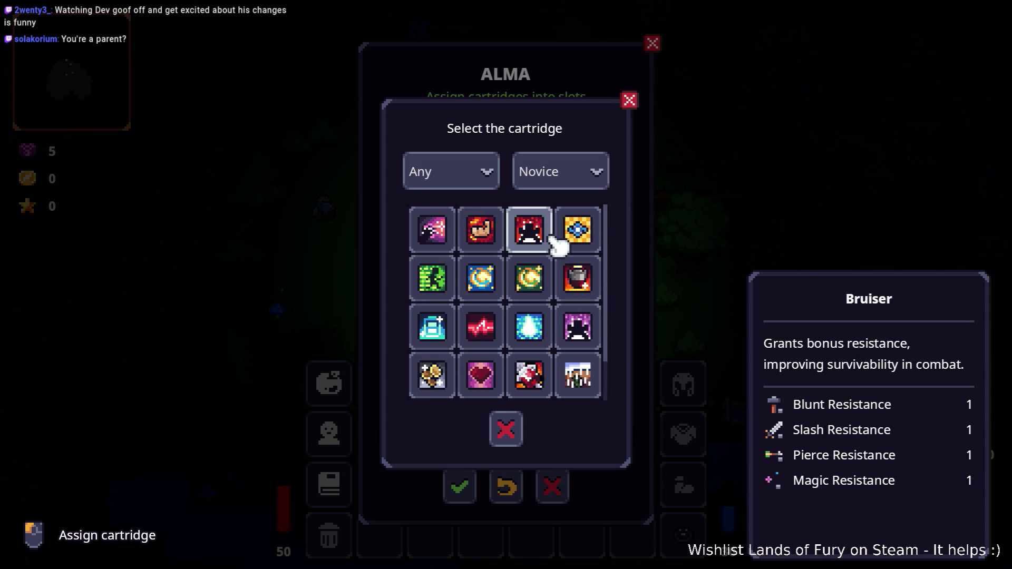
{"action": "scroll", "coordinate": [555, 240], "scroll_direction": "down", "scroll_amount": 1}
{"action": "scroll", "coordinate": [555, 240], "scroll_direction": "up", "scroll_amount": 1}
{"action": "left_click", "coordinate": [580, 171]}
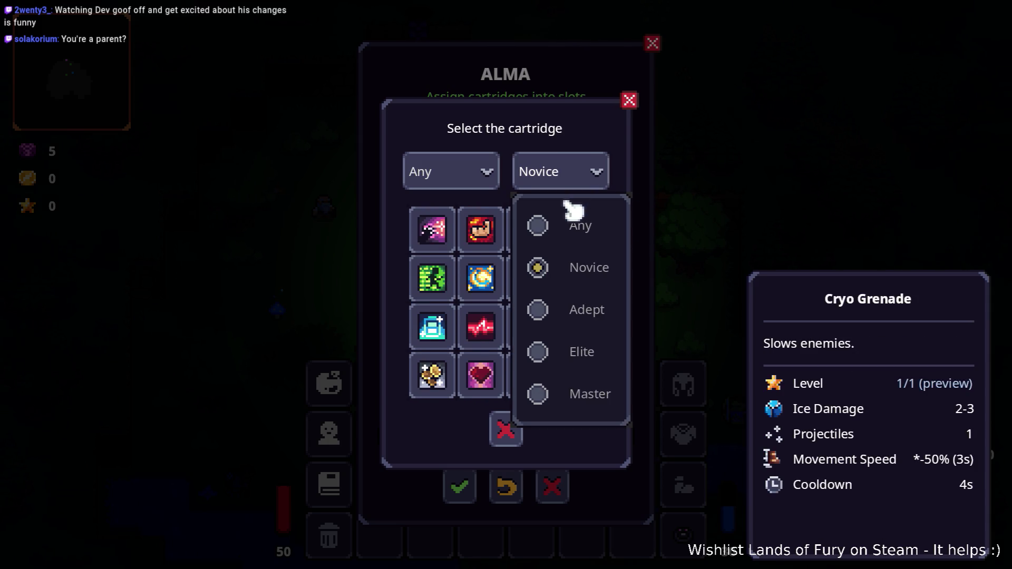
{"action": "left_click", "coordinate": [572, 223]}
{"action": "scroll", "coordinate": [569, 232], "scroll_direction": "down", "scroll_amount": 1}
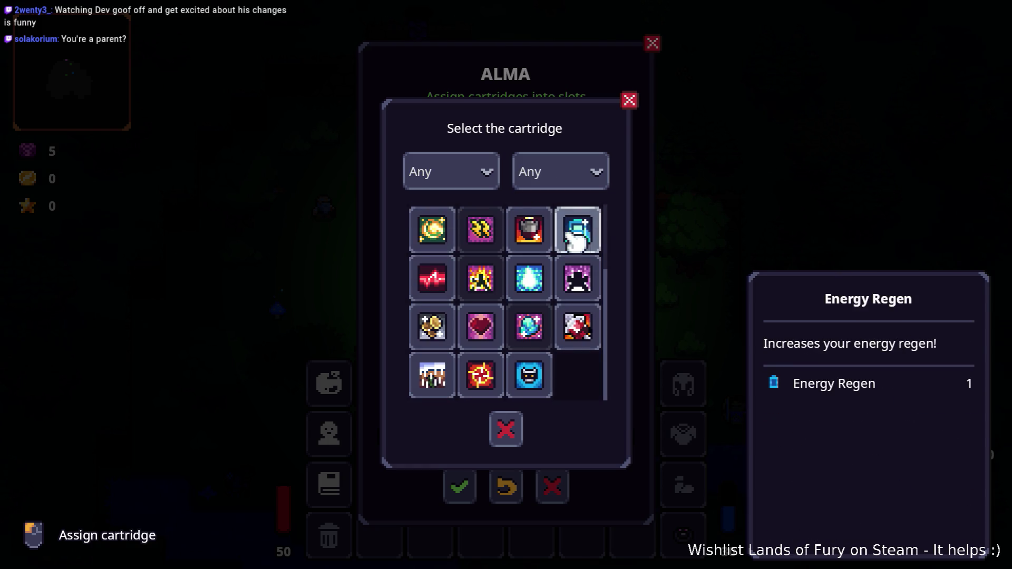
{"action": "scroll", "coordinate": [577, 253], "scroll_direction": "up", "scroll_amount": 2}
{"action": "scroll", "coordinate": [580, 273], "scroll_direction": "down", "scroll_amount": 2}
{"action": "scroll", "coordinate": [584, 273], "scroll_direction": "up", "scroll_amount": 1}
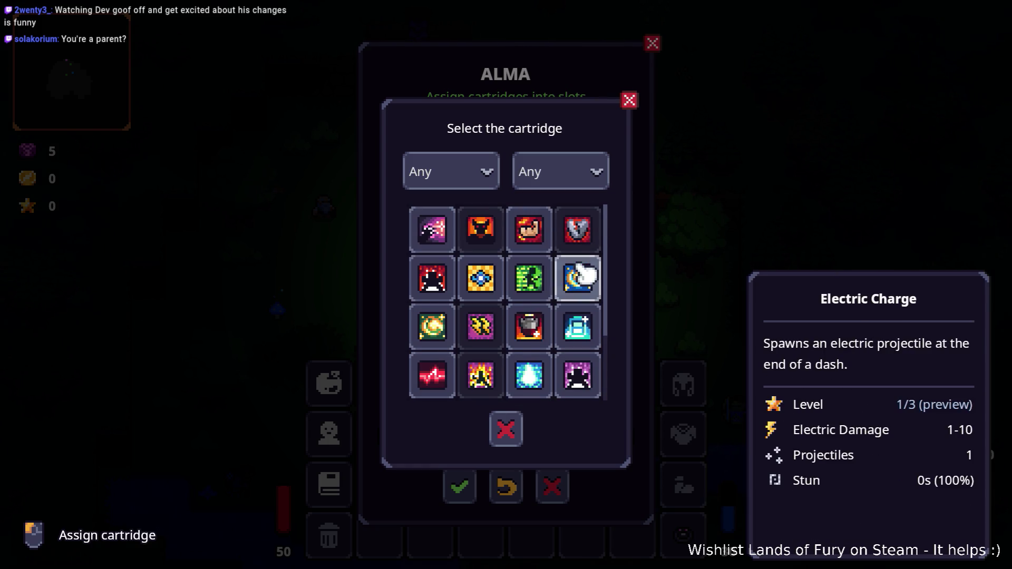
{"action": "scroll", "coordinate": [515, 243], "scroll_direction": "down", "scroll_amount": 1}
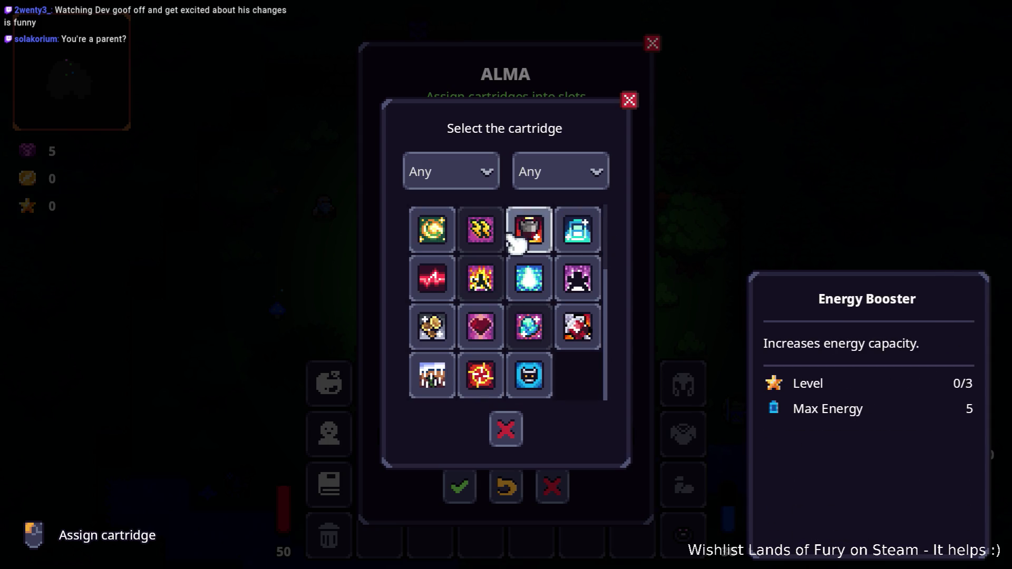
{"action": "left_click", "coordinate": [572, 182]}
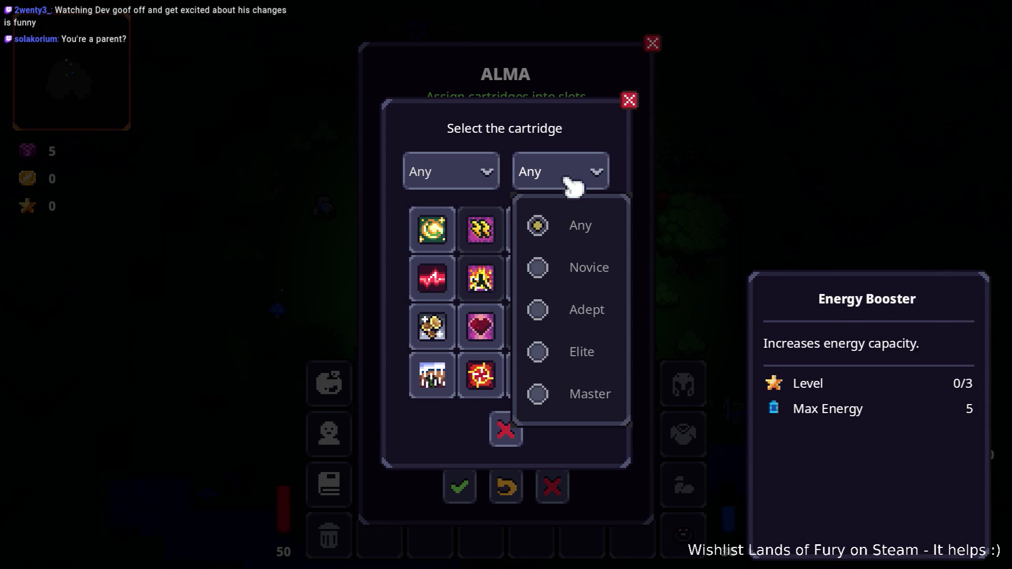
{"action": "left_click", "coordinate": [582, 269]}
{"action": "left_click", "coordinate": [575, 185]}
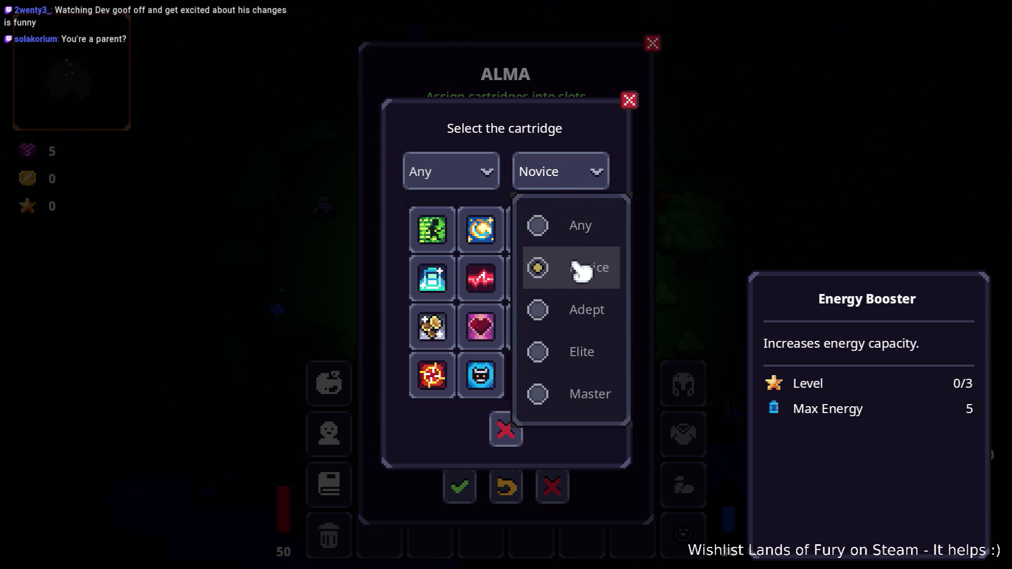
{"action": "left_click", "coordinate": [583, 310]}
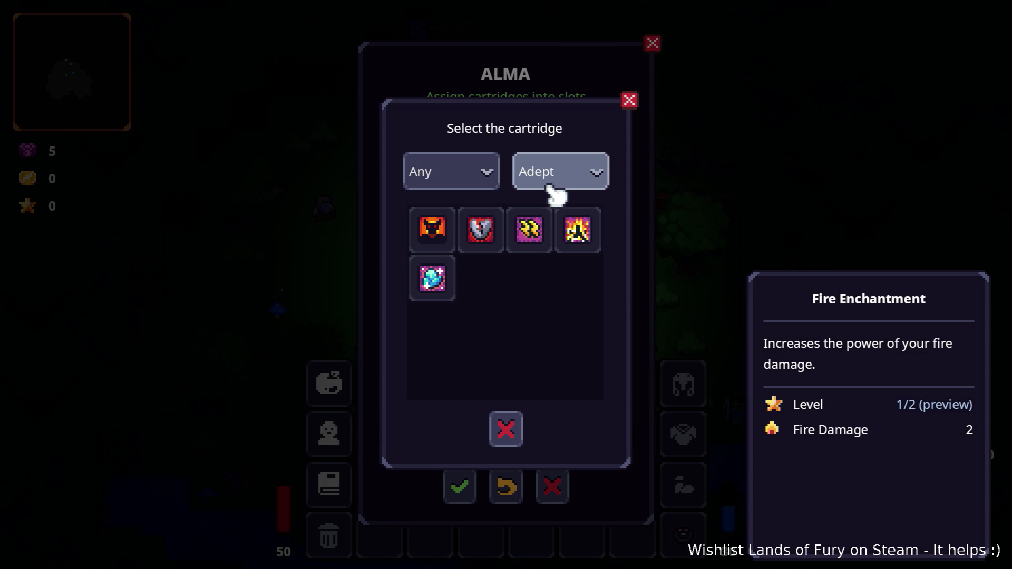
{"action": "left_click", "coordinate": [574, 174]}
{"action": "left_click", "coordinate": [585, 350]}
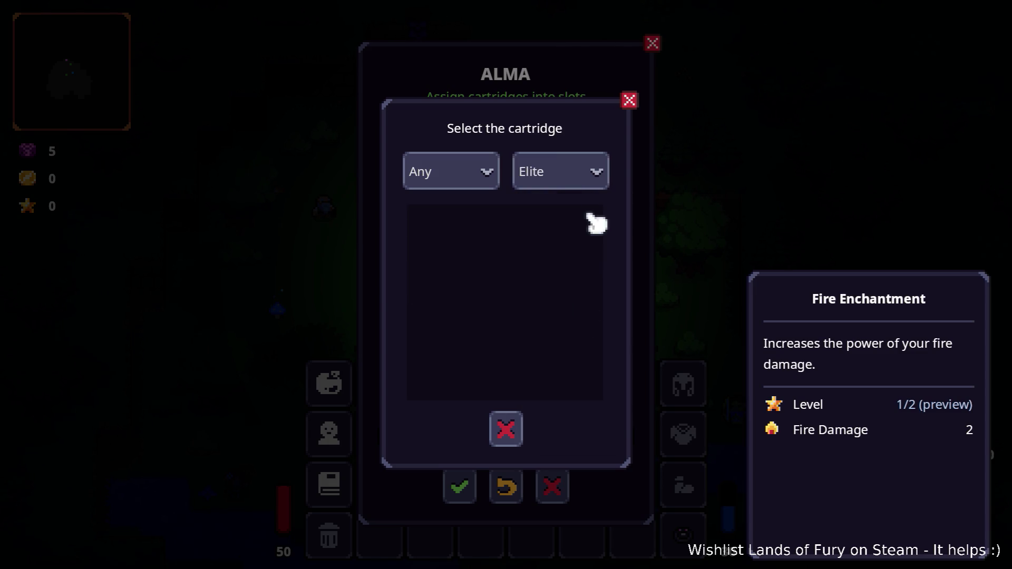
{"action": "left_click", "coordinate": [575, 173]}
{"action": "left_click", "coordinate": [585, 394]}
{"action": "left_click", "coordinate": [575, 173]}
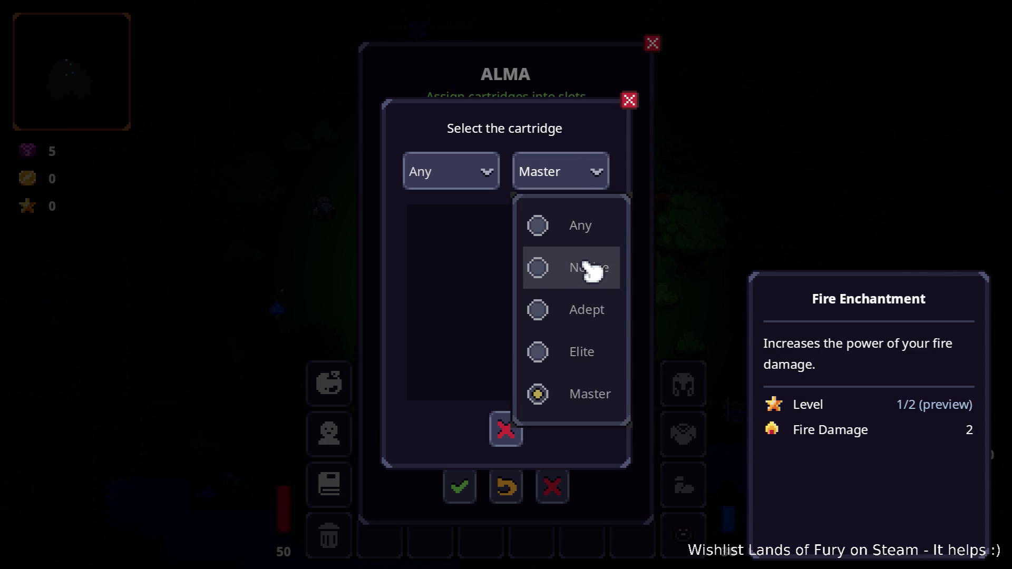
{"action": "left_click", "coordinate": [591, 269]}
{"action": "left_click", "coordinate": [582, 173]}
{"action": "left_click", "coordinate": [580, 310]}
{"action": "left_click", "coordinate": [574, 174]}
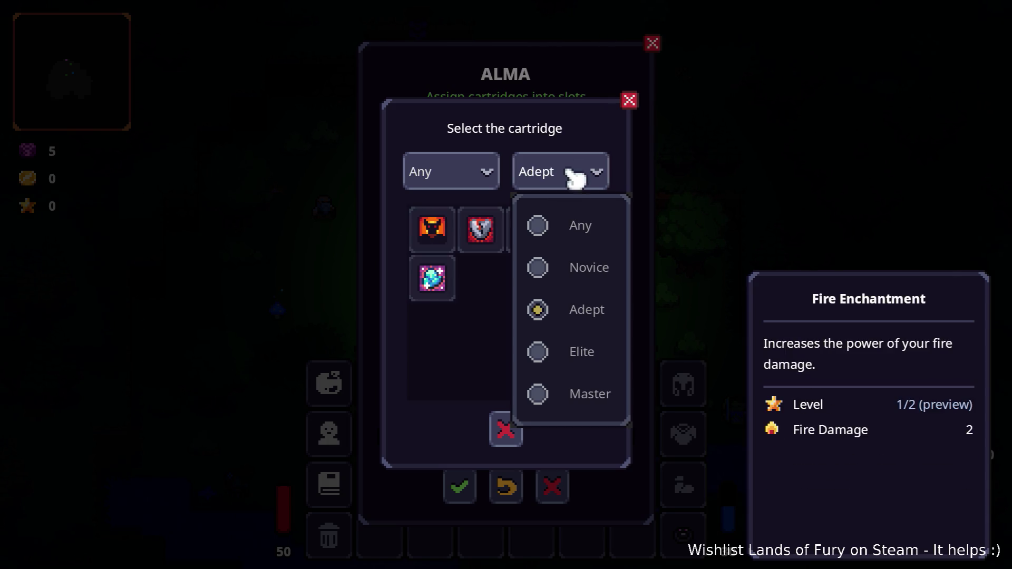
{"action": "left_click", "coordinate": [580, 225]}
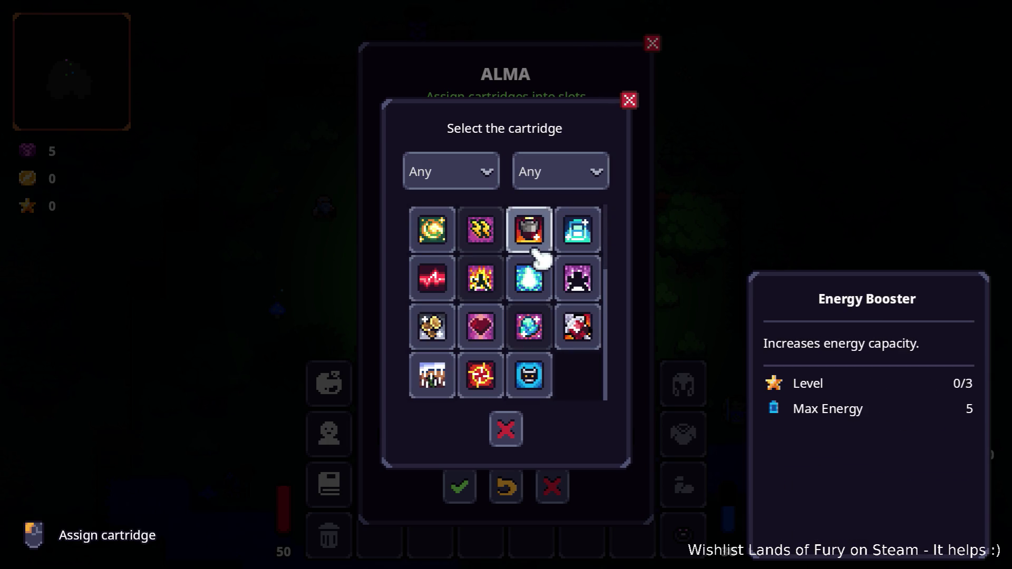
Scroll the cartridge grid, close the cartridge and ALMA screens, and open the Pause menu
{"action": "scroll", "coordinate": [501, 285], "scroll_direction": "up", "scroll_amount": 2}
{"action": "scroll", "coordinate": [522, 295], "scroll_direction": "down", "scroll_amount": 2}
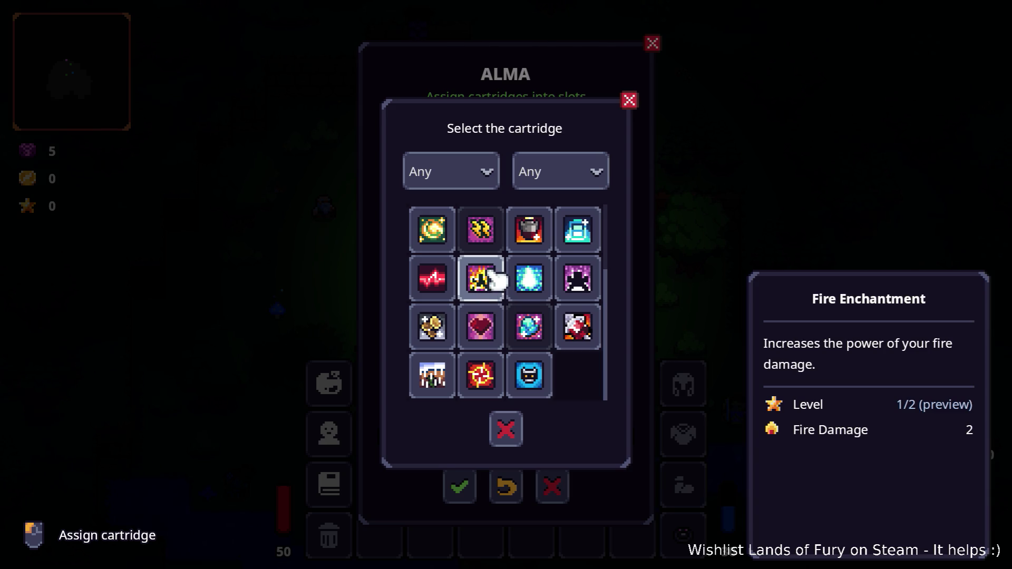
{"action": "scroll", "coordinate": [487, 280], "scroll_direction": "up", "scroll_amount": 2}
{"action": "scroll", "coordinate": [493, 279], "scroll_direction": "down", "scroll_amount": 1}
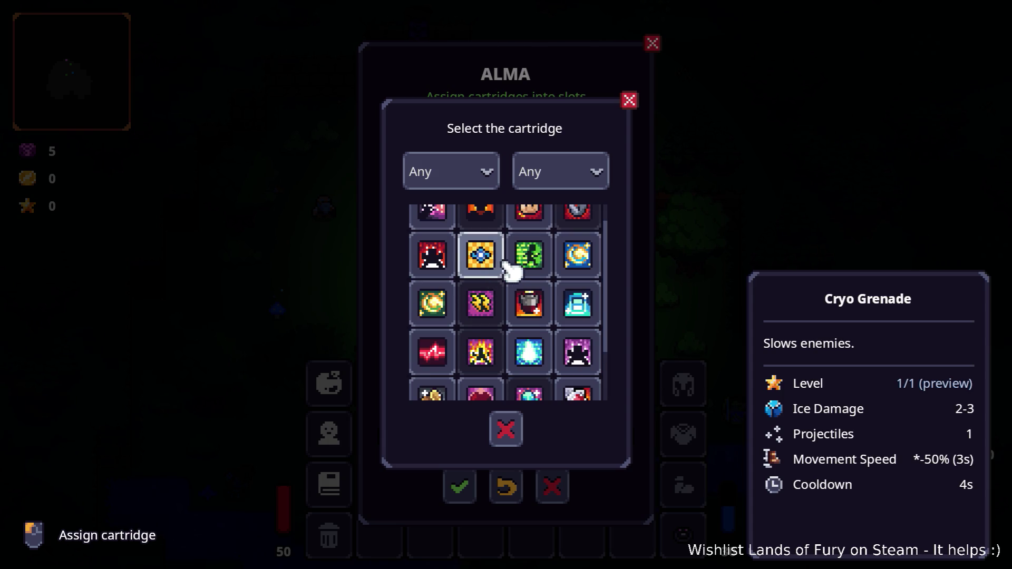
{"action": "scroll", "coordinate": [501, 279], "scroll_direction": "down", "scroll_amount": 3}
{"action": "scroll", "coordinate": [527, 373], "scroll_direction": "up", "scroll_amount": 3}
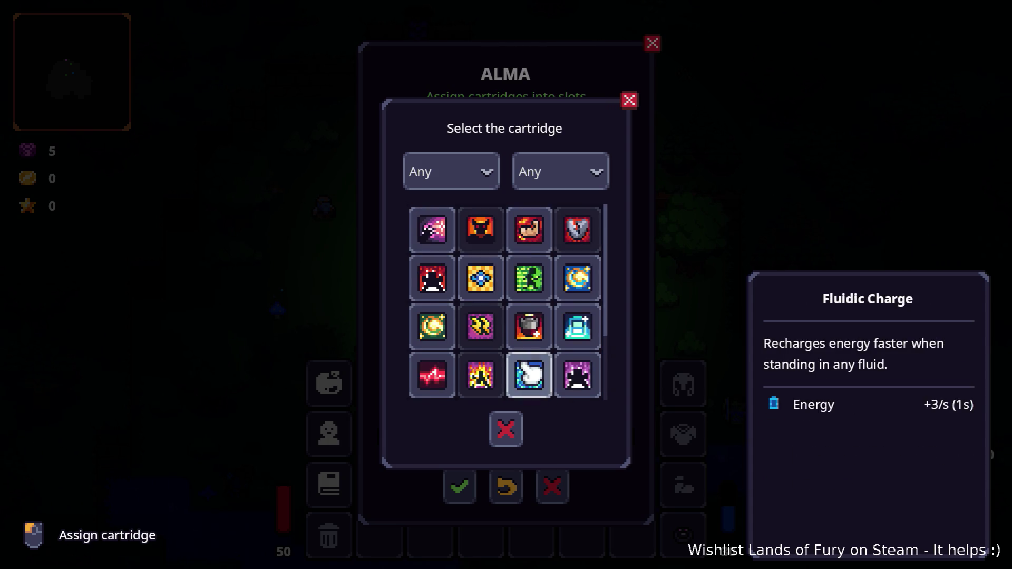
{"action": "scroll", "coordinate": [517, 322], "scroll_direction": "down", "scroll_amount": 2}
{"action": "scroll", "coordinate": [514, 319], "scroll_direction": "down", "scroll_amount": 1}
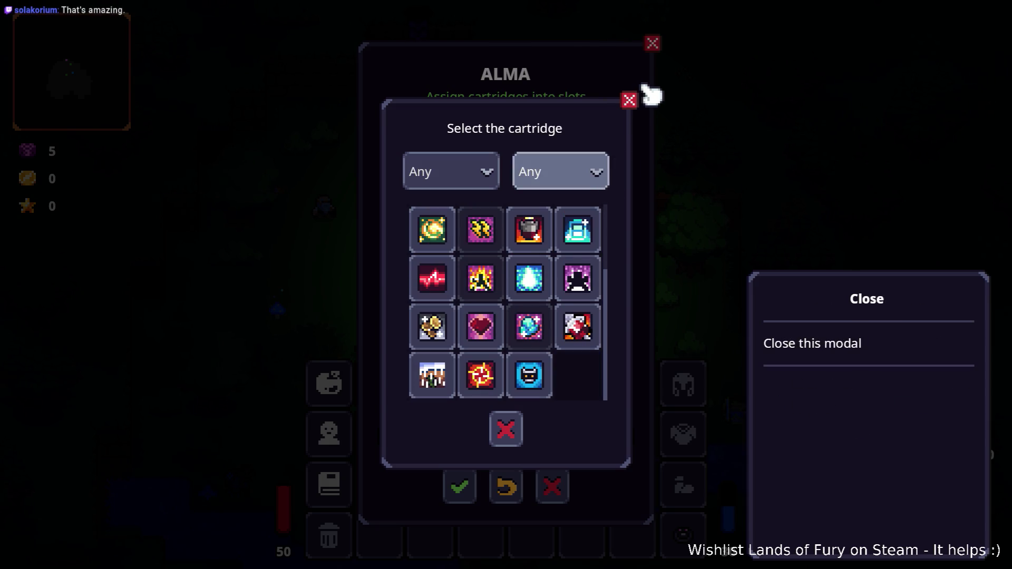
{"action": "left_click", "coordinate": [631, 101]}
{"action": "key", "text": "Escape"}
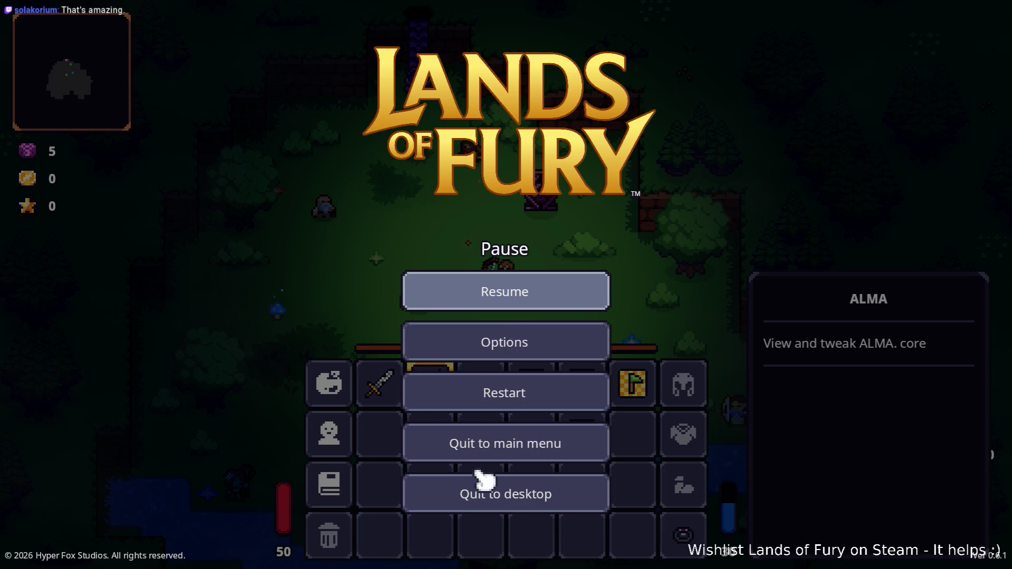
Quit the game back to the editor and collapse the first item effect's details
{"action": "left_click", "coordinate": [483, 486]}
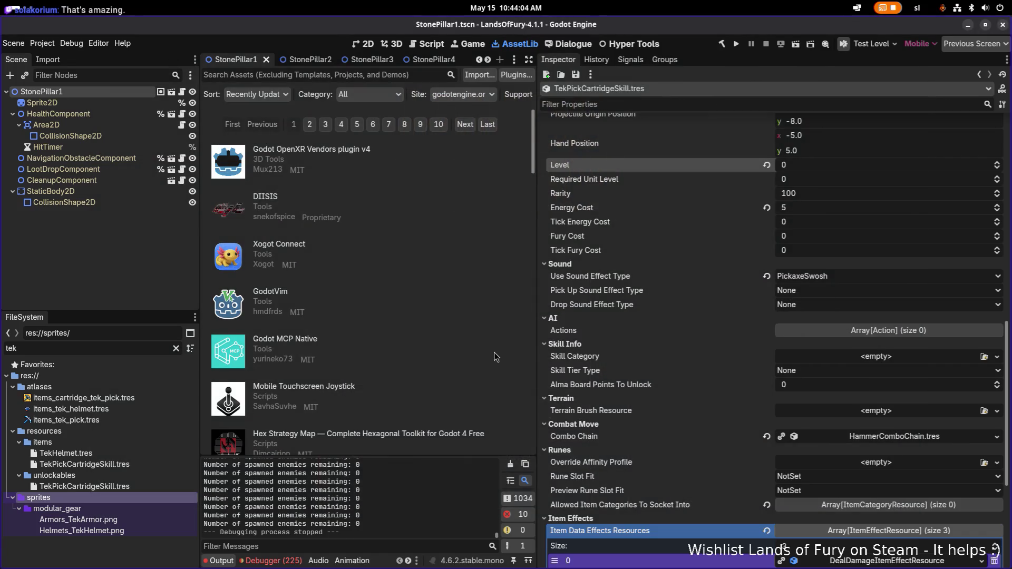
{"action": "scroll", "coordinate": [733, 320], "scroll_direction": "down", "scroll_amount": 4}
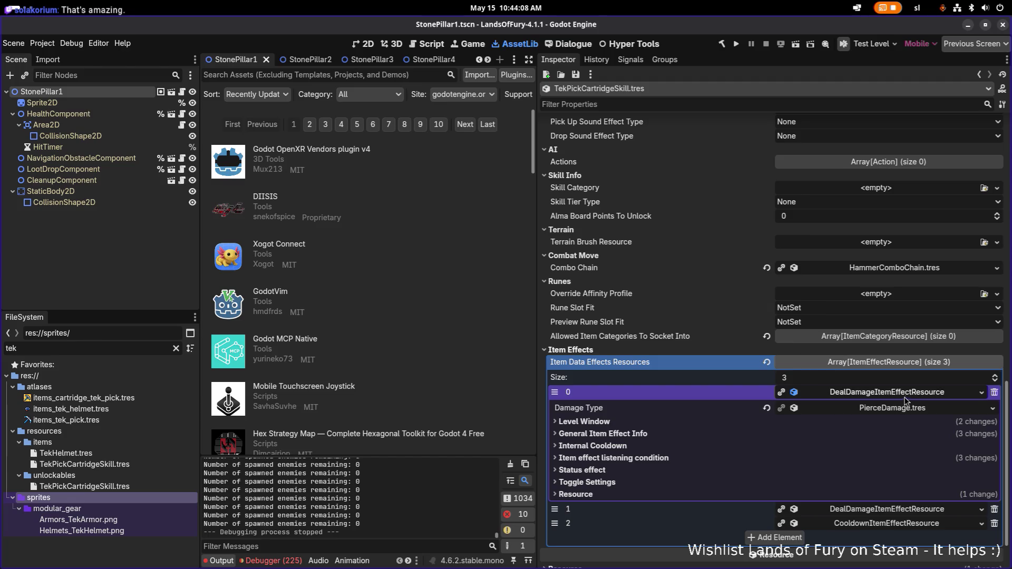
{"action": "left_click", "coordinate": [607, 391]}
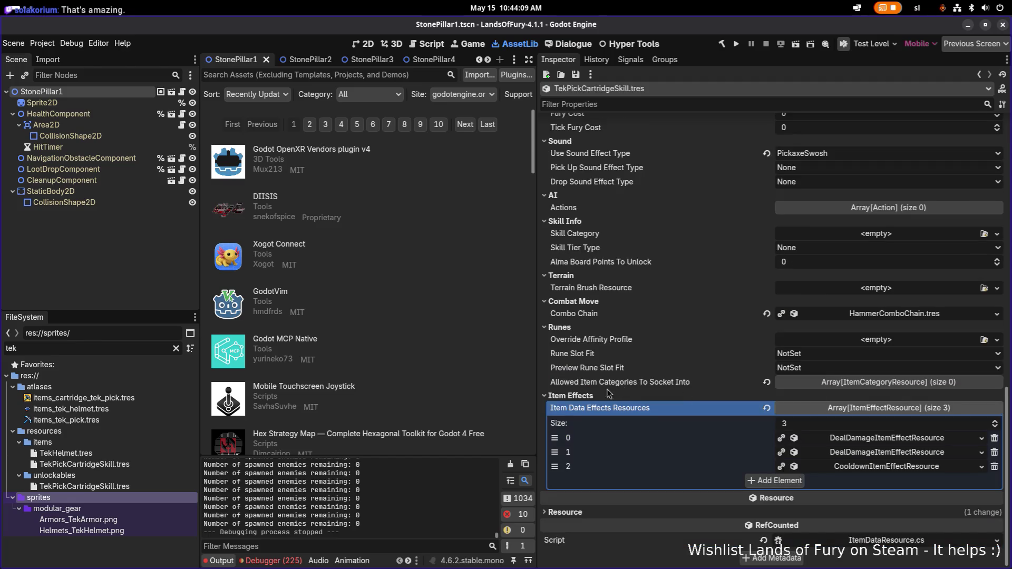
Open TekPickCartridgeSkill.tres from the items folder and scroll to its Item Effects
{"action": "left_click", "coordinate": [129, 465]}
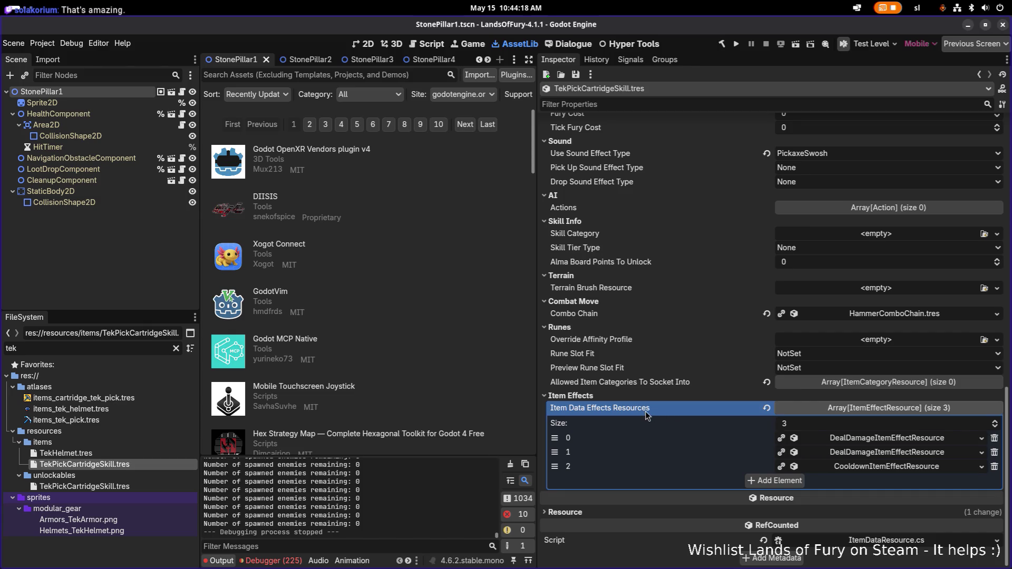
{"action": "scroll", "coordinate": [645, 412], "scroll_direction": "up", "scroll_amount": 10}
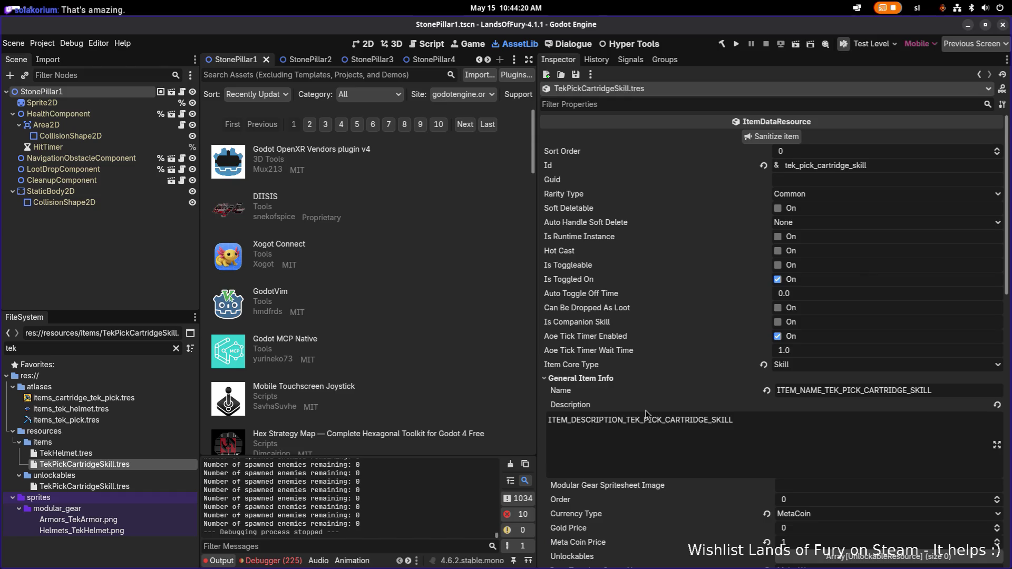
{"action": "scroll", "coordinate": [645, 410], "scroll_direction": "down", "scroll_amount": 10}
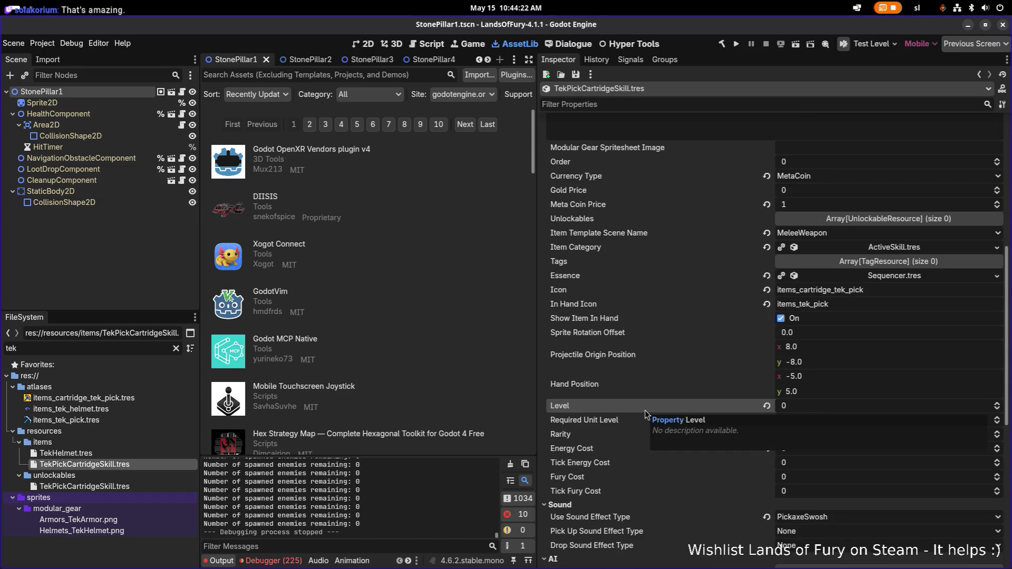
{"action": "scroll", "coordinate": [645, 410], "scroll_direction": "down", "scroll_amount": 3}
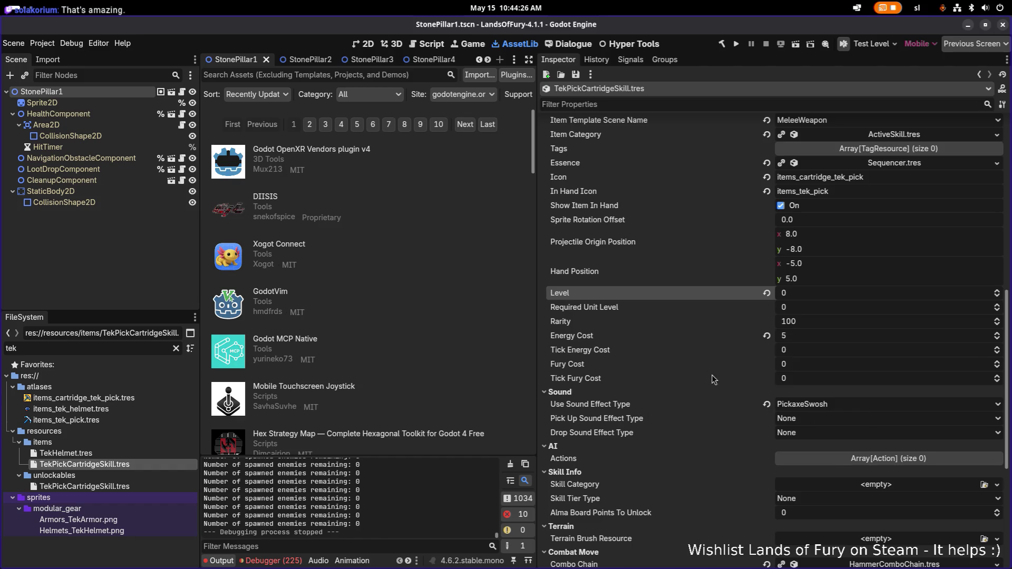
{"action": "scroll", "coordinate": [697, 387], "scroll_direction": "down", "scroll_amount": 7}
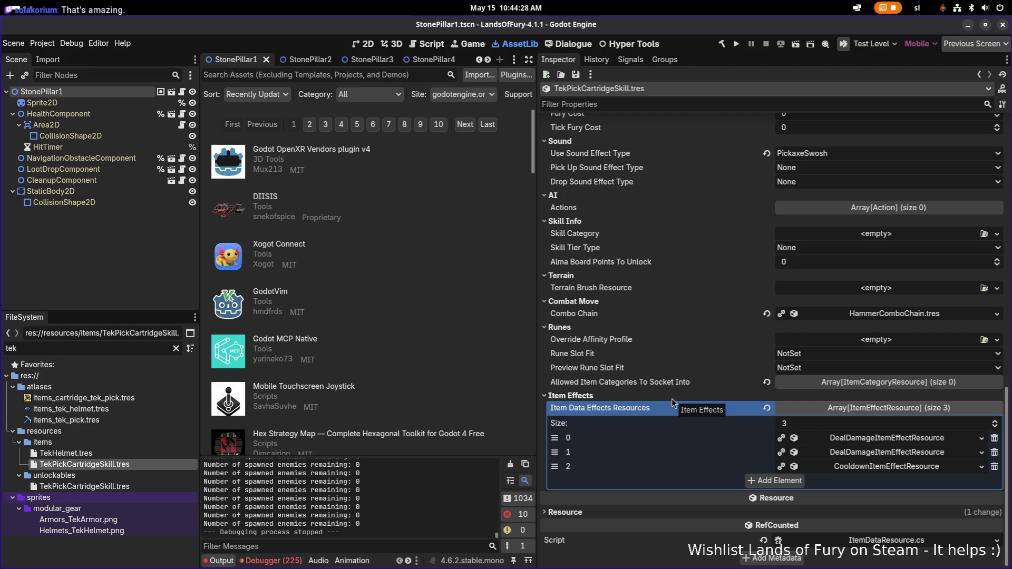
{"action": "scroll", "coordinate": [671, 399], "scroll_direction": "up", "scroll_amount": 3}
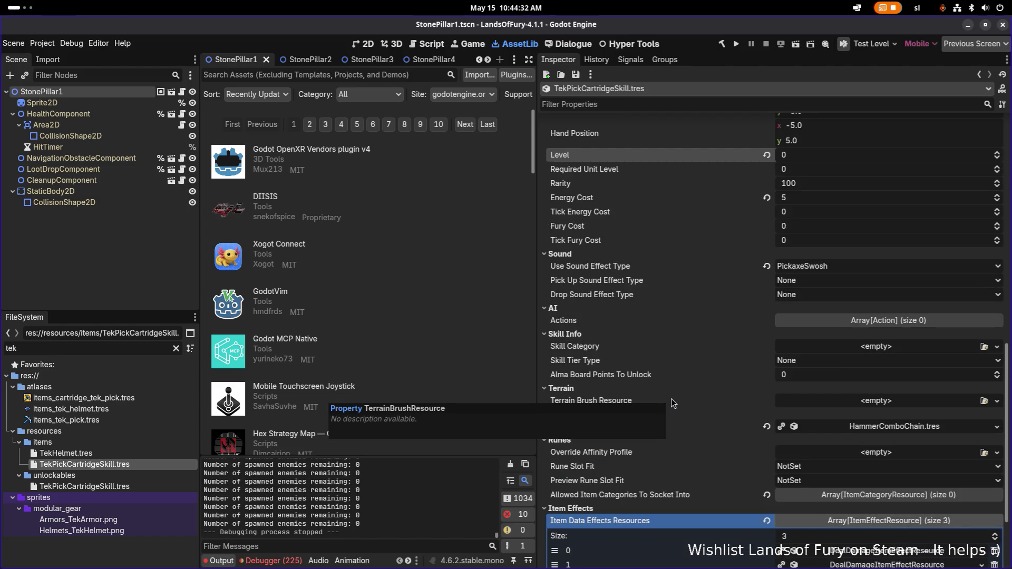
{"action": "scroll", "coordinate": [672, 398], "scroll_direction": "down", "scroll_amount": 3}
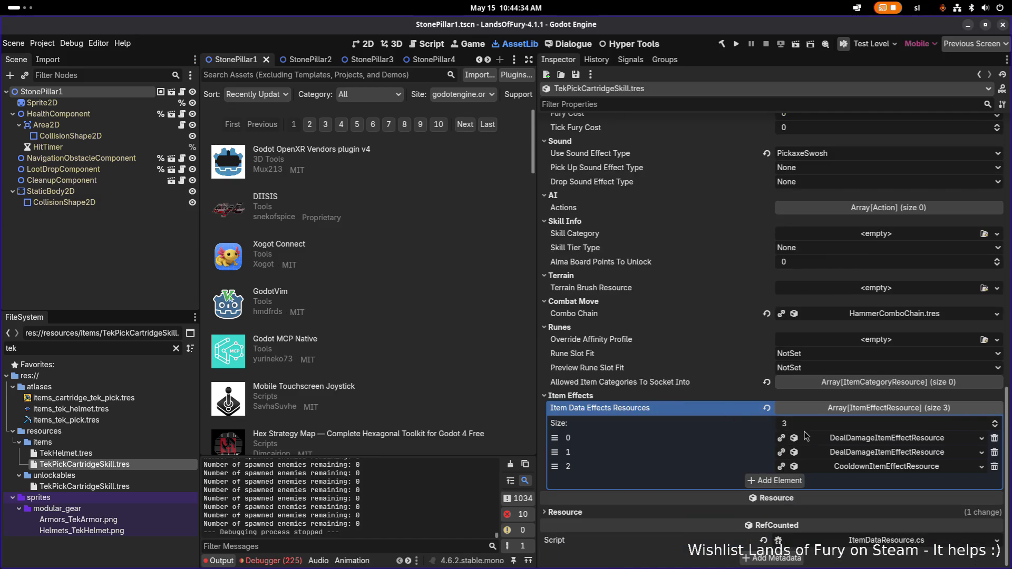
Expand and collapse the first DealDamage effect, reviewing the two DealDamage and one Cooldown effects
{"action": "left_click", "coordinate": [879, 440]}
{"action": "left_click", "coordinate": [884, 442]}
{"action": "left_click", "coordinate": [884, 441]}
{"action": "left_click", "coordinate": [885, 441]}
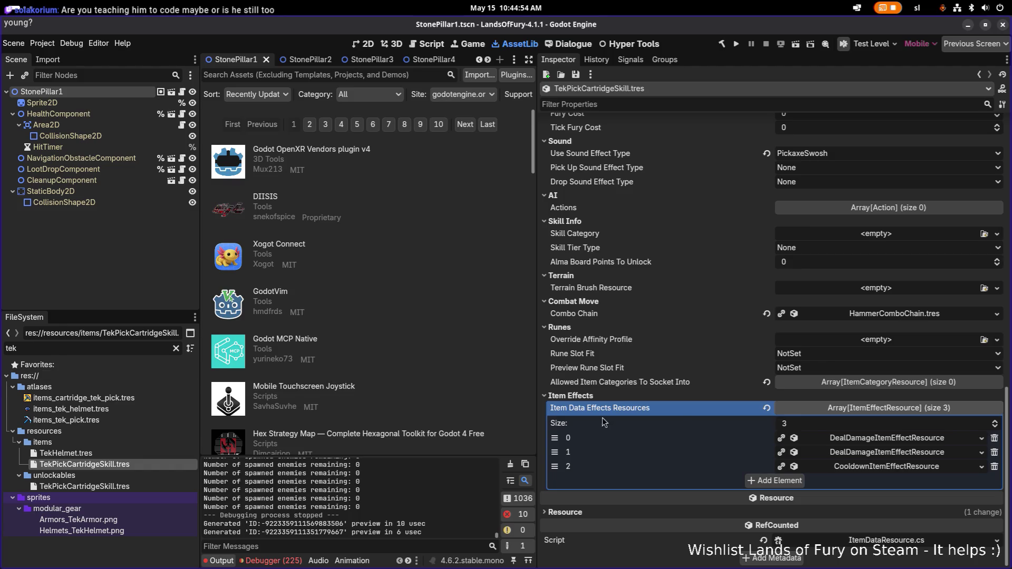
{"action": "scroll", "coordinate": [683, 426], "scroll_direction": "up", "scroll_amount": 4}
{"action": "scroll", "coordinate": [682, 426], "scroll_direction": "up", "scroll_amount": 6}
{"action": "scroll", "coordinate": [668, 425], "scroll_direction": "down", "scroll_amount": 9}
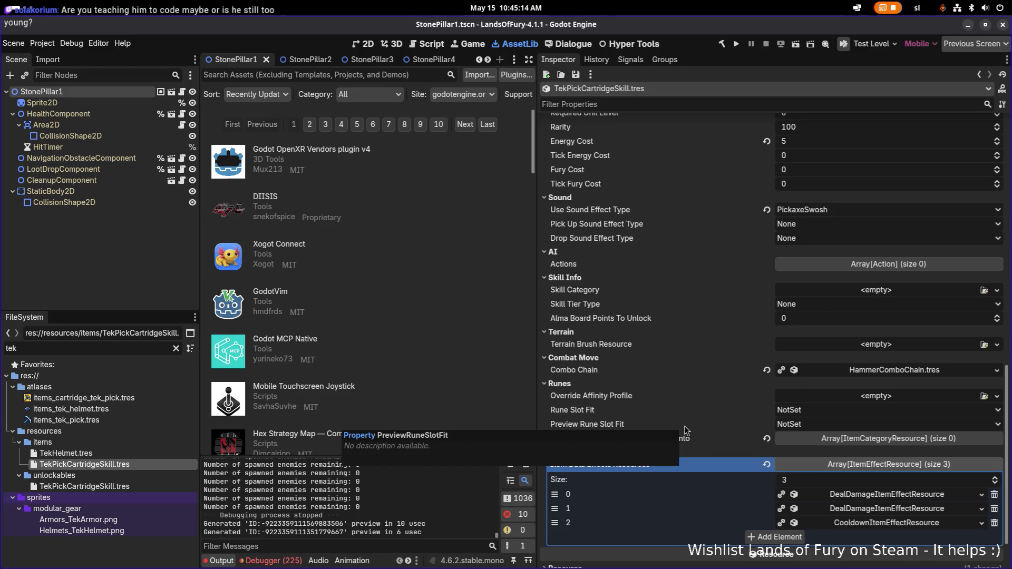
{"action": "scroll", "coordinate": [684, 426], "scroll_direction": "up", "scroll_amount": 3}
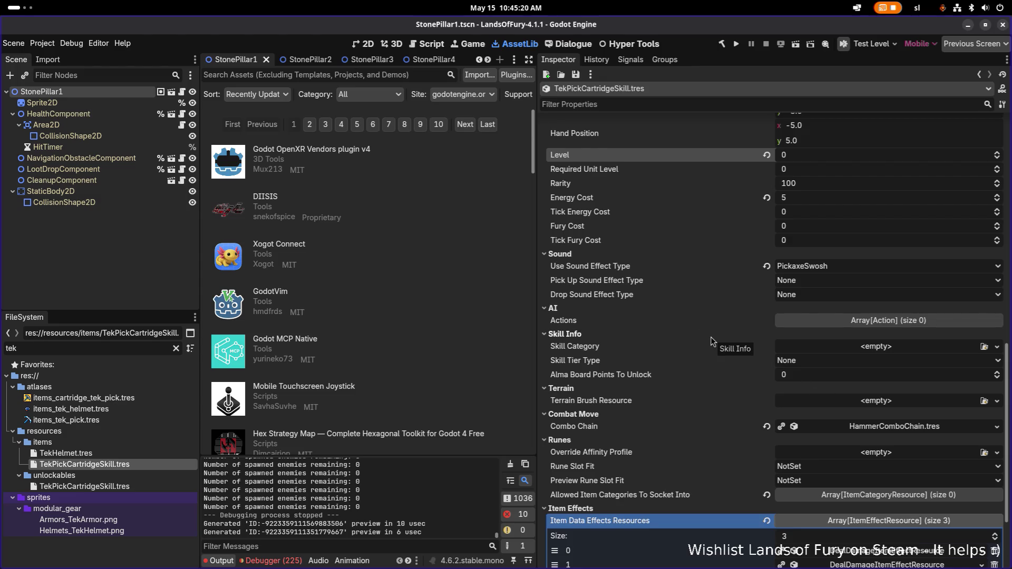
{"action": "scroll", "coordinate": [707, 344], "scroll_direction": "up", "scroll_amount": 9}
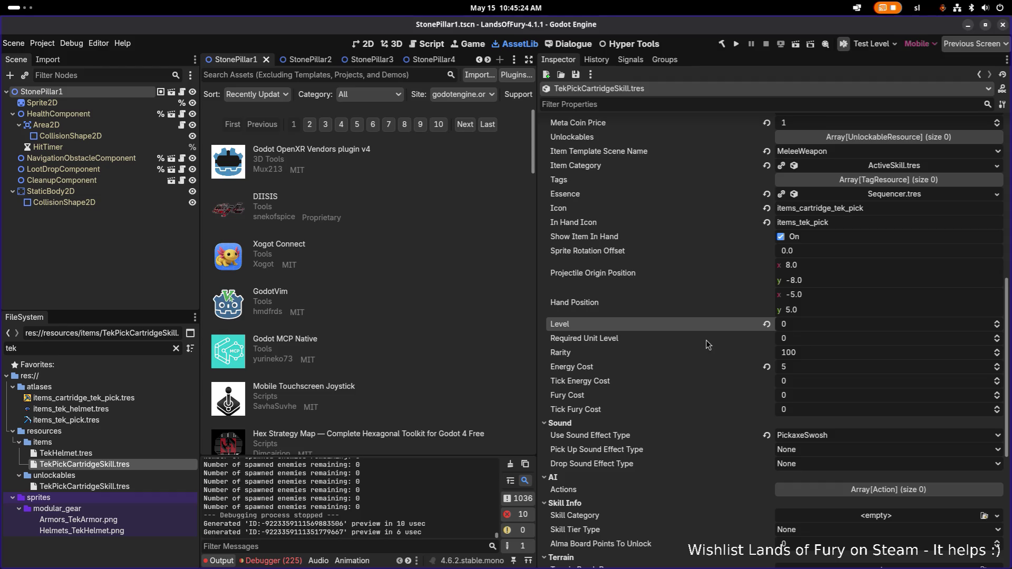
{"action": "scroll", "coordinate": [707, 344], "scroll_direction": "up", "scroll_amount": 10}
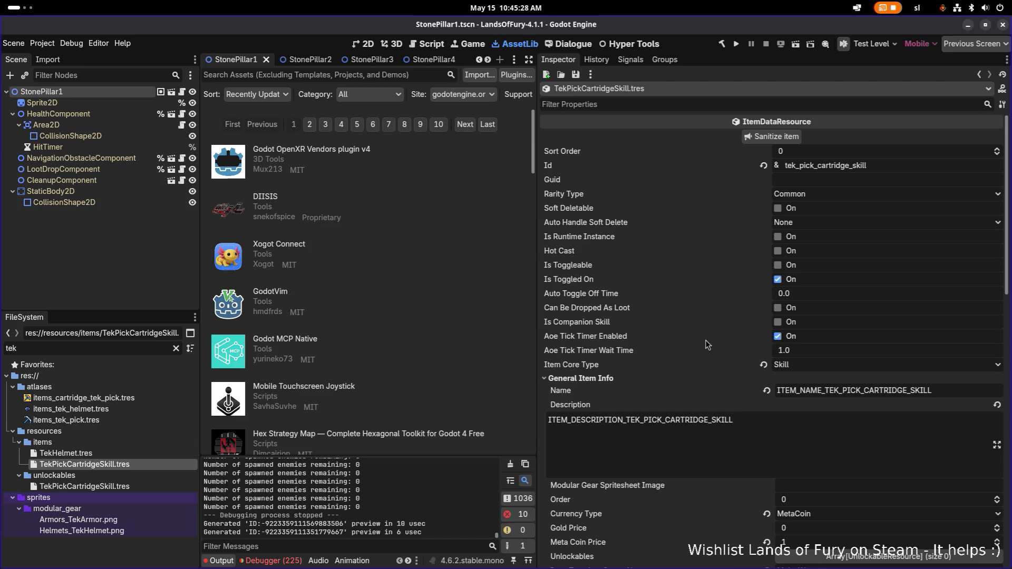
{"action": "scroll", "coordinate": [707, 344], "scroll_direction": "down", "scroll_amount": 15}
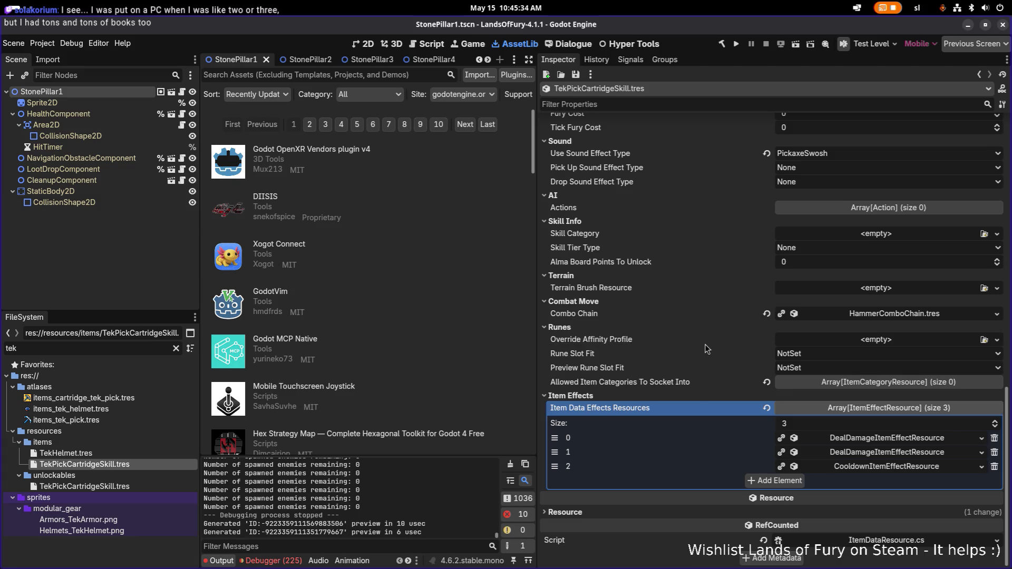
{"action": "left_click", "coordinate": [870, 467]}
{"action": "left_click", "coordinate": [870, 467]}
{"action": "left_click", "coordinate": [869, 453]}
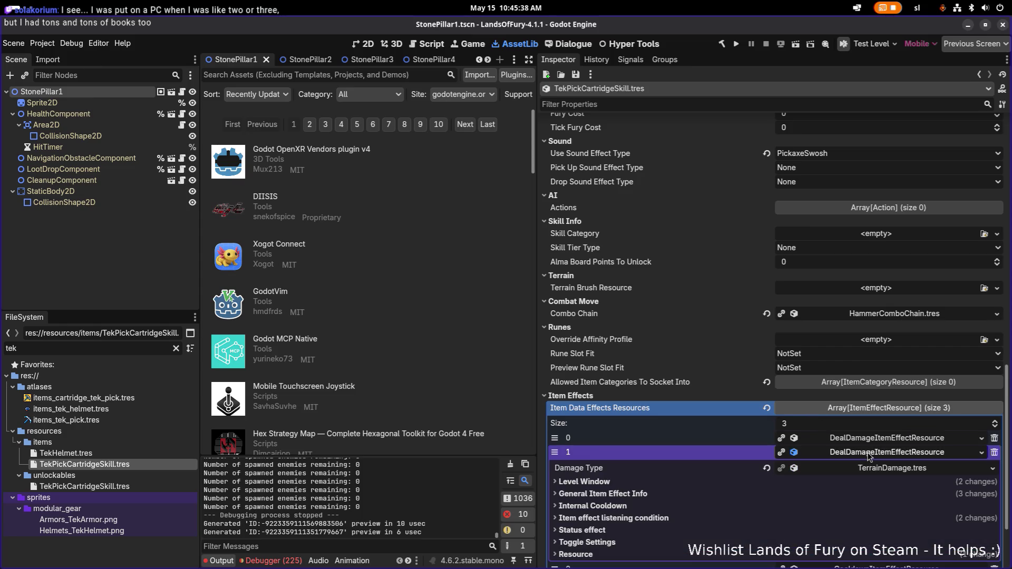
{"action": "left_click", "coordinate": [869, 453]}
{"action": "left_click", "coordinate": [865, 442]}
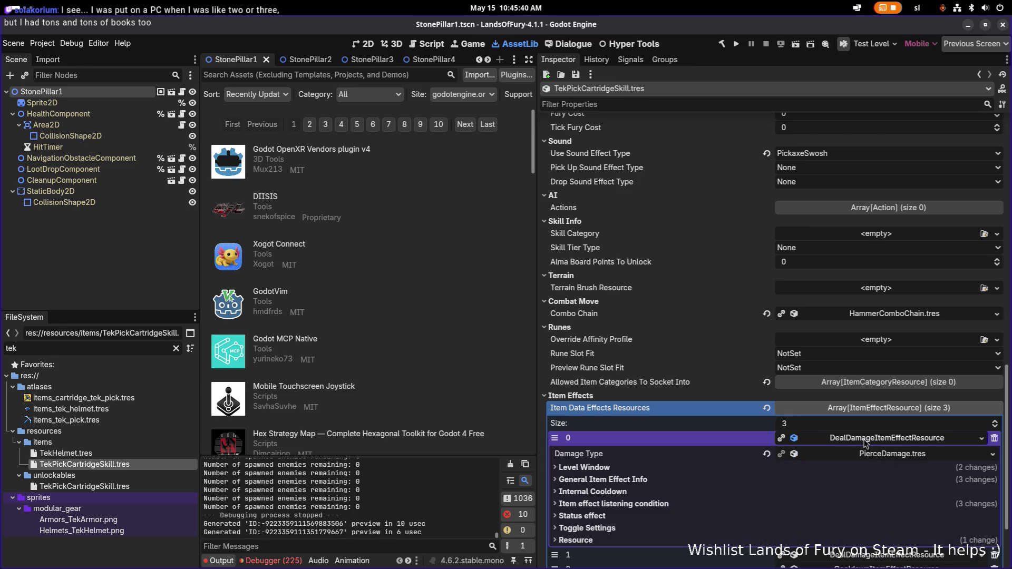
{"action": "left_click", "coordinate": [865, 442]}
{"action": "left_click", "coordinate": [860, 453]}
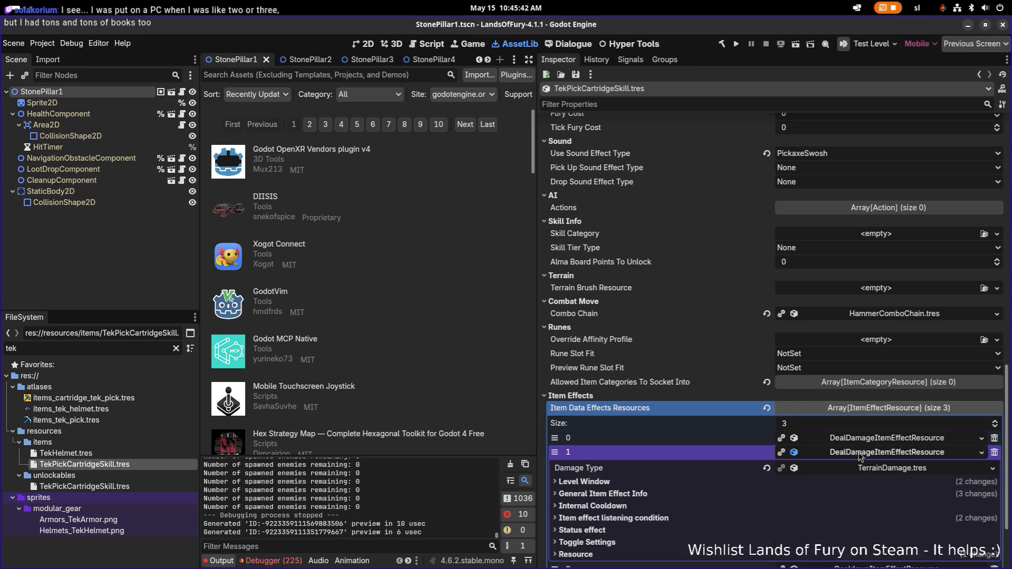
{"action": "left_click", "coordinate": [860, 453]}
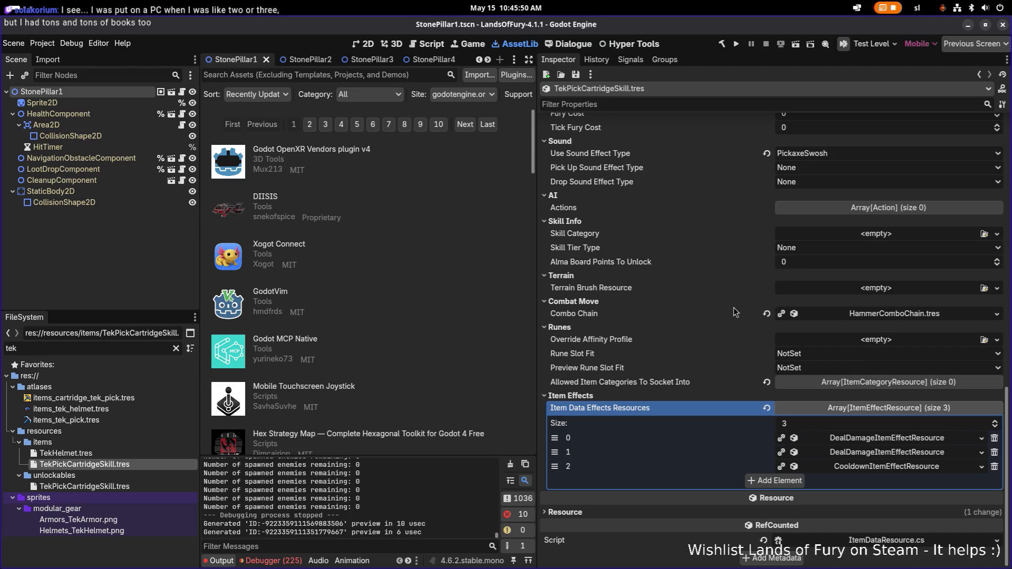
{"action": "scroll", "coordinate": [716, 317], "scroll_direction": "up", "scroll_amount": 5}
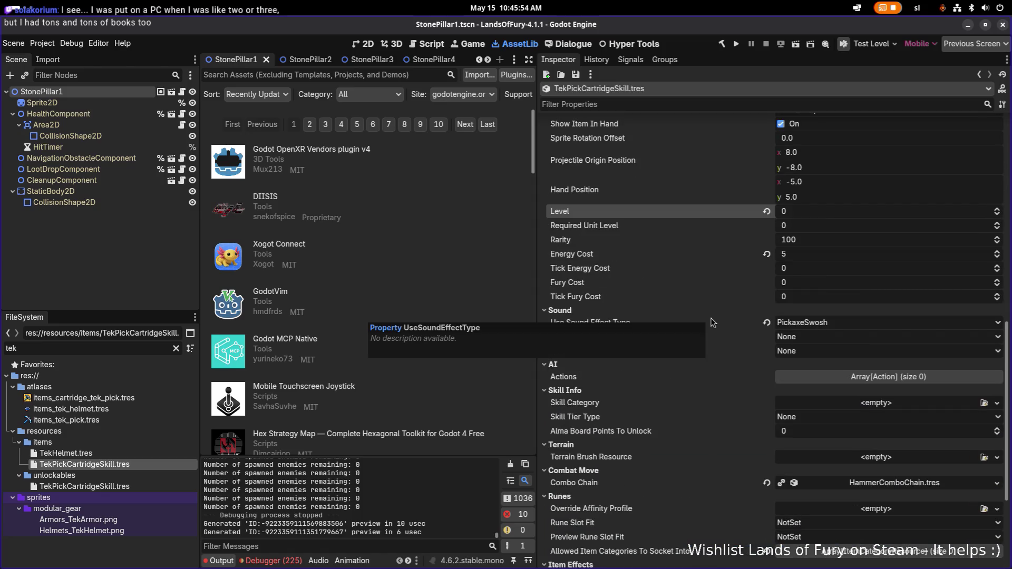
{"action": "scroll", "coordinate": [711, 320], "scroll_direction": "up", "scroll_amount": 5}
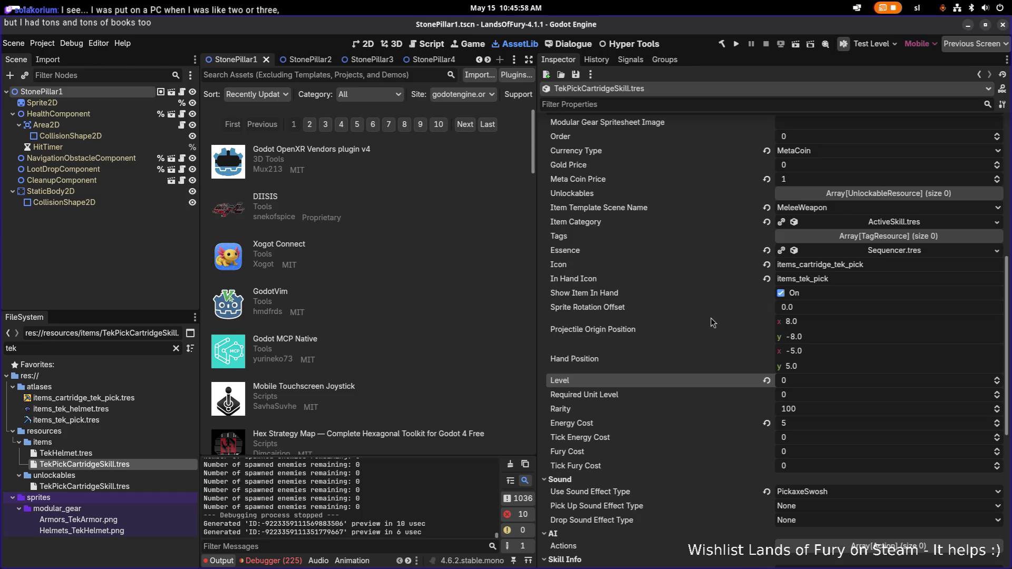
{"action": "scroll", "coordinate": [711, 319], "scroll_direction": "up", "scroll_amount": 5}
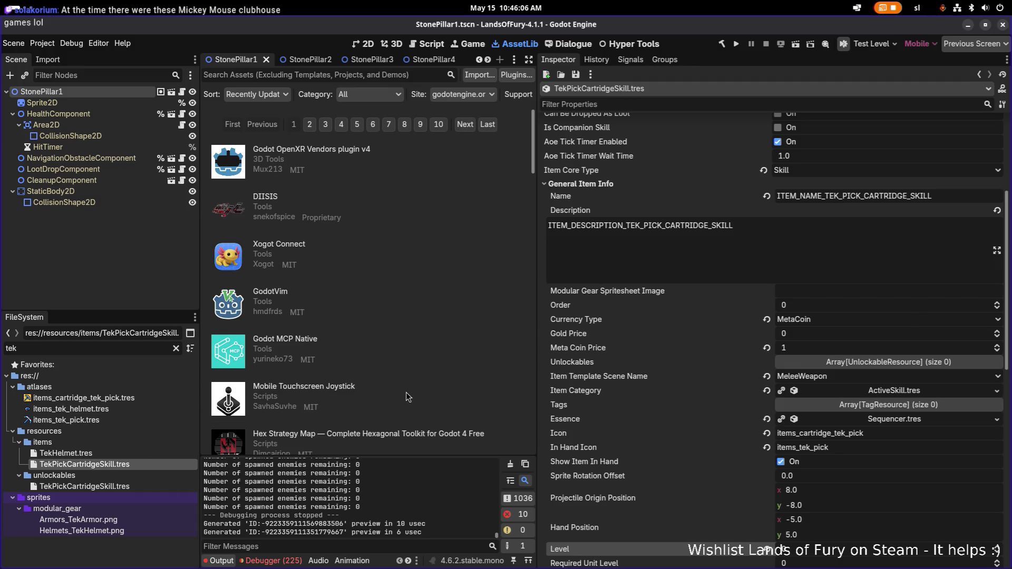
Switch to VS Code and open the profile_slot_1.tres save profile
{"action": "key", "text": "alt+Tab"}
{"action": "key", "text": "Tab"}
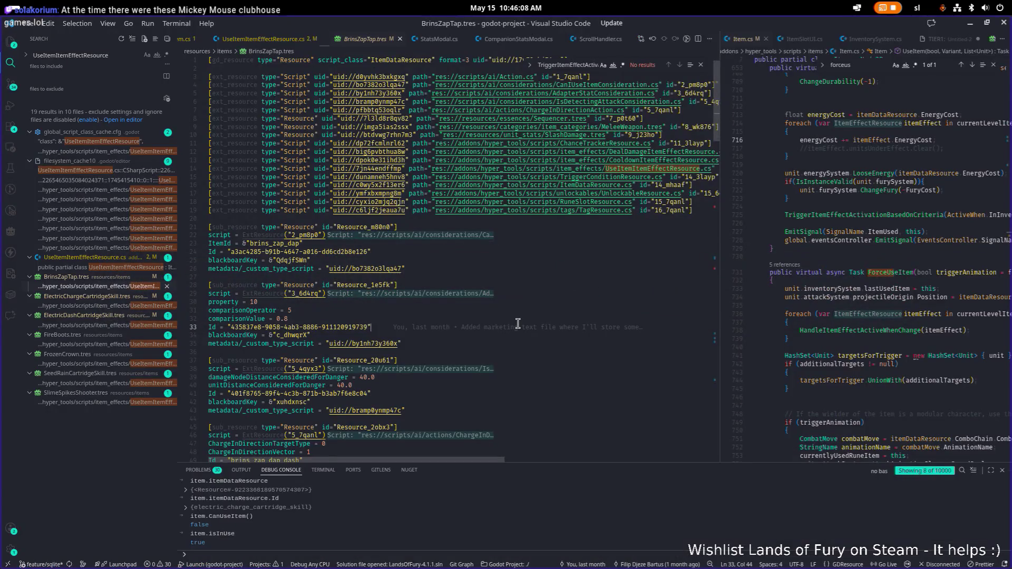
{"action": "key", "text": "ctrl+p"}
{"action": "type", "text": "pri"}
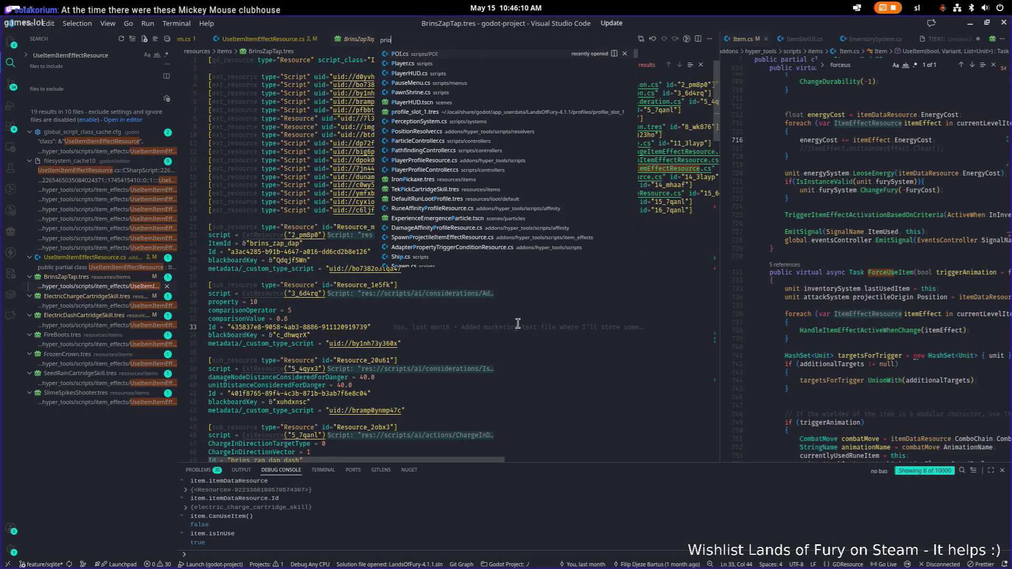
{"action": "key", "text": "BackSpace"}
{"action": "type", "text": "ofiles"}
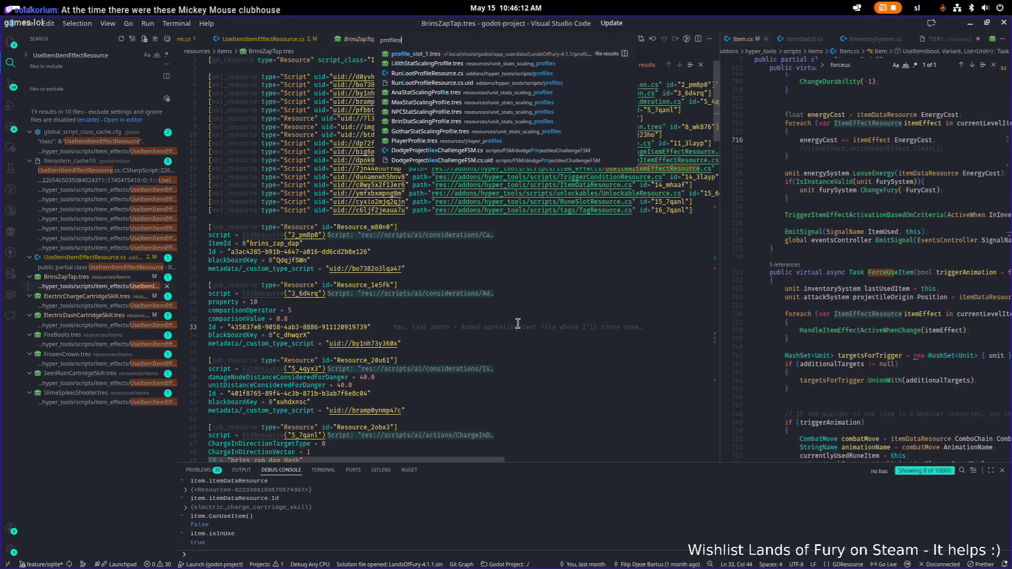
{"action": "key", "text": "Return"}
Search the profile for 'tek_' and step through the tek_pick_cartridge_skill matches
{"action": "key", "text": "ctrl+f"}
{"action": "type", "text": "tek"}
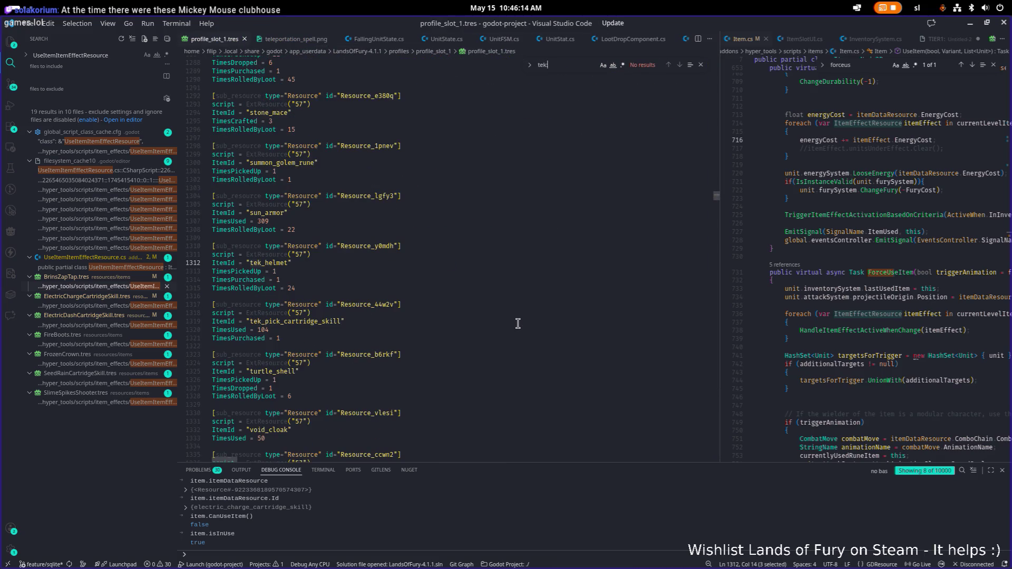
{"action": "type", "text": "_"}
{"action": "key", "text": "Return"}
{"action": "key", "text": "Return"}
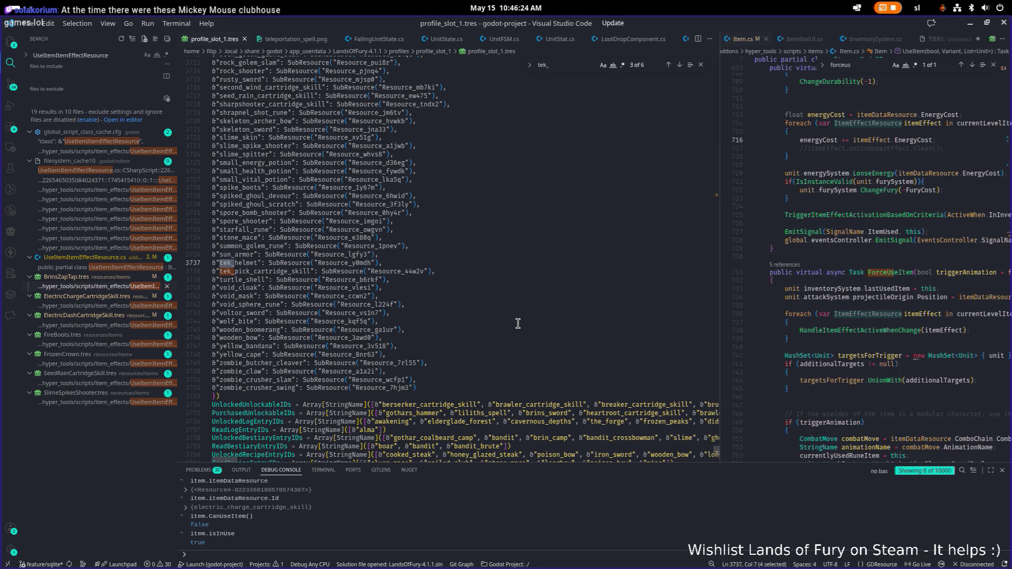
{"action": "key", "text": "Return"}
{"action": "key", "text": "Return"}
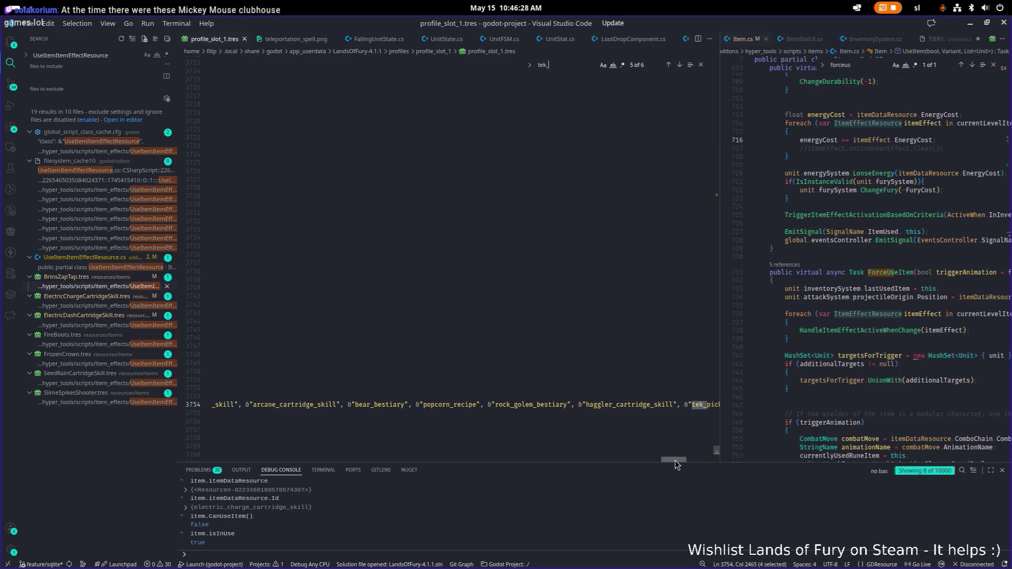
{"action": "left_click_drag", "start_coordinate": [675, 460], "coordinate": [686, 459]}
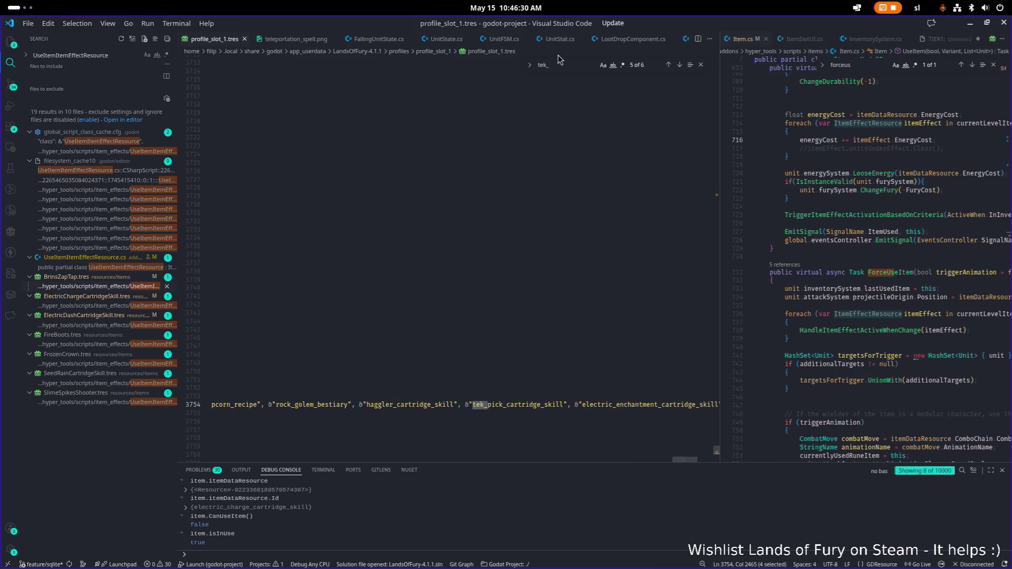
{"action": "key", "text": "Return"}
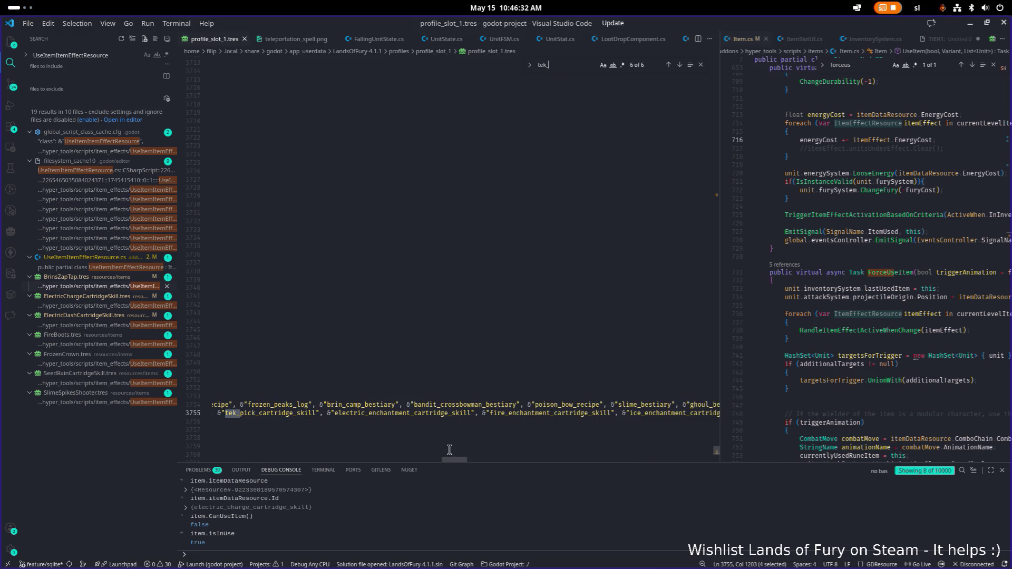
{"action": "left_click_drag", "start_coordinate": [458, 461], "coordinate": [202, 466]}
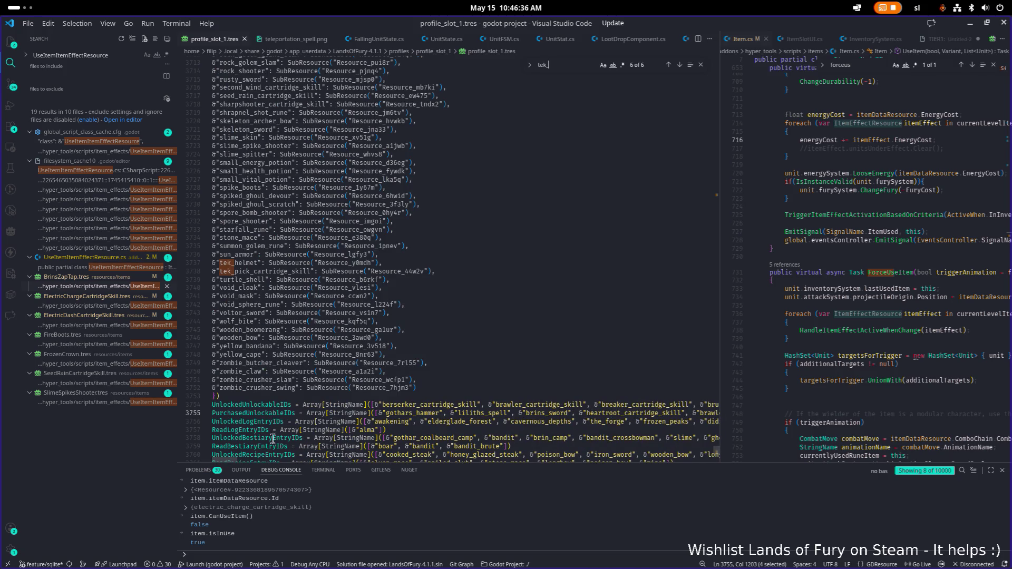
{"action": "type", "text": "_"}
Inspect the saved items list, then bring up the Source Control changes list
{"action": "left_click", "coordinate": [405, 389]}
{"action": "left_click", "coordinate": [457, 374]}
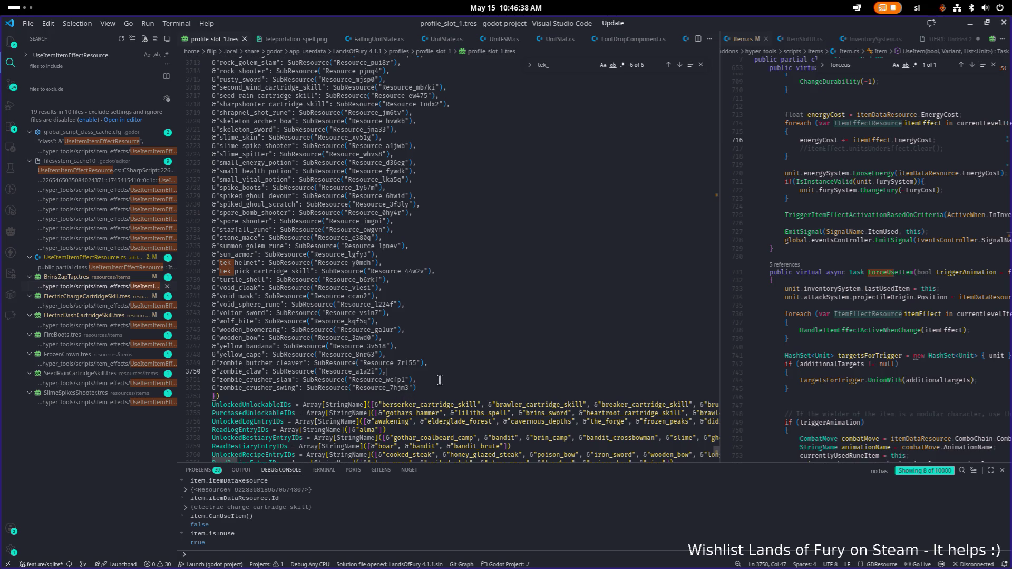
{"action": "scroll", "coordinate": [438, 390], "scroll_direction": "down", "scroll_amount": 10}
{"action": "scroll", "coordinate": [430, 405], "scroll_direction": "up", "scroll_amount": 20}
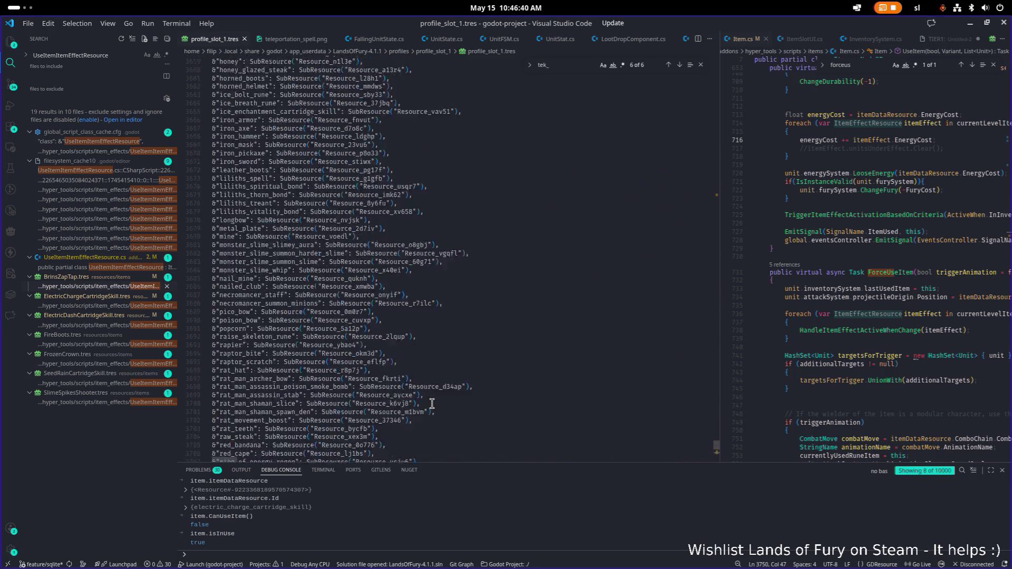
{"action": "scroll", "coordinate": [433, 404], "scroll_direction": "down", "scroll_amount": 20}
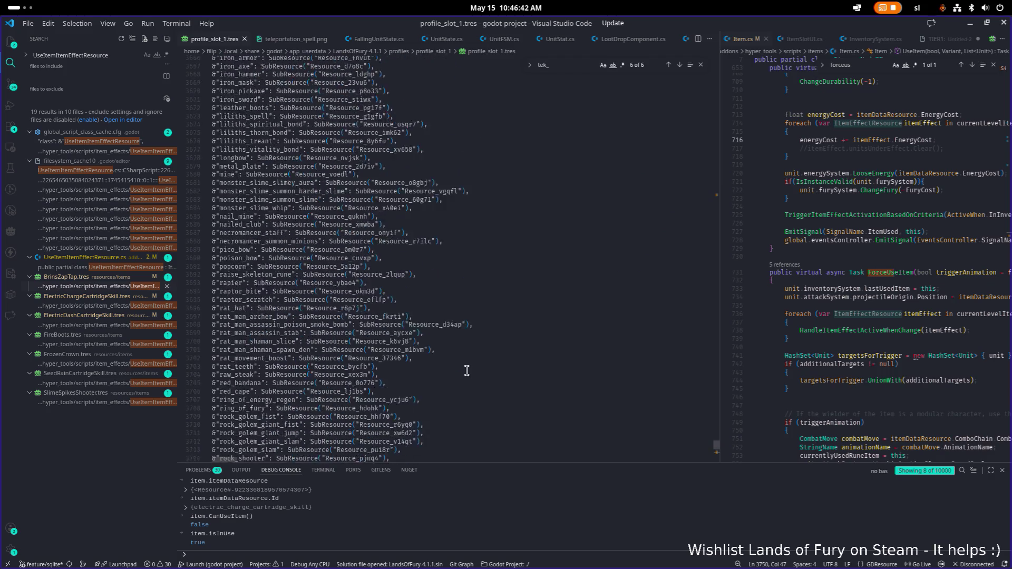
{"action": "left_click", "coordinate": [11, 84]}
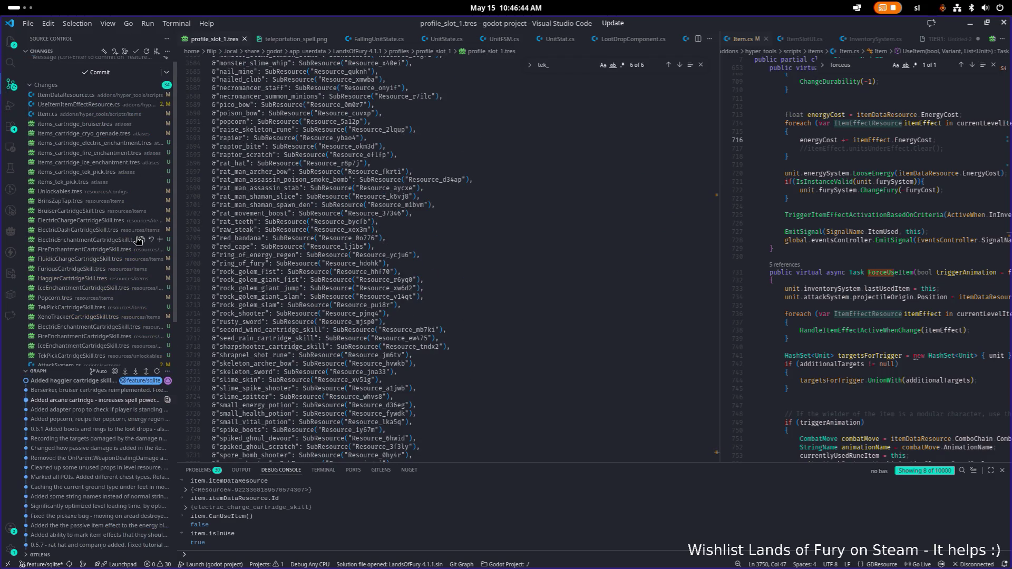
Review the diffs of ItemDataResource.cs, UseItemItemEffectResource.cs and Item.cs
{"action": "left_click", "coordinate": [103, 106]}
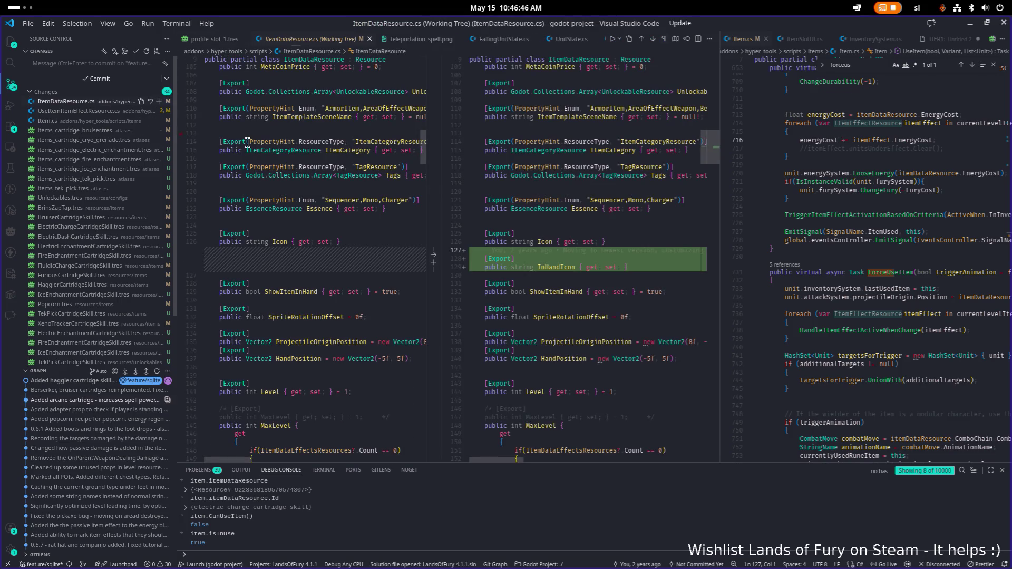
{"action": "left_click", "coordinate": [62, 111]}
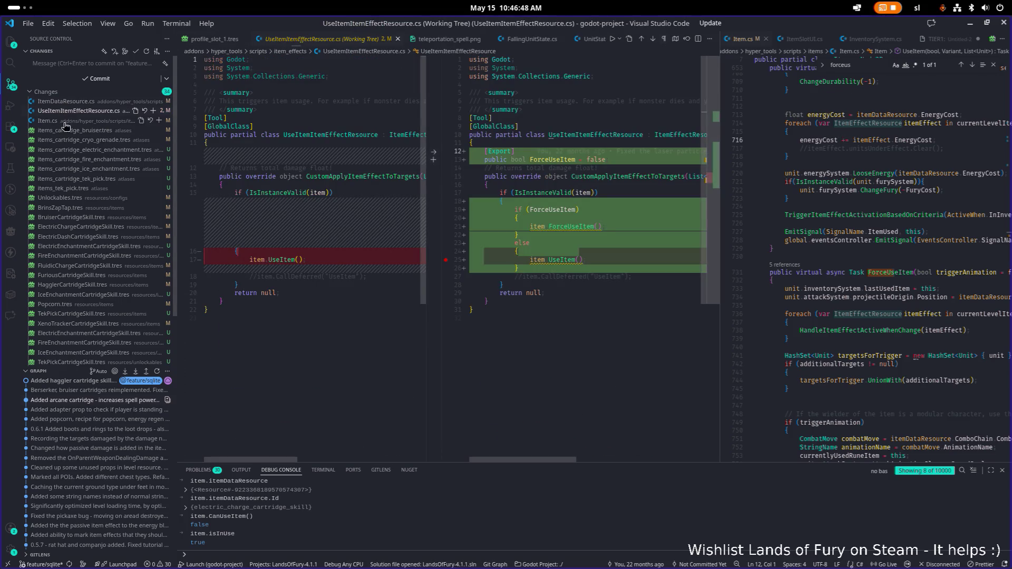
{"action": "left_click", "coordinate": [60, 121]}
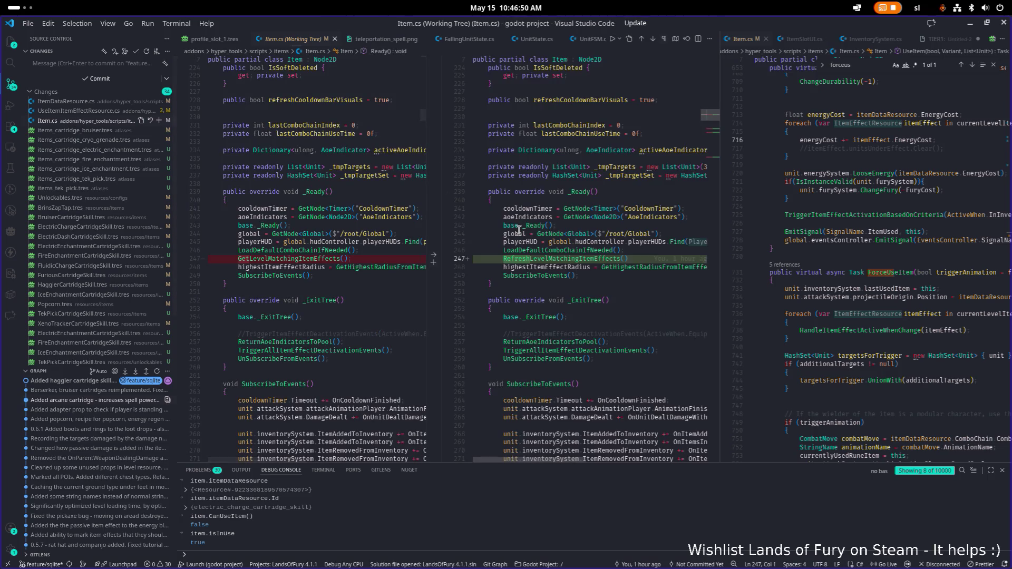
{"action": "scroll", "coordinate": [600, 238], "scroll_direction": "down", "scroll_amount": 1}
{"action": "scroll", "coordinate": [600, 239], "scroll_direction": "down", "scroll_amount": 12}
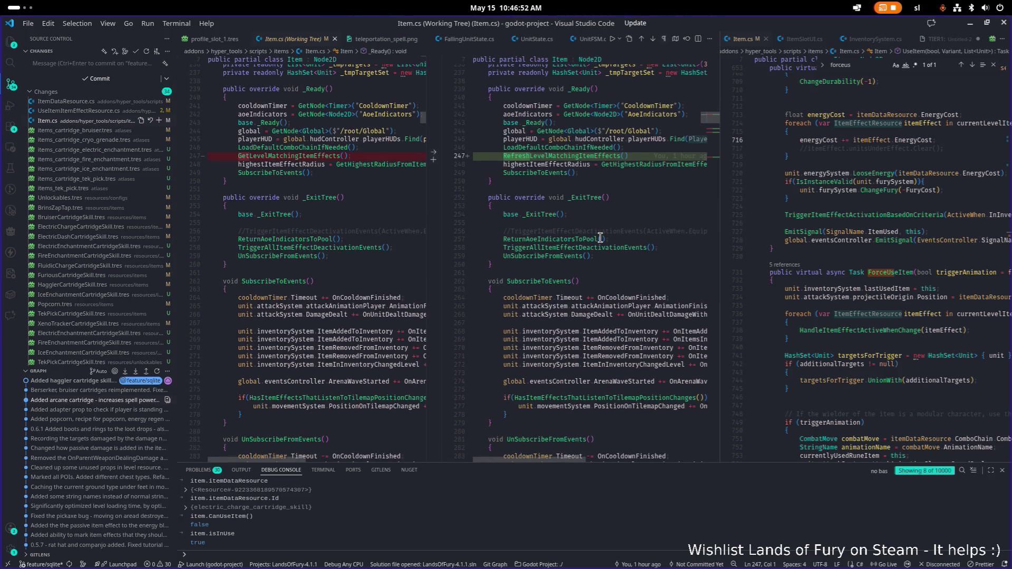
{"action": "scroll", "coordinate": [600, 237], "scroll_direction": "down", "scroll_amount": 10}
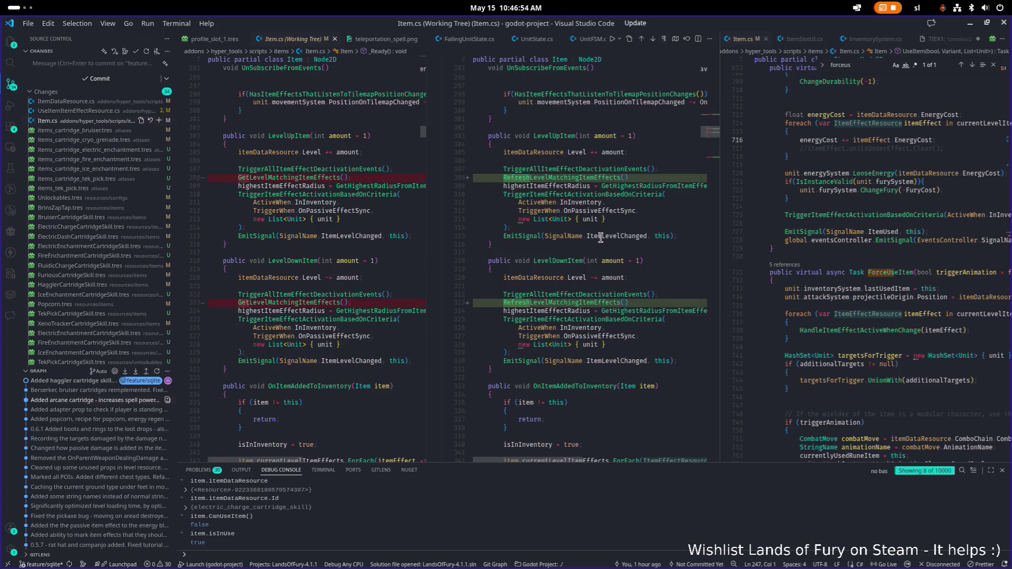
{"action": "scroll", "coordinate": [600, 238], "scroll_direction": "down", "scroll_amount": 20}
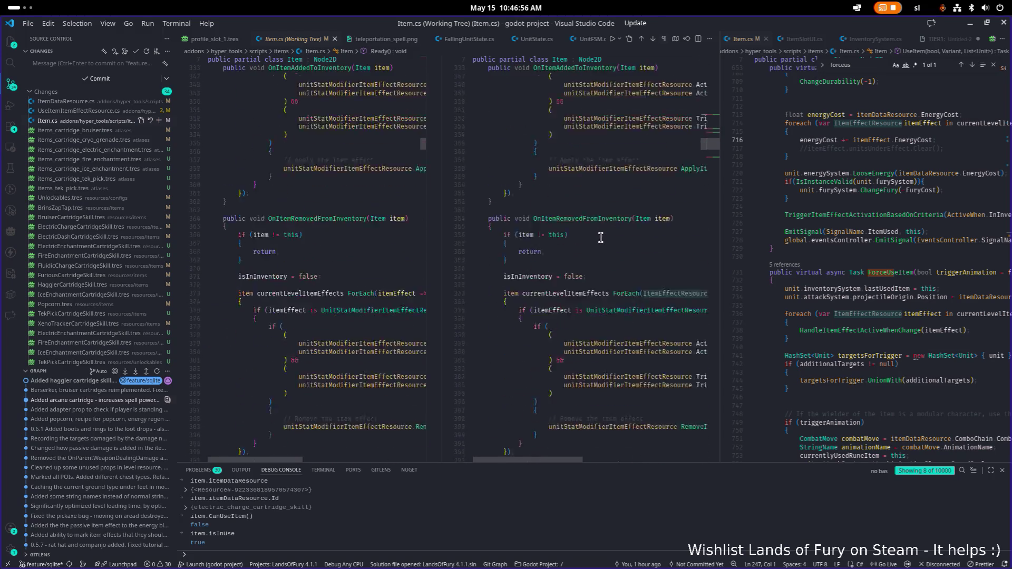
{"action": "scroll", "coordinate": [90, 221], "scroll_direction": "down", "scroll_amount": 2}
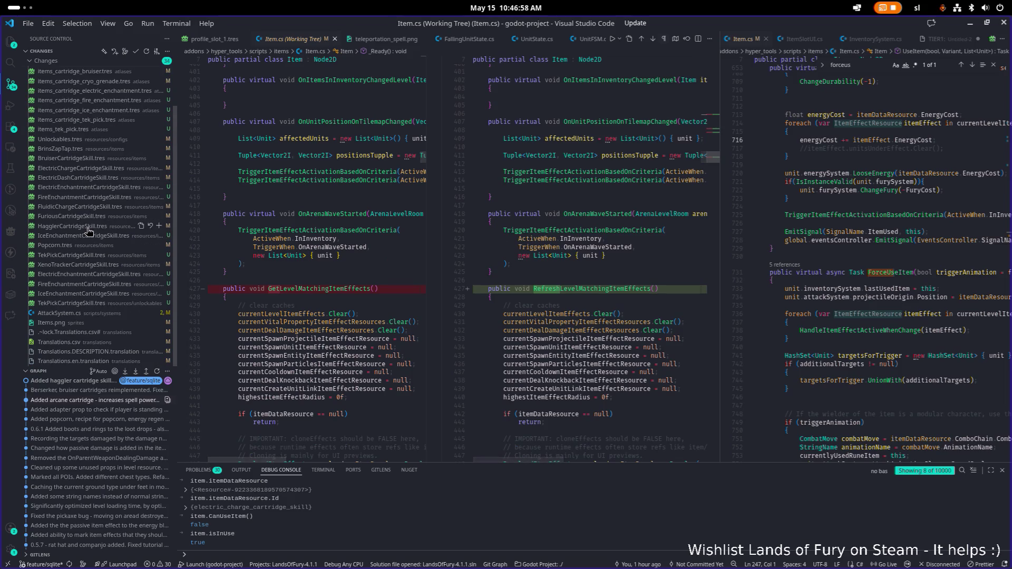
Review the widened AttackSystem.cs diff, then check the feature/sqlite git push output in the terminal
{"action": "left_click", "coordinate": [117, 313]}
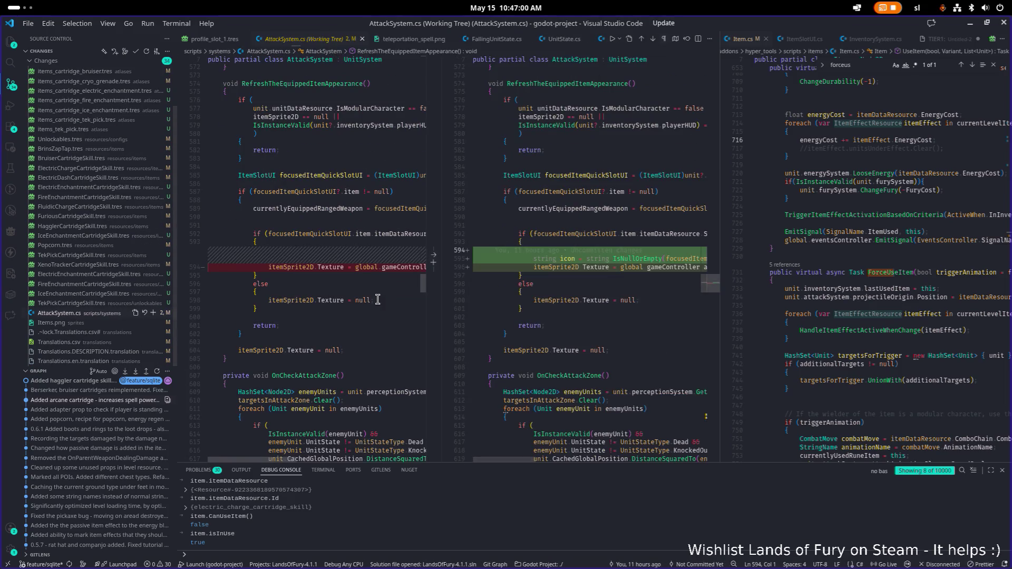
{"action": "scroll", "coordinate": [104, 296], "scroll_direction": "up", "scroll_amount": 3}
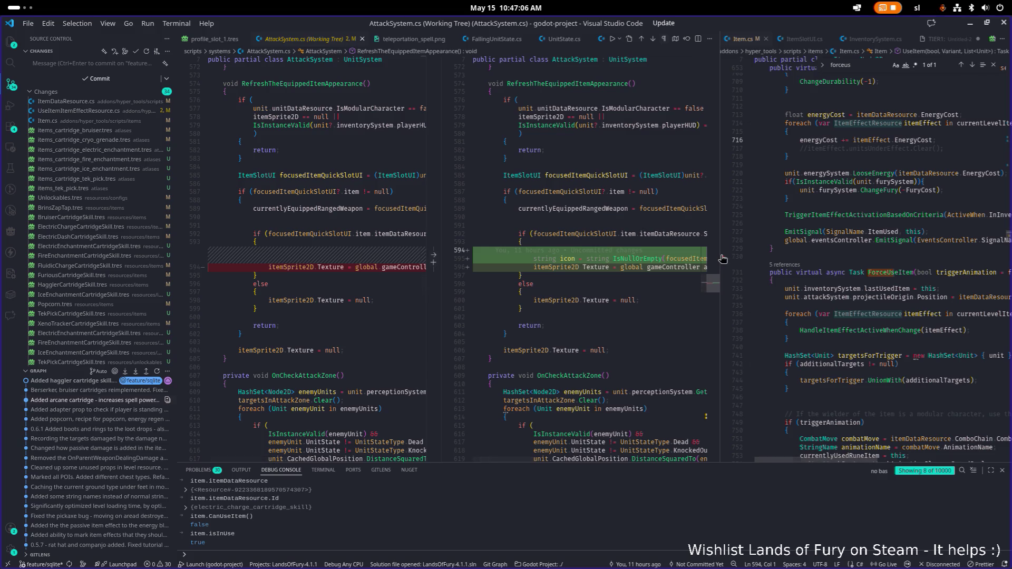
{"action": "left_click", "coordinate": [685, 359]}
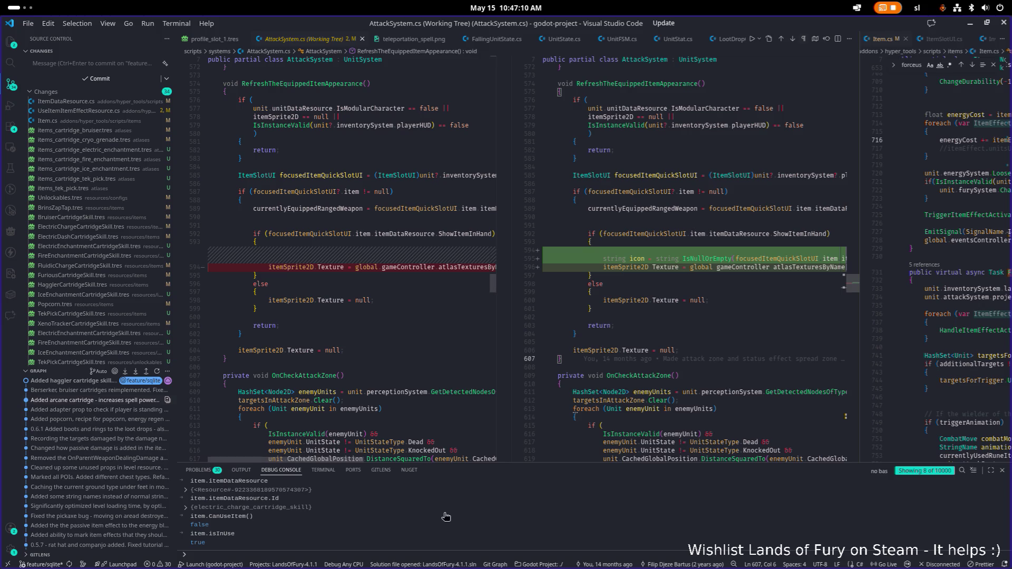
{"action": "left_click", "coordinate": [328, 471]}
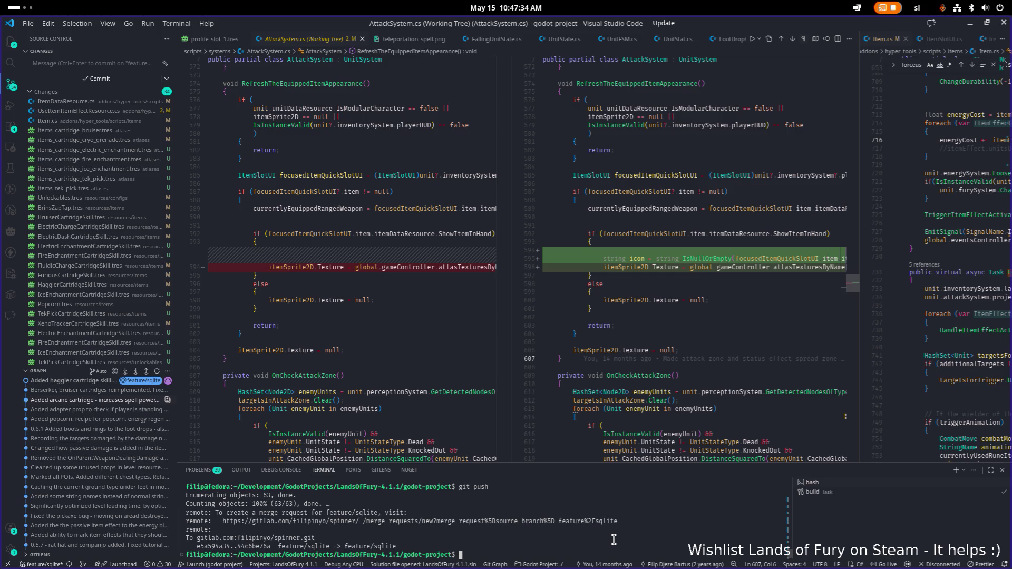
Stage all changes and start a commit message about electric, fire and ice cartridges, Tek Pick still WIP
{"action": "type", "text": "git add ."}
{"action": "key", "text": "Return"}
{"action": "type", "text": "git commit -m \""}
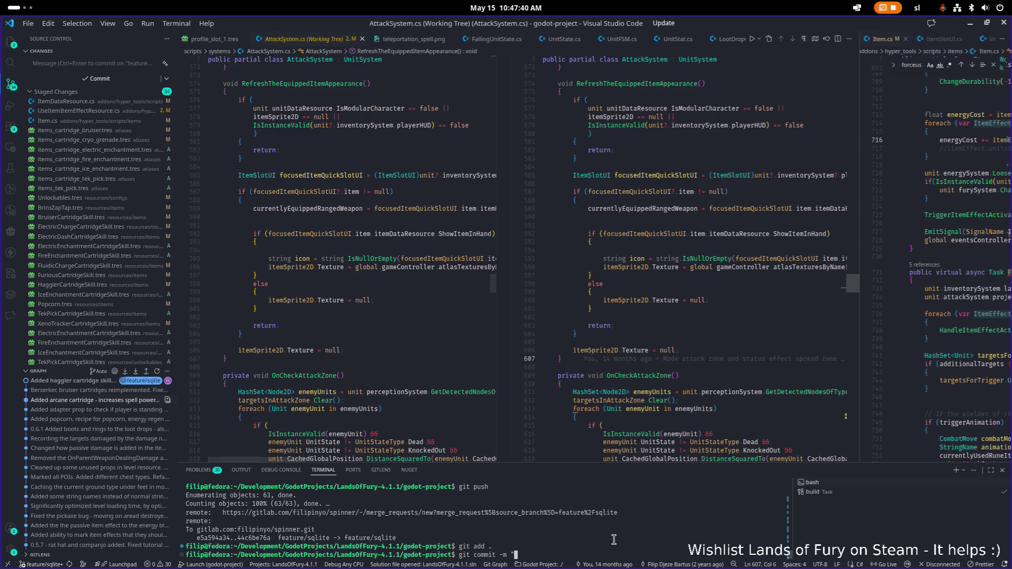
{"action": "type", "text": "Added "}
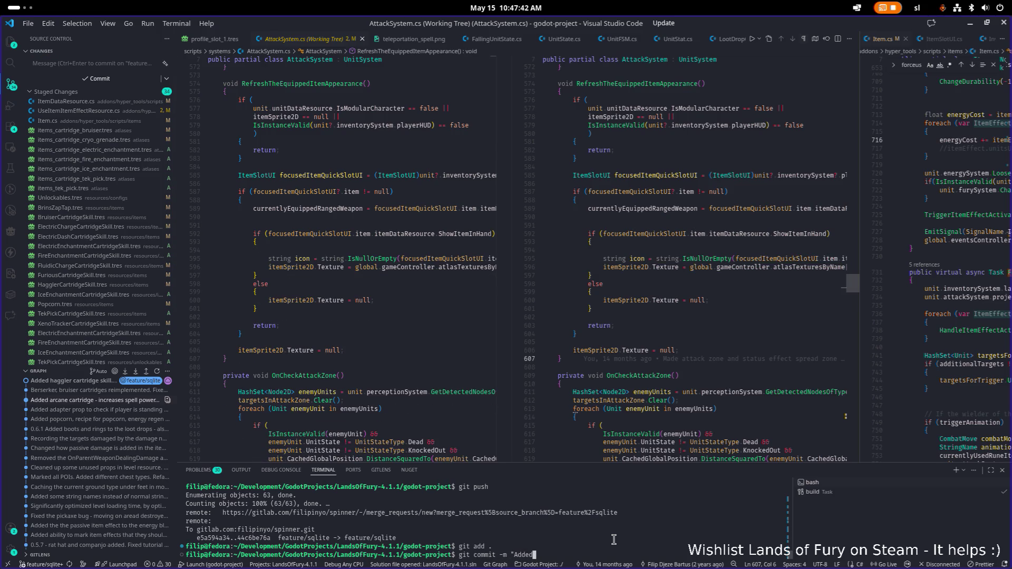
{"action": "type", "text": "electric, fire"}
{"action": "type", "text": " and"}
{"action": "key", "text": "BackSpace"}
{"action": "key", "text": "BackSpace"}
{"action": "key", "text": "BackSpace"}
{"action": "type", "text": ","}
{"action": "key", "text": "BackSpace"}
{"action": "type", "text": "an"}
{"action": "type", "text": "e cartrid"}
{"action": "type", "text": "ges. The tek"}
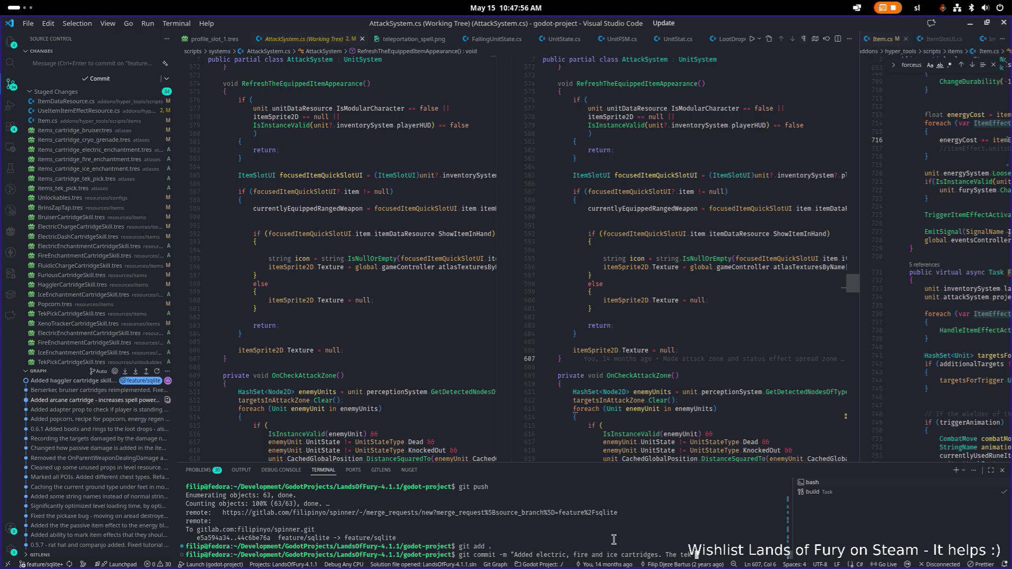
{"action": "type", "text": " pick is se"}
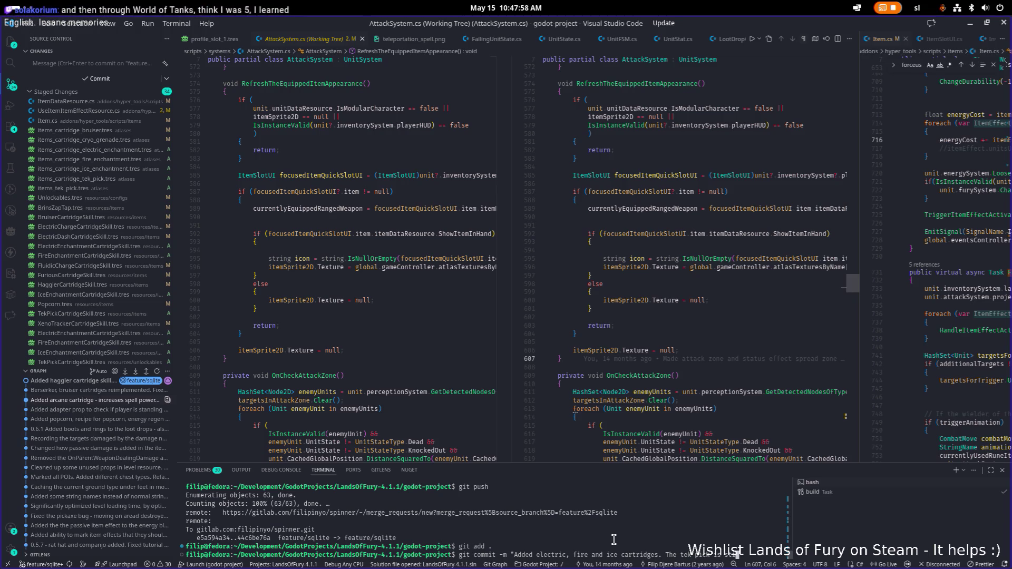
{"action": "type", "text": "ill WIP"}
{"action": "type", "text": ". Remod"}
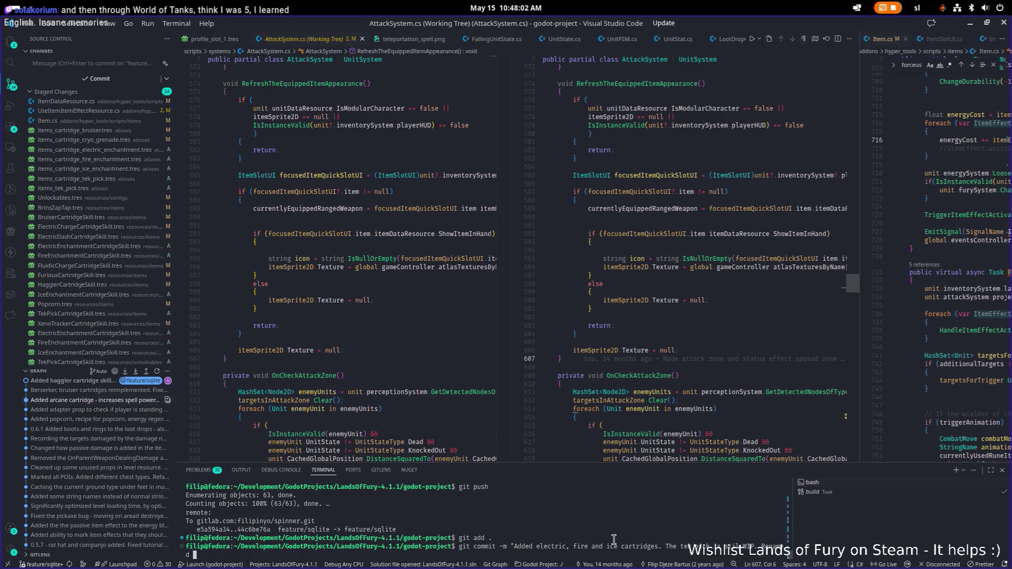
{"action": "key", "text": "BackSpace"}
{"action": "key", "text": "BackSpace"}
{"action": "key", "text": "BackSpace"}
Add 'Added ability to force use item in item effect' to the message, checking the AttackSystem.cs diff
{"action": "type", "text": "Added abilit"}
{"action": "type", "text": "y to for"}
{"action": "type", "text": "ce us eitem"}
{"action": "key", "text": "BackSpace"}
{"action": "key", "text": "BackSpace"}
{"action": "key", "text": "BackSpace"}
{"action": "type", "text": "item."}
{"action": "key", "text": "BackSpace"}
{"action": "type", "text": "in item ef"}
{"action": "type", "text": "fect."}
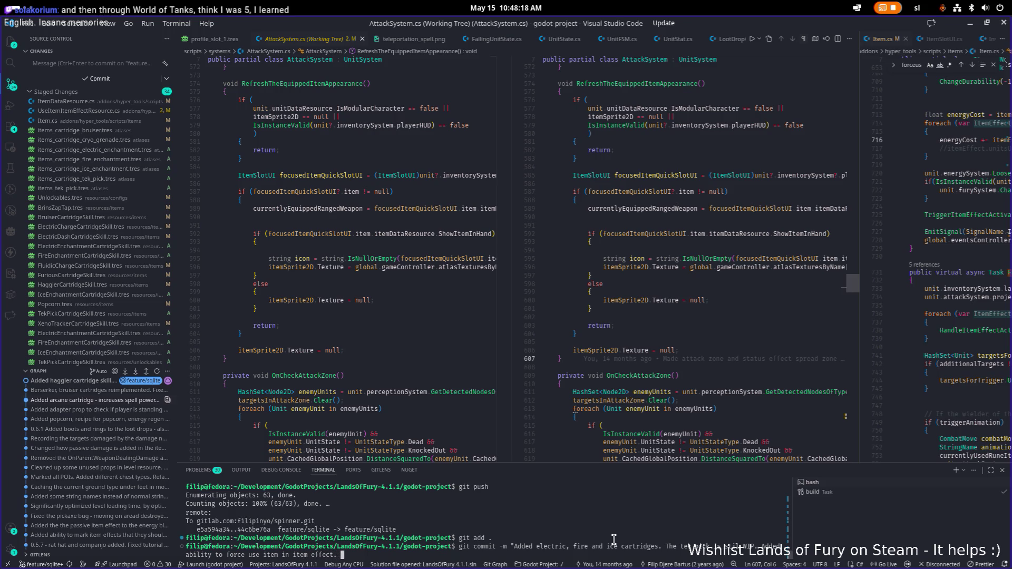
{"action": "scroll", "coordinate": [124, 154], "scroll_direction": "down", "scroll_amount": 2}
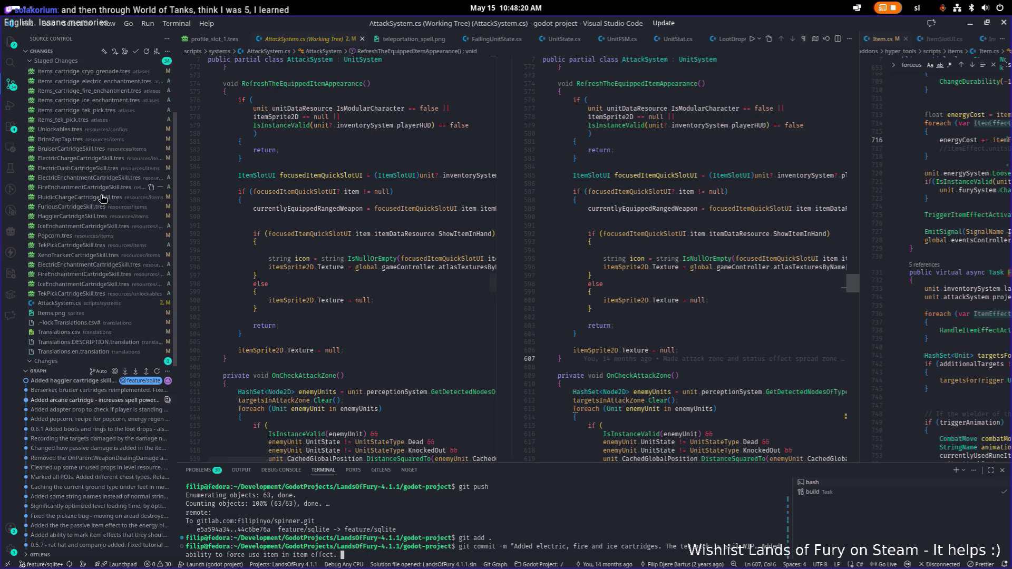
{"action": "left_click", "coordinate": [101, 304]}
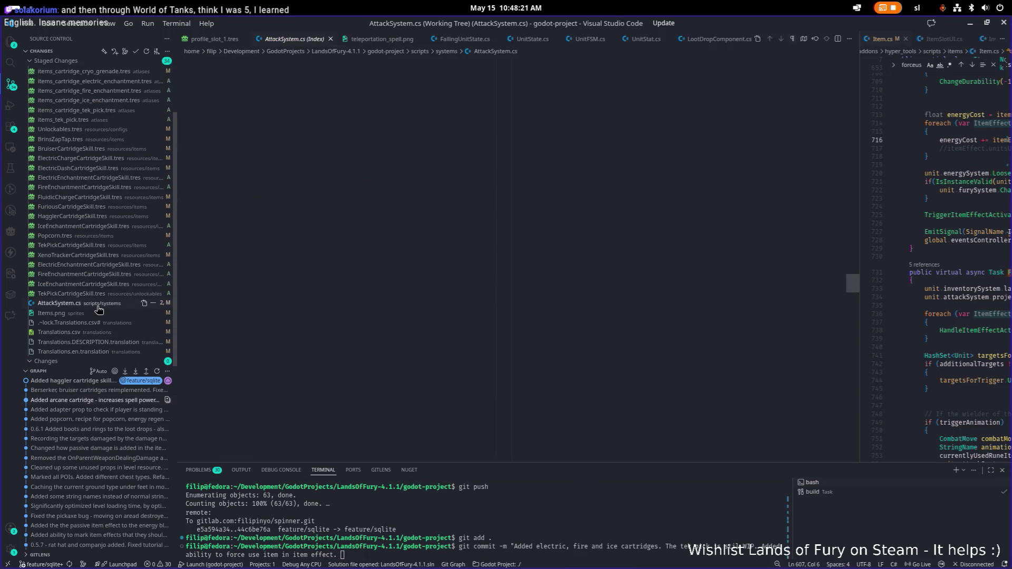
{"action": "left_click", "coordinate": [602, 535]}
Finish the message with 'Ability to have a separate image for the inventory and hands' and commit
{"action": "type", "text": "Ability to have"}
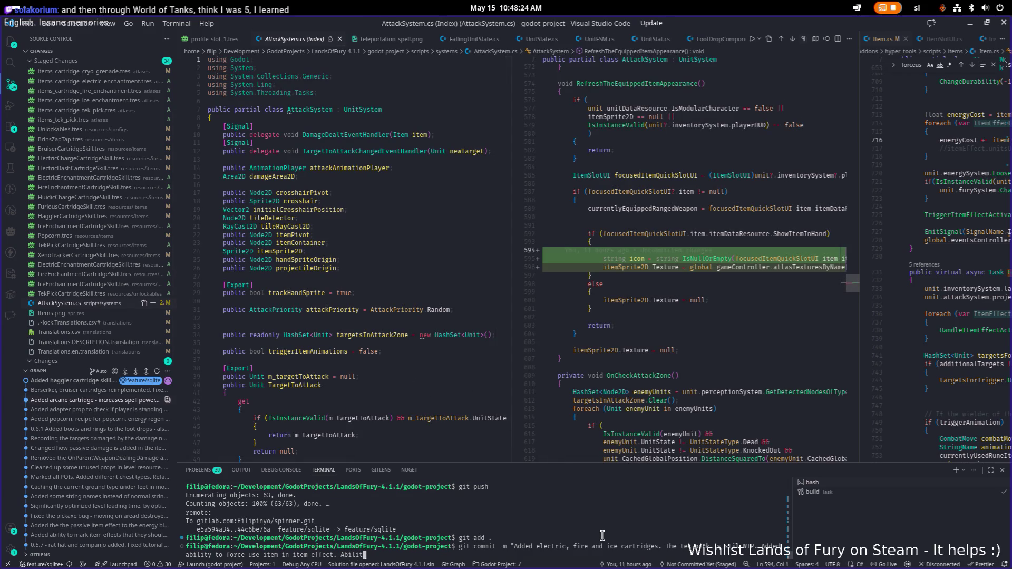
{"action": "type", "text": " a "}
{"action": "type", "text": "spearate i"}
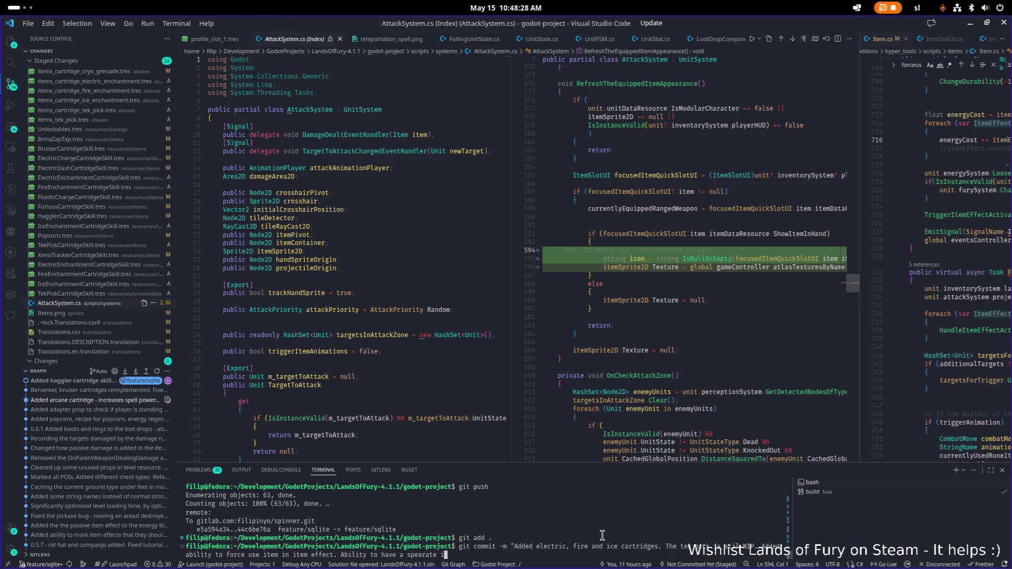
{"action": "type", "text": "a"}
{"action": "key", "text": "BackSpace"}
{"action": "type", "text": "mage for the"}
{"action": "type", "text": " inventory "}
{"action": "type", "text": "and hands.\""}
{"action": "key", "text": "Return"}
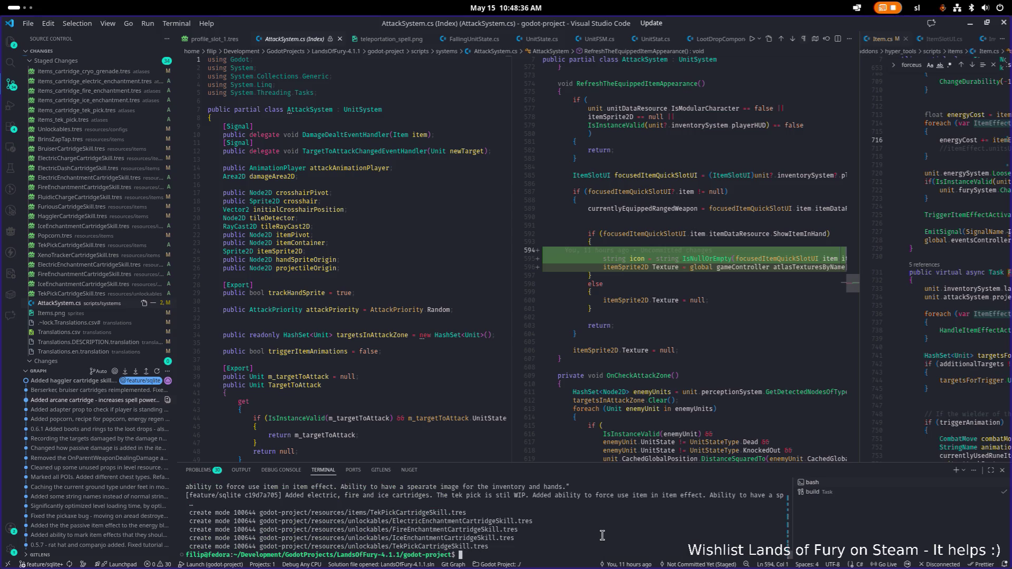
Run git push, look over OnCheckAttackZone in AttackSystem.cs, then minimize VS Code
{"action": "type", "text": "git push"}
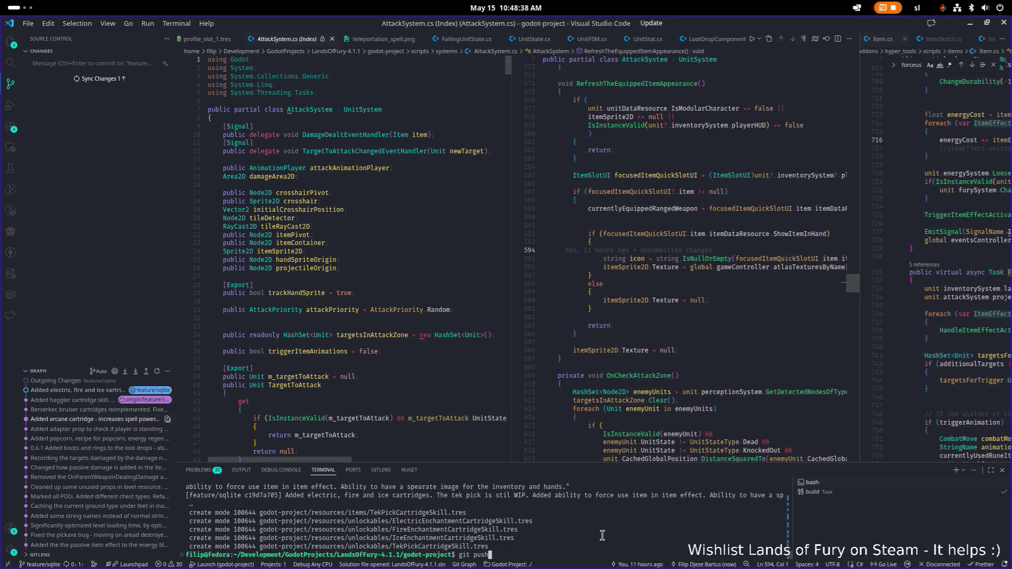
{"action": "key", "text": "Return"}
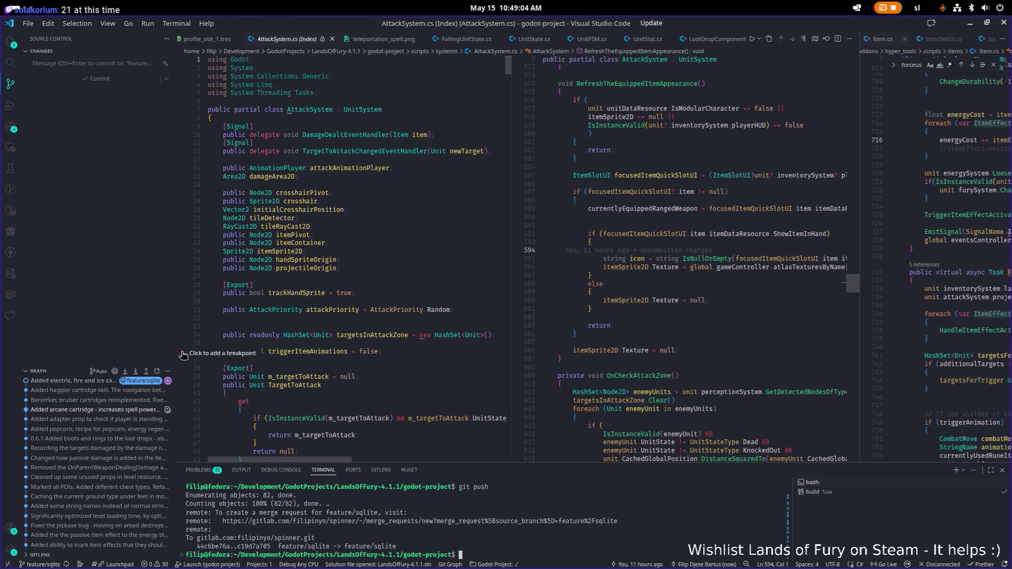
{"action": "left_click", "coordinate": [752, 317]}
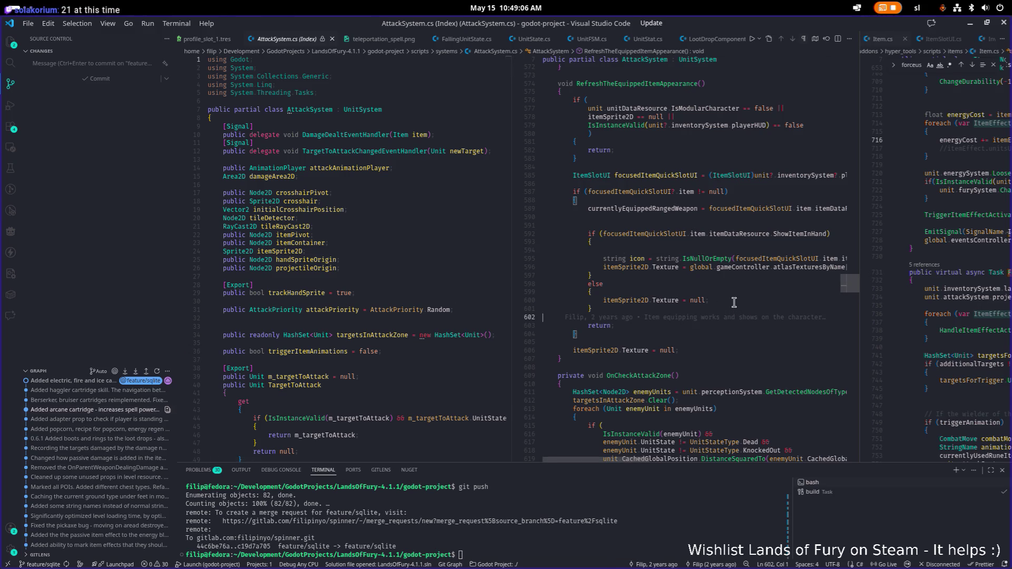
{"action": "scroll", "coordinate": [737, 300], "scroll_direction": "down", "scroll_amount": 5}
{"action": "left_click", "coordinate": [740, 262]}
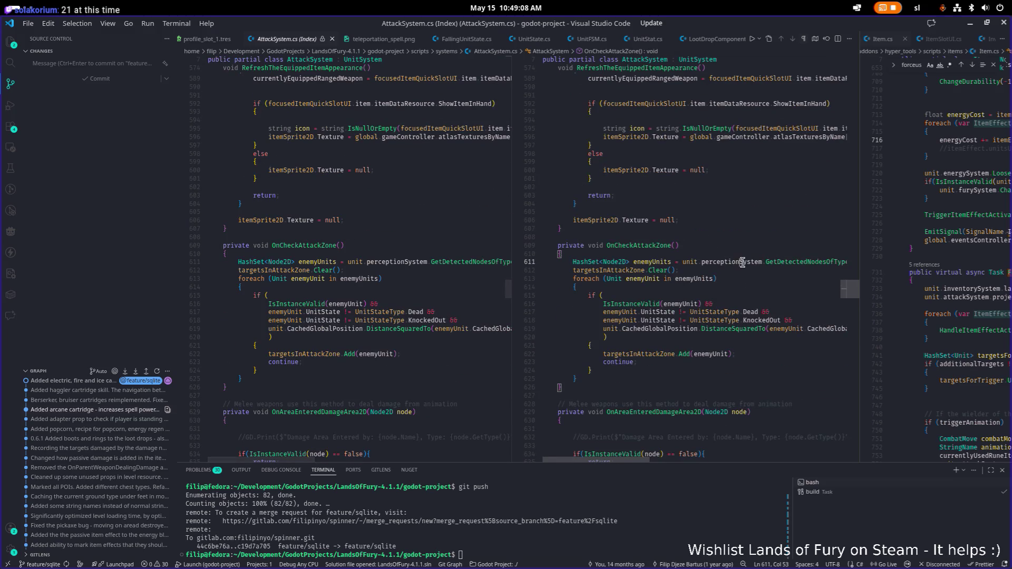
{"action": "left_click", "coordinate": [971, 25]}
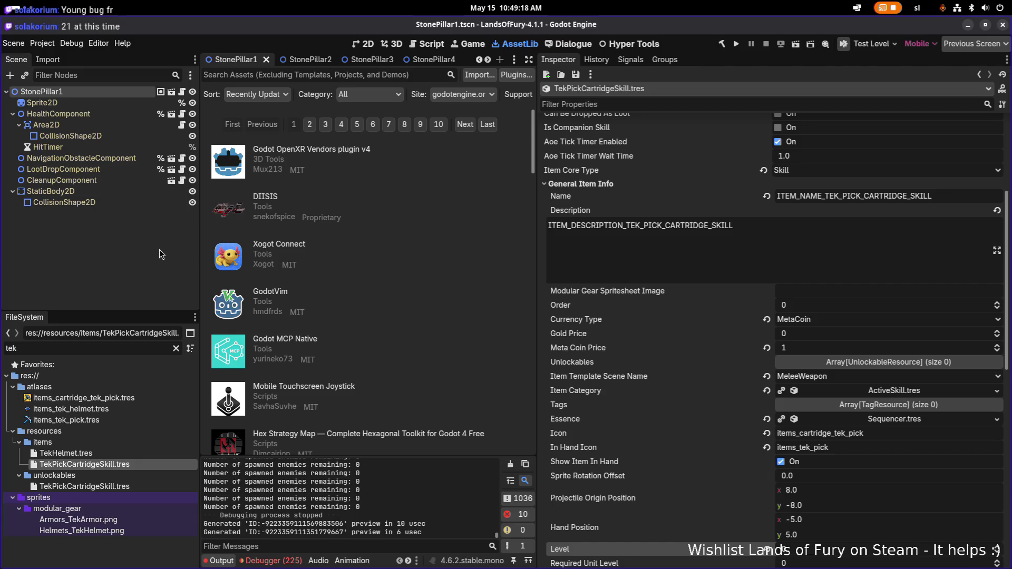
Switch from Godot back to Visual Studio Code and close the ItemSlotUI.cs tab
{"action": "left_click", "coordinate": [738, 247]}
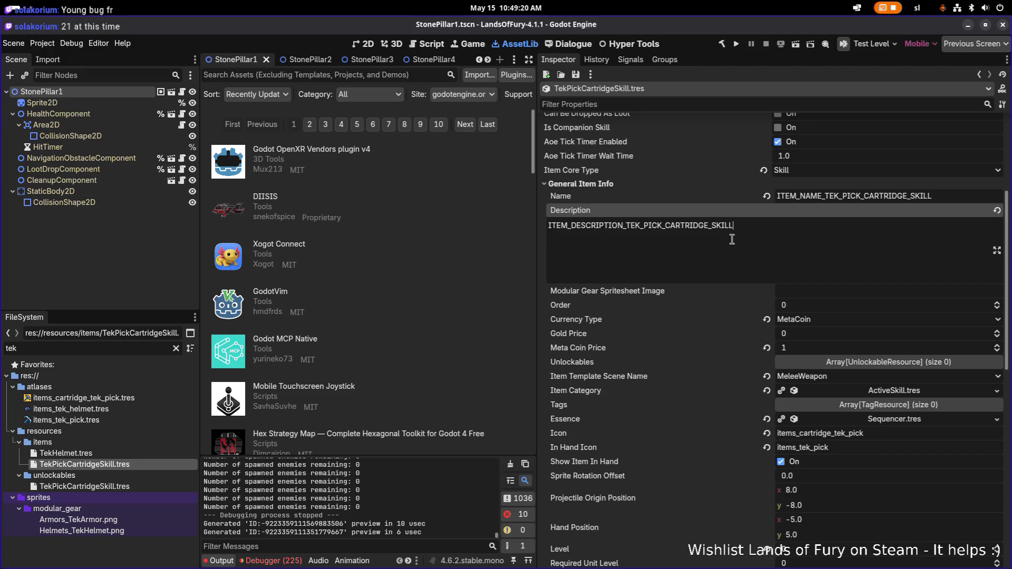
{"action": "key", "text": "alt+Tab"}
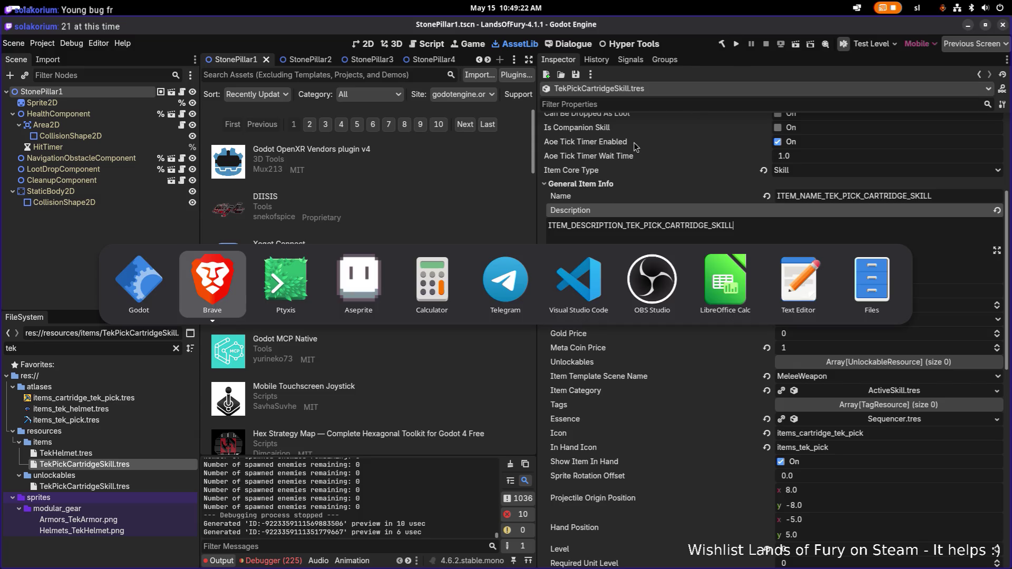
{"action": "left_click", "coordinate": [558, 281]}
{"action": "left_click", "coordinate": [645, 246]}
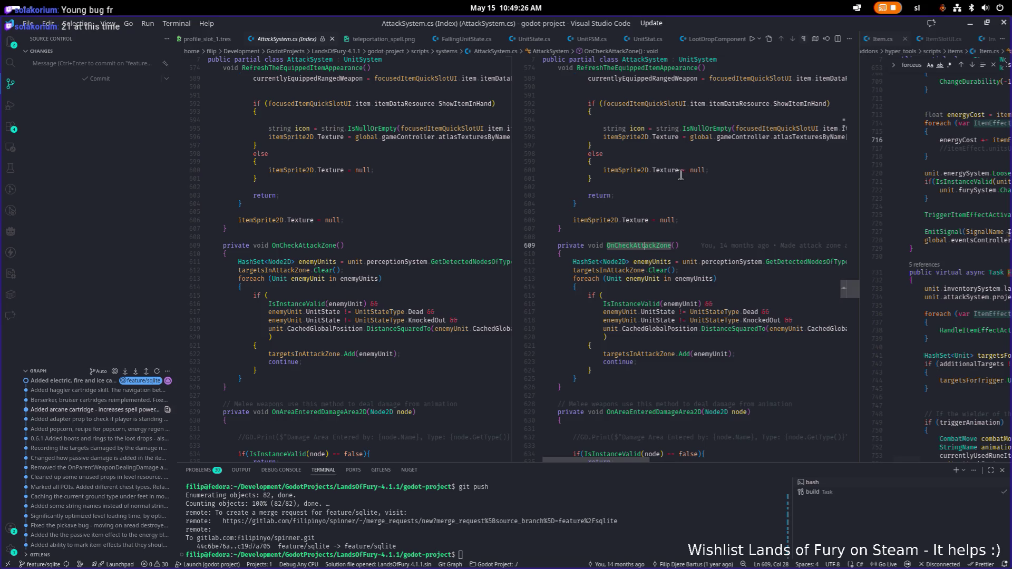
{"action": "middle_click", "coordinate": [944, 40]}
Cancel closing the unsaved TIER1 notes, select the Tier 2 enchantment entries, then return to Godot
{"action": "middle_click", "coordinate": [944, 40]}
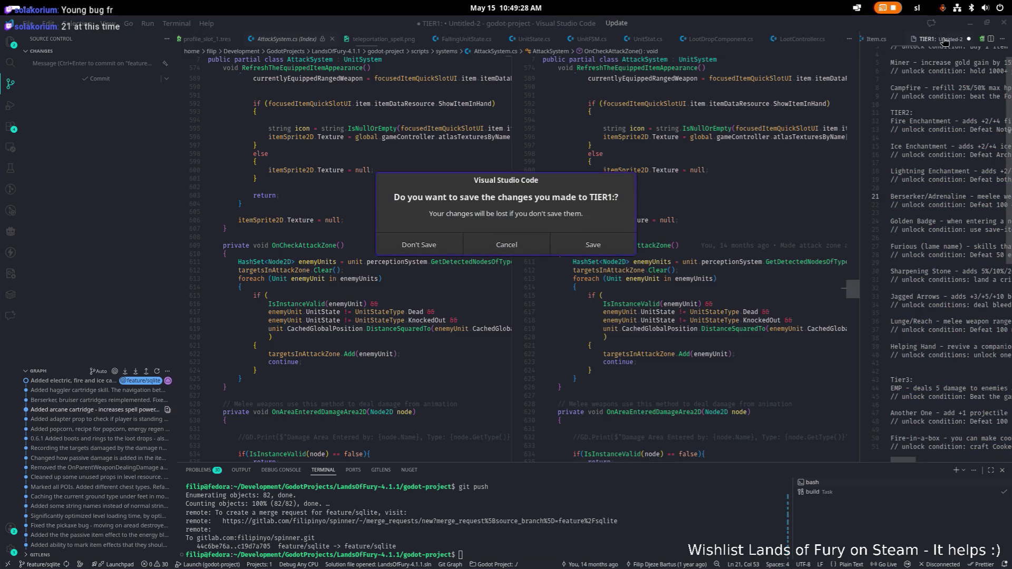
{"action": "left_click", "coordinate": [501, 244]}
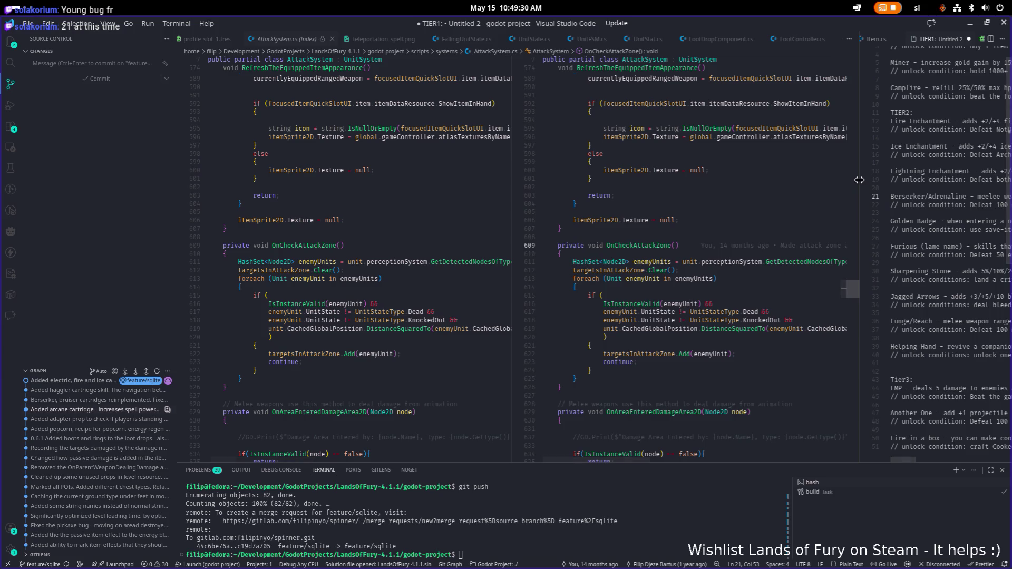
{"action": "scroll", "coordinate": [833, 201], "scroll_direction": "up", "scroll_amount": 1}
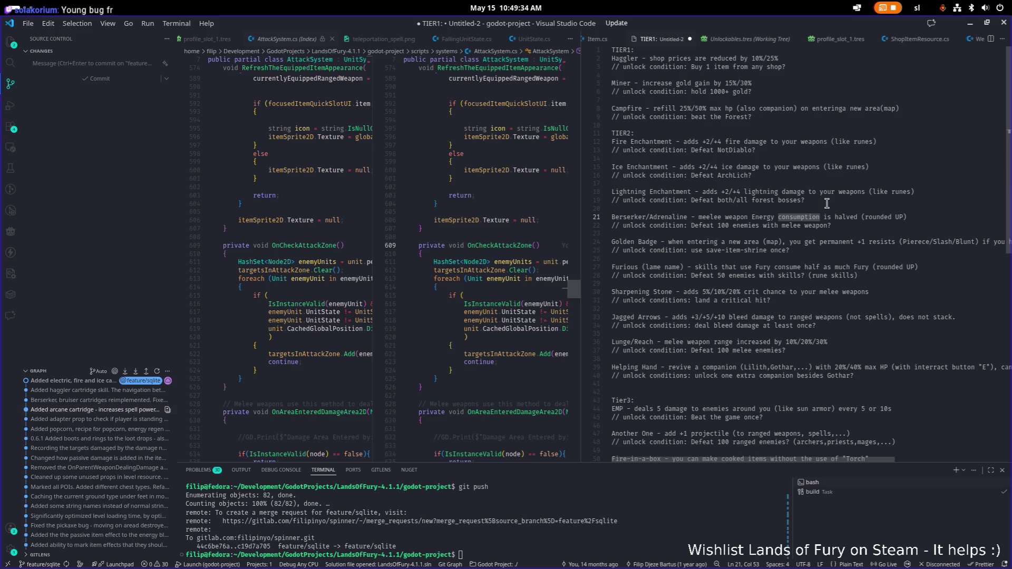
{"action": "left_click", "coordinate": [827, 208]}
{"action": "key", "text": "shift+Up"}
{"action": "key", "text": "shift+Up"}
{"action": "key", "text": "shift+Up"}
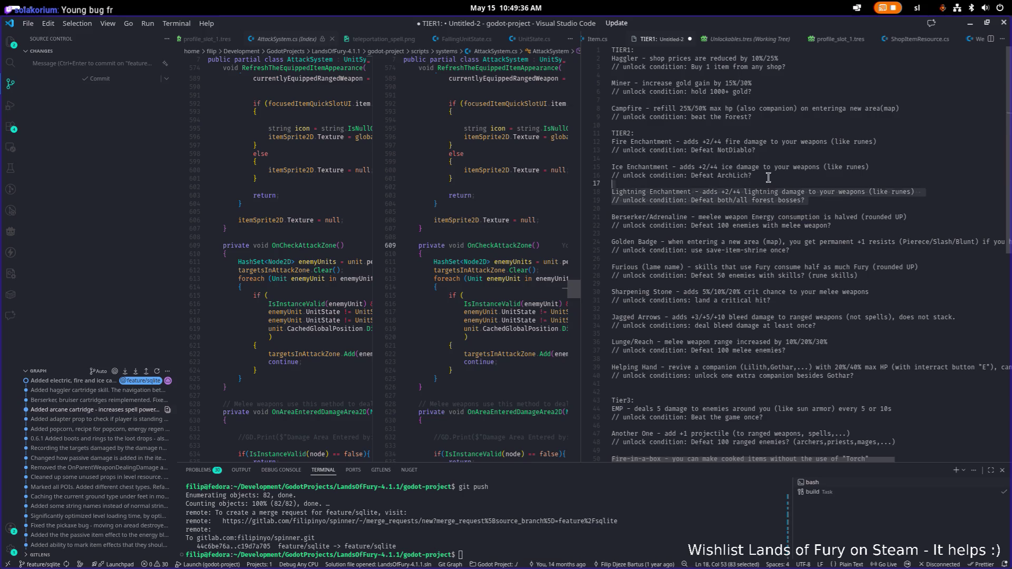
{"action": "scroll", "coordinate": [811, 180], "scroll_direction": "down", "scroll_amount": 2}
{"action": "scroll", "coordinate": [811, 179], "scroll_direction": "down", "scroll_amount": 1}
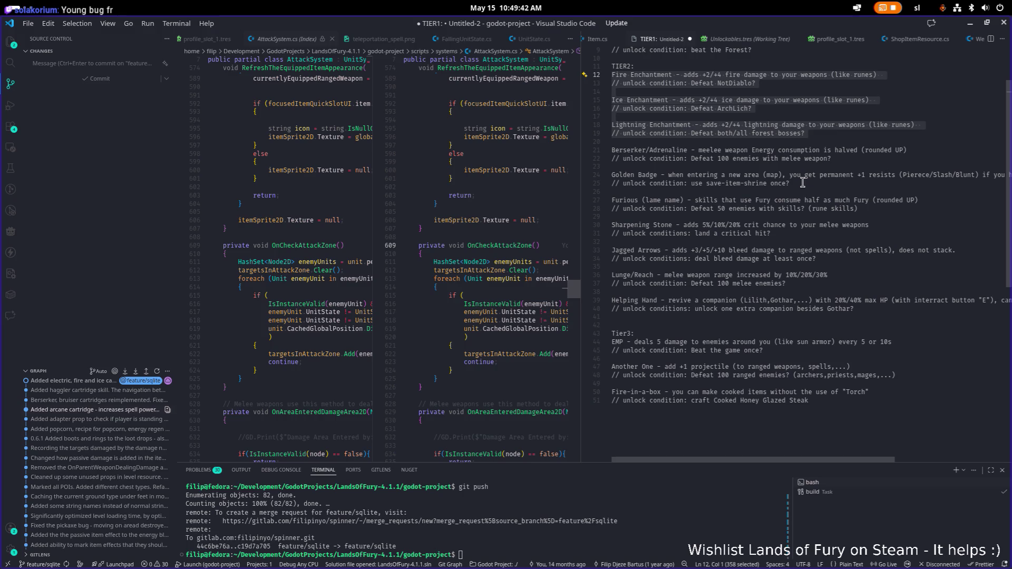
{"action": "key", "text": "alt+Tab"}
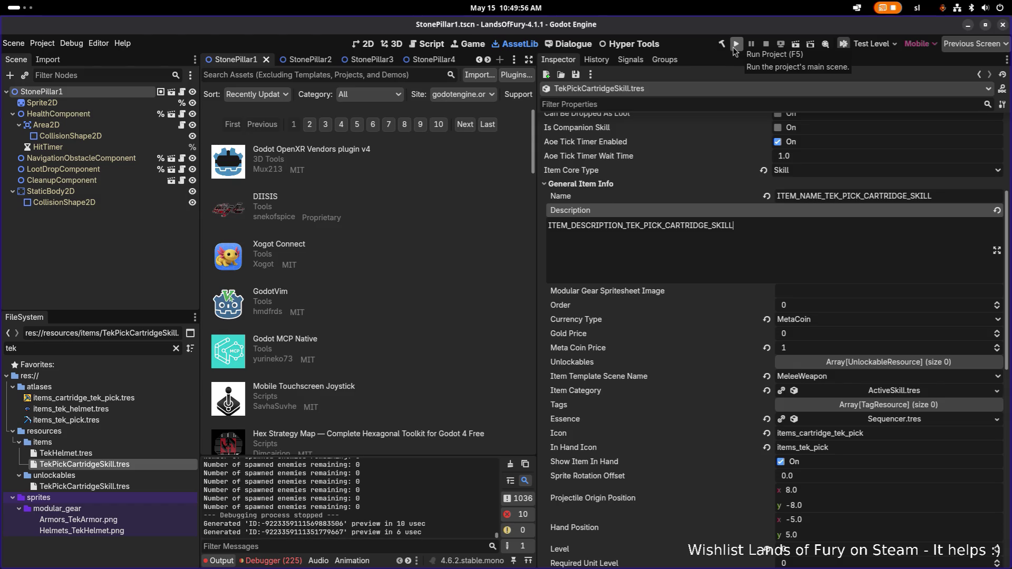
Set the Tek Pick cartridge skill's Skill Tier Type to Novice and run the project
{"action": "scroll", "coordinate": [797, 169], "scroll_direction": "down", "scroll_amount": 6}
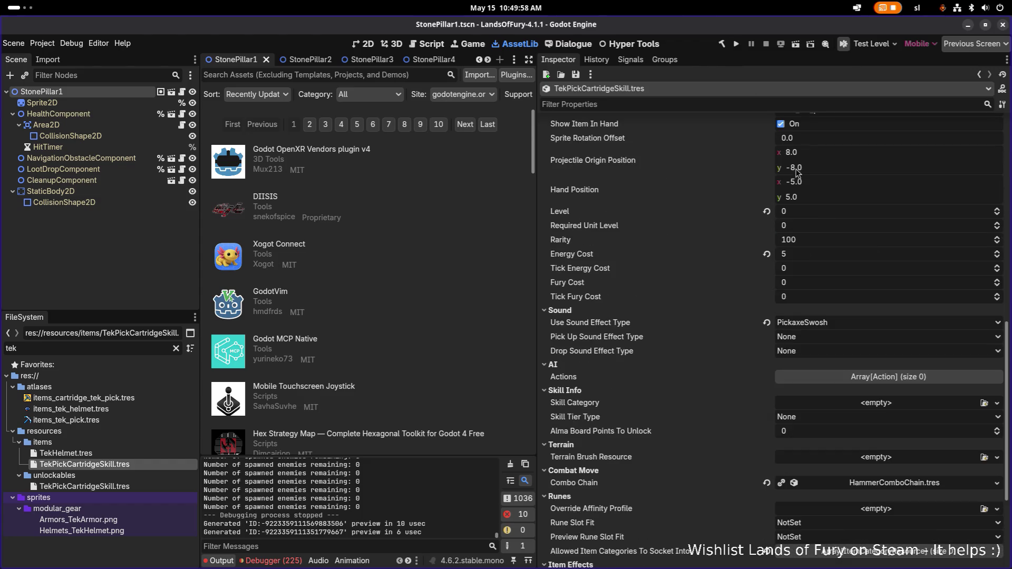
{"action": "scroll", "coordinate": [764, 160], "scroll_direction": "down", "scroll_amount": 3}
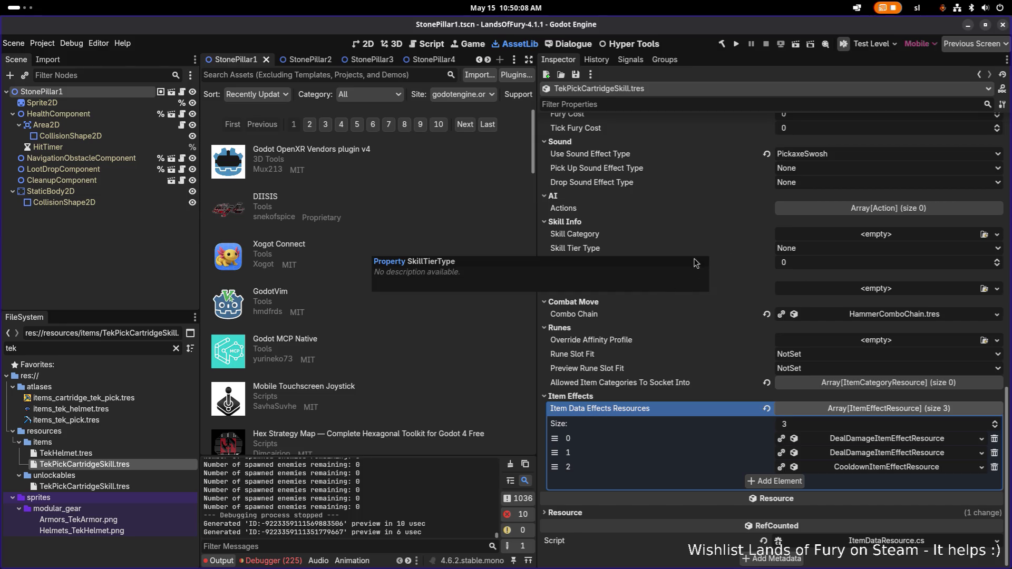
{"action": "left_click", "coordinate": [826, 251]}
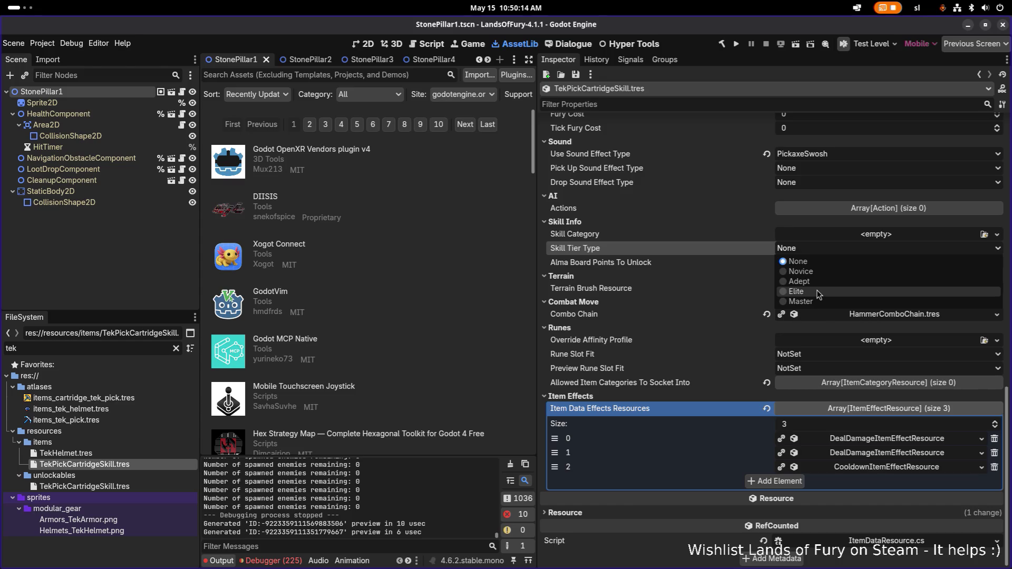
{"action": "left_click", "coordinate": [807, 271]}
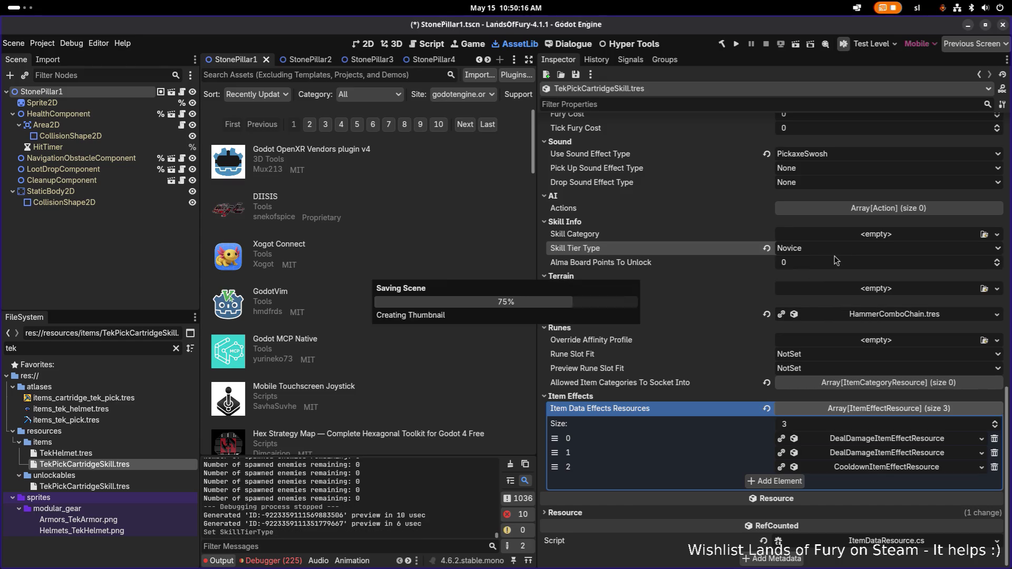
{"action": "left_click", "coordinate": [737, 46]}
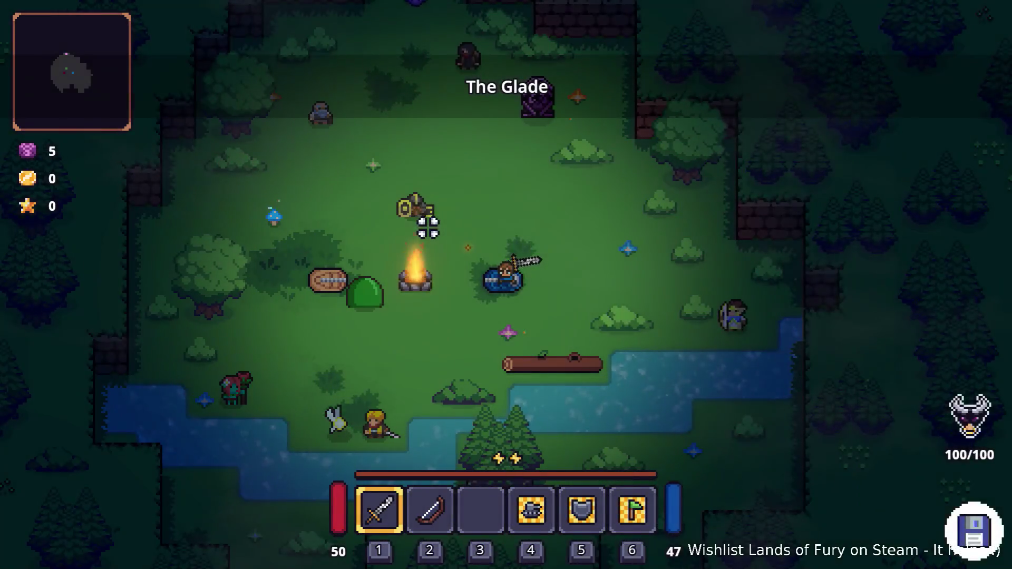
Open Alma's cartridge board and browse the cartridge picker with the rank filter set to Any
{"action": "key", "text": "i"}
{"action": "left_click", "coordinate": [348, 371]}
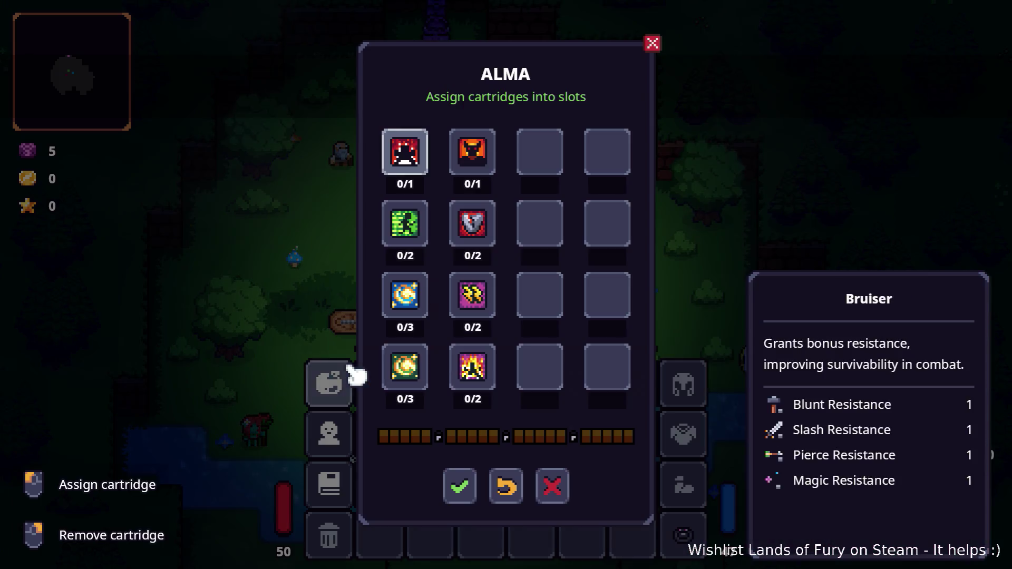
{"action": "left_click", "coordinate": [421, 315]}
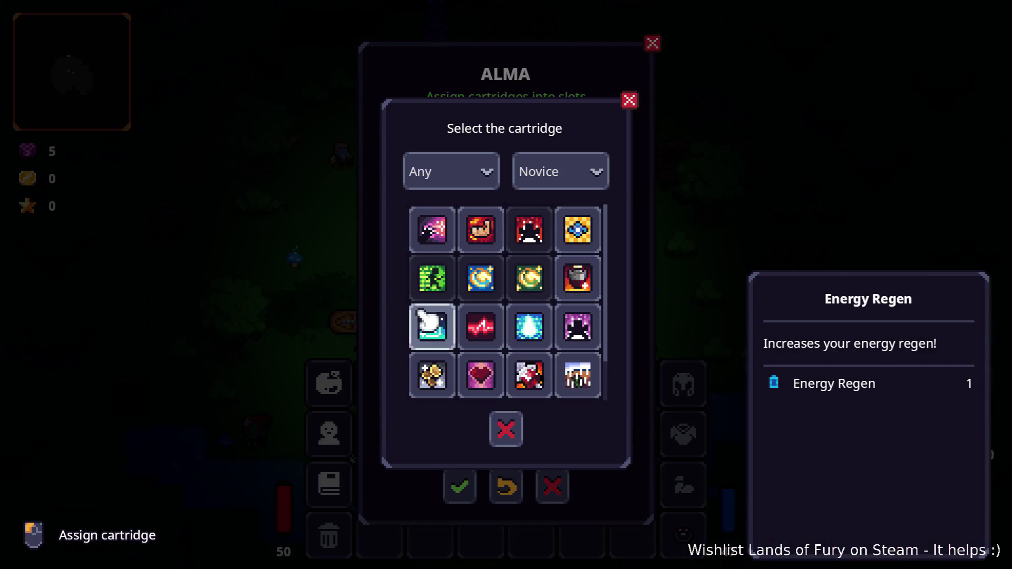
{"action": "scroll", "coordinate": [511, 323], "scroll_direction": "down", "scroll_amount": 1}
{"action": "scroll", "coordinate": [504, 323], "scroll_direction": "up", "scroll_amount": 1}
{"action": "scroll", "coordinate": [503, 327], "scroll_direction": "down", "scroll_amount": 1}
{"action": "scroll", "coordinate": [503, 327], "scroll_direction": "up", "scroll_amount": 1}
{"action": "scroll", "coordinate": [506, 326], "scroll_direction": "down", "scroll_amount": 1}
{"action": "scroll", "coordinate": [514, 311], "scroll_direction": "up", "scroll_amount": 1}
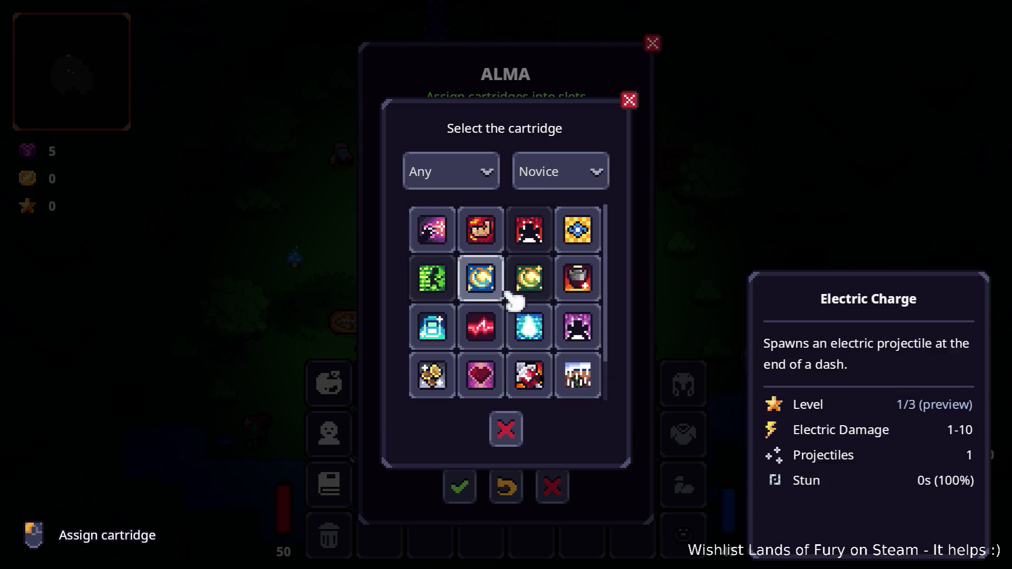
{"action": "left_click", "coordinate": [546, 194]}
{"action": "left_click", "coordinate": [578, 228]}
{"action": "scroll", "coordinate": [580, 229], "scroll_direction": "down", "scroll_amount": 2}
{"action": "scroll", "coordinate": [572, 248], "scroll_direction": "up", "scroll_amount": 2}
{"action": "scroll", "coordinate": [565, 245], "scroll_direction": "down", "scroll_amount": 2}
{"action": "scroll", "coordinate": [563, 237], "scroll_direction": "up", "scroll_amount": 2}
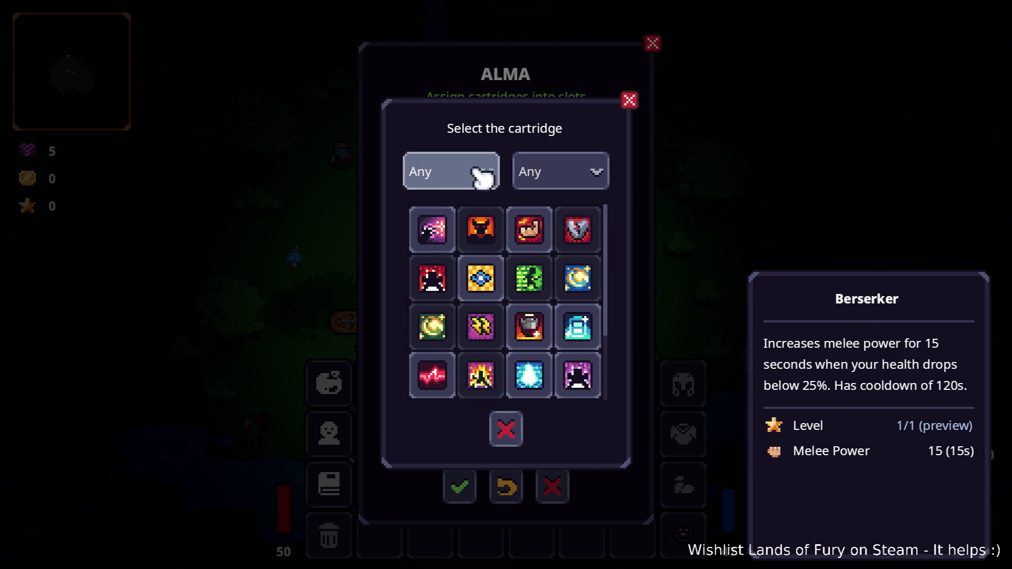
{"action": "left_click", "coordinate": [629, 101]}
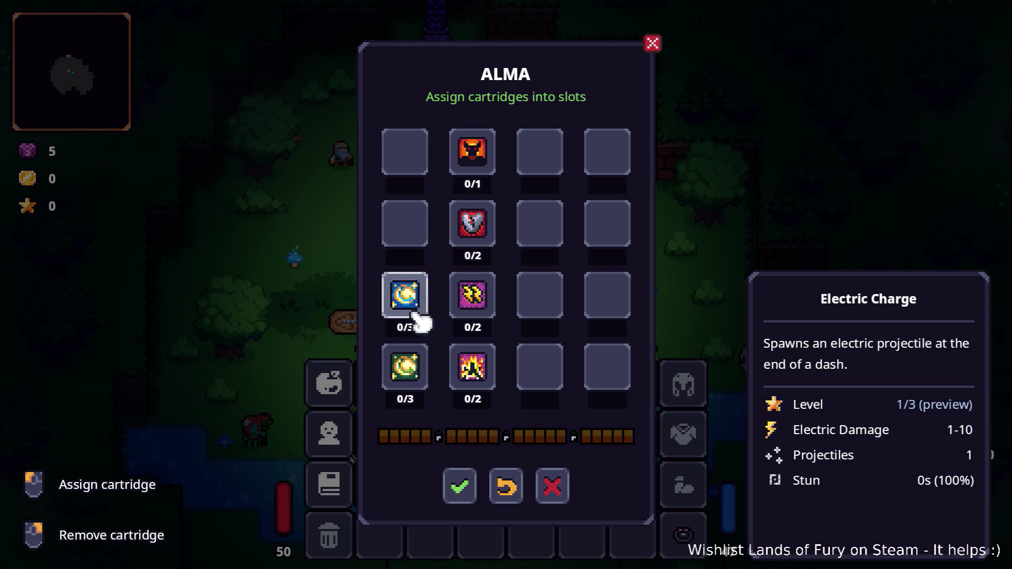
Empty all six of Alma's cartridge slots and browse any-rank cartridges again without choosing one
{"action": "right_click", "coordinate": [424, 315]}
{"action": "right_click", "coordinate": [413, 366]}
{"action": "right_click", "coordinate": [472, 369]}
{"action": "right_click", "coordinate": [475, 293]}
{"action": "right_click", "coordinate": [472, 224]}
{"action": "right_click", "coordinate": [470, 149]}
{"action": "left_click", "coordinate": [410, 157]}
{"action": "scroll", "coordinate": [481, 276], "scroll_direction": "down", "scroll_amount": 1}
{"action": "scroll", "coordinate": [481, 276], "scroll_direction": "up", "scroll_amount": 1}
{"action": "left_click", "coordinate": [553, 182]}
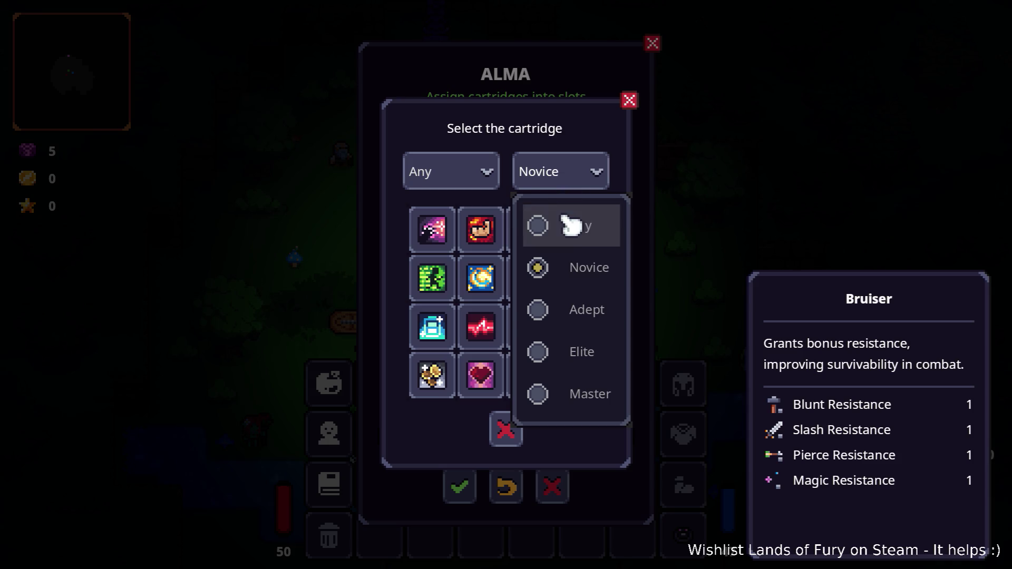
{"action": "left_click", "coordinate": [570, 225]}
{"action": "scroll", "coordinate": [554, 227], "scroll_direction": "down", "scroll_amount": 2}
{"action": "scroll", "coordinate": [554, 228], "scroll_direction": "up", "scroll_amount": 2}
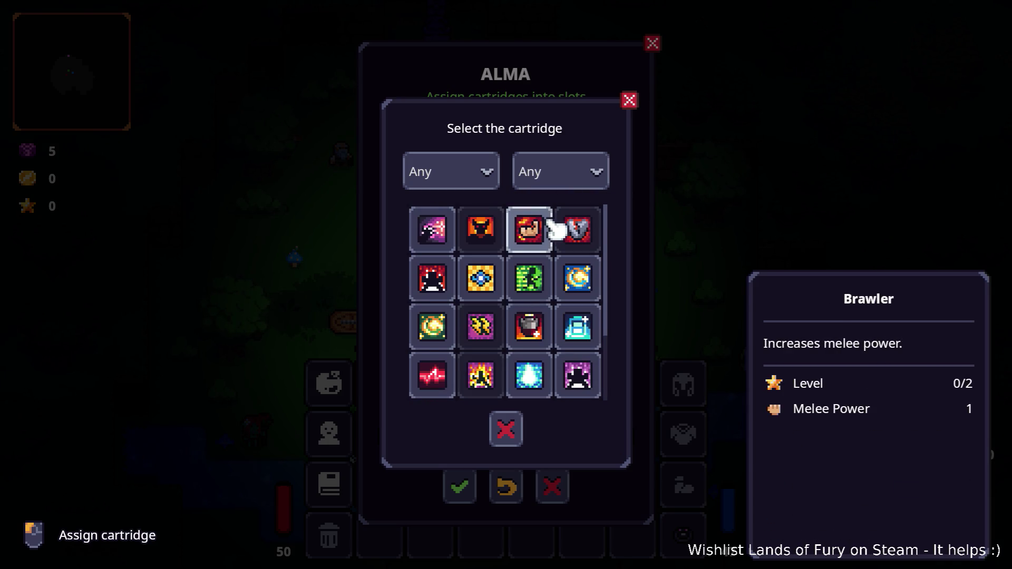
{"action": "scroll", "coordinate": [543, 248], "scroll_direction": "down", "scroll_amount": 2}
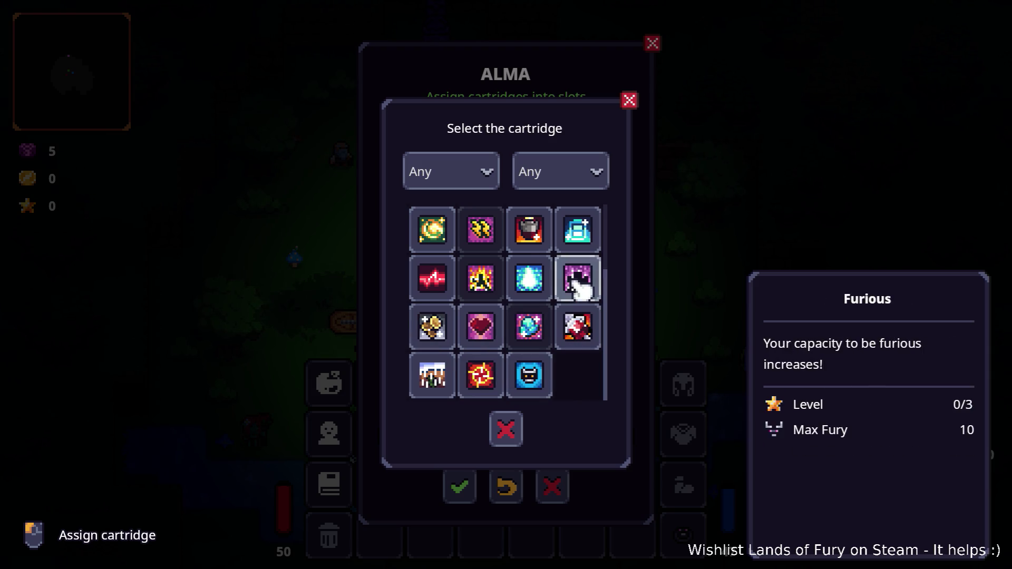
{"action": "scroll", "coordinate": [446, 280], "scroll_direction": "up", "scroll_amount": 1}
{"action": "scroll", "coordinate": [446, 279], "scroll_direction": "down", "scroll_amount": 1}
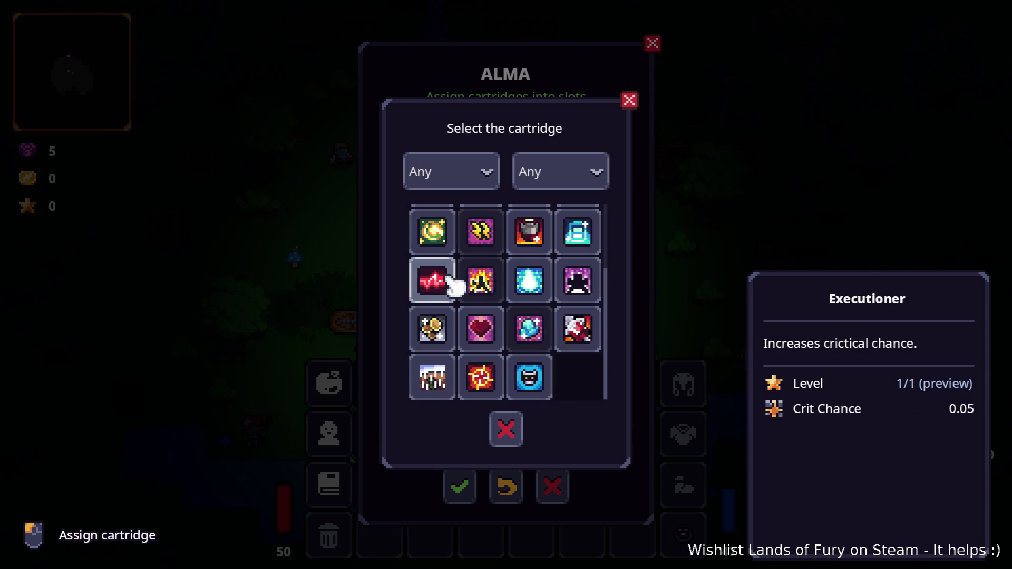
{"action": "scroll", "coordinate": [550, 305], "scroll_direction": "up", "scroll_amount": 1}
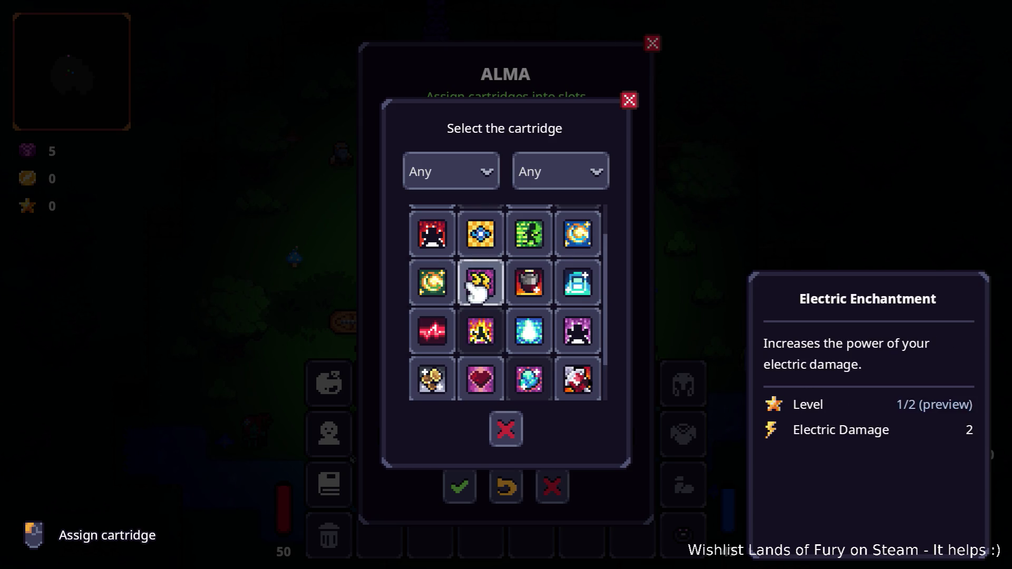
{"action": "scroll", "coordinate": [582, 293], "scroll_direction": "up", "scroll_amount": 1}
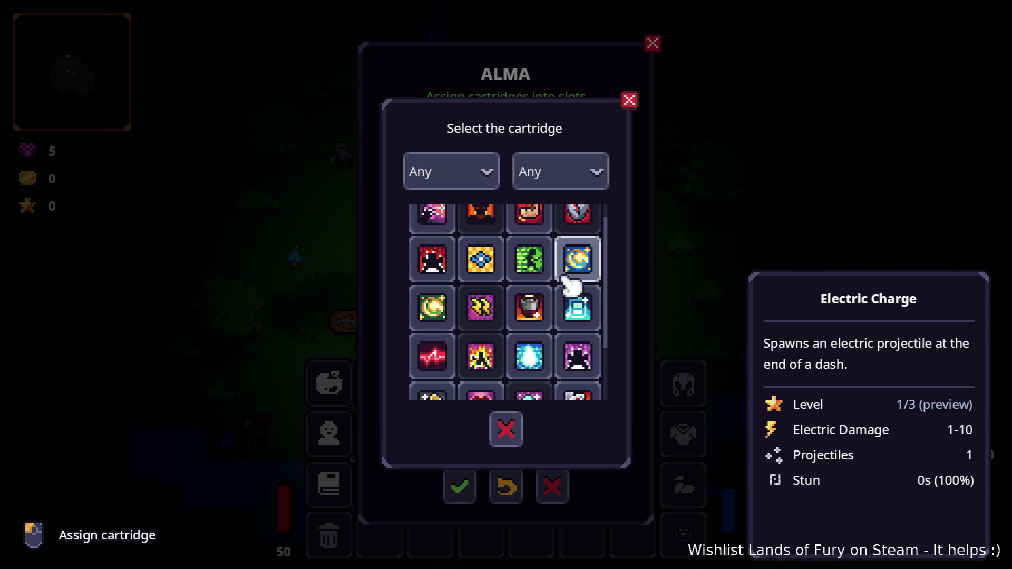
{"action": "scroll", "coordinate": [448, 267], "scroll_direction": "up", "scroll_amount": 1}
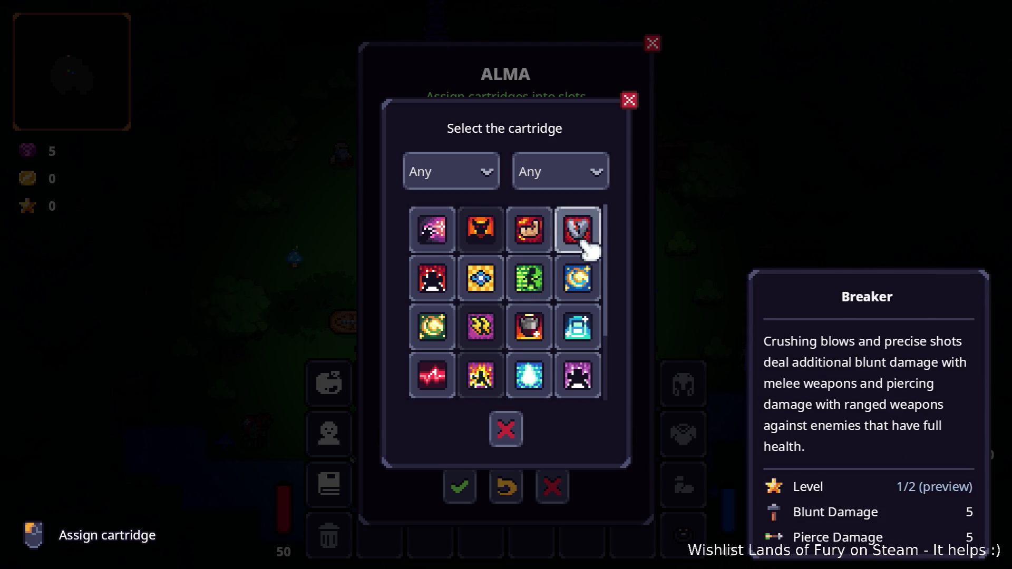
{"action": "scroll", "coordinate": [541, 332], "scroll_direction": "down", "scroll_amount": 2}
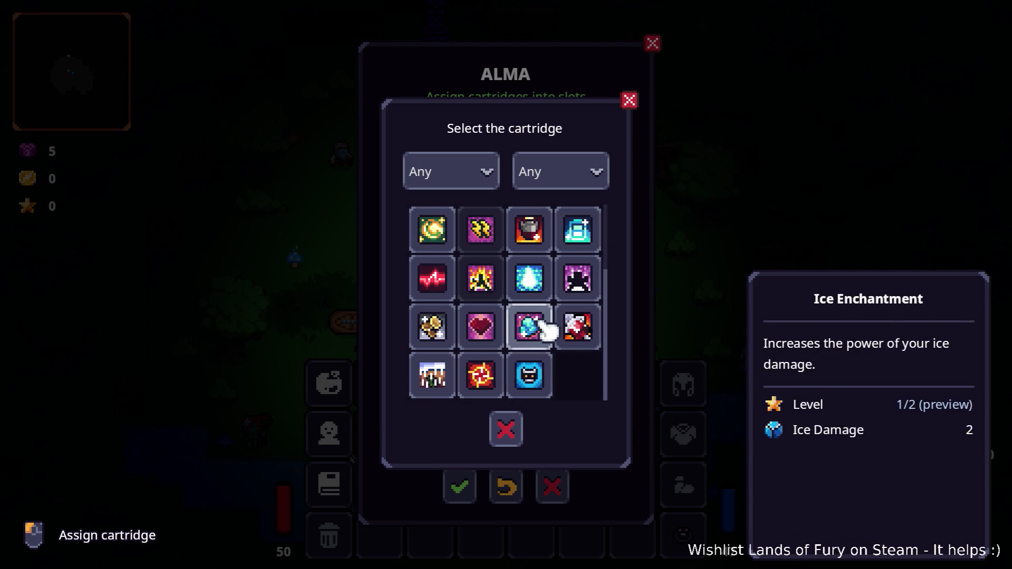
{"action": "left_click", "coordinate": [510, 439]}
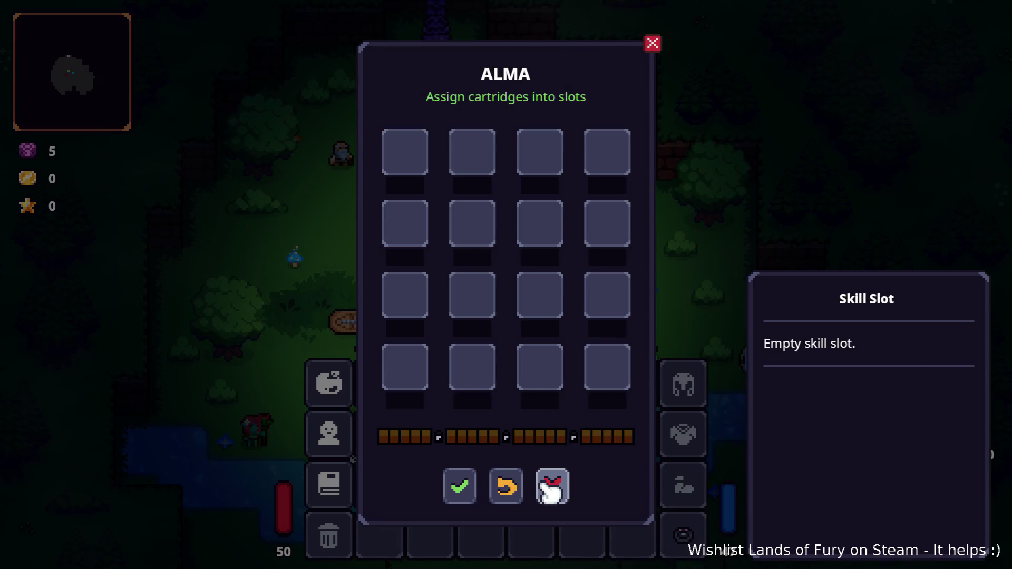
Close the board and inventory, visit Izzy the cartridge seller, then quit the game to desktop
{"action": "left_click", "coordinate": [552, 486]}
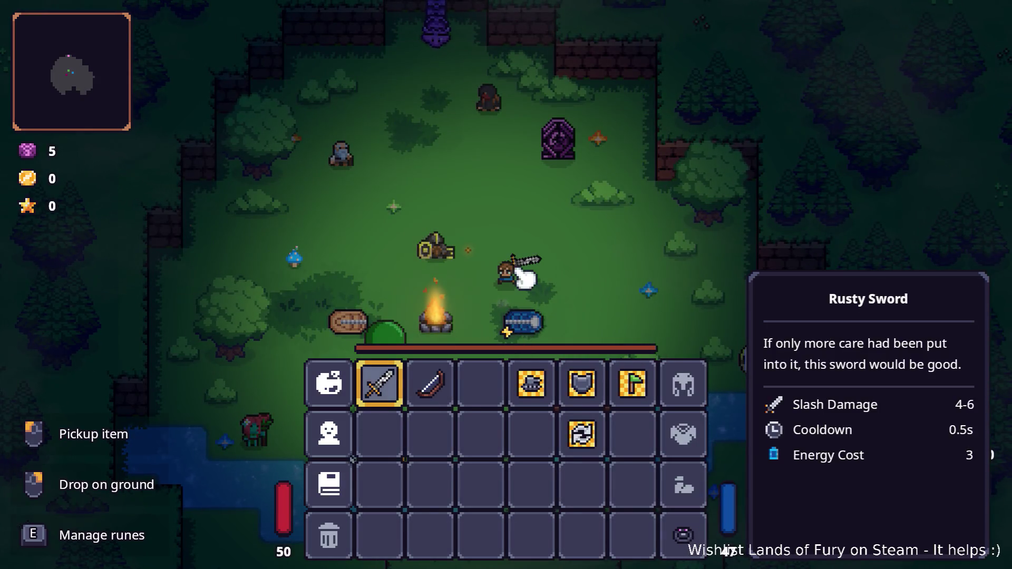
{"action": "key", "text": "Tab"}
{"action": "key", "text": "w"}
{"action": "key", "text": "e"}
{"action": "key", "text": "e"}
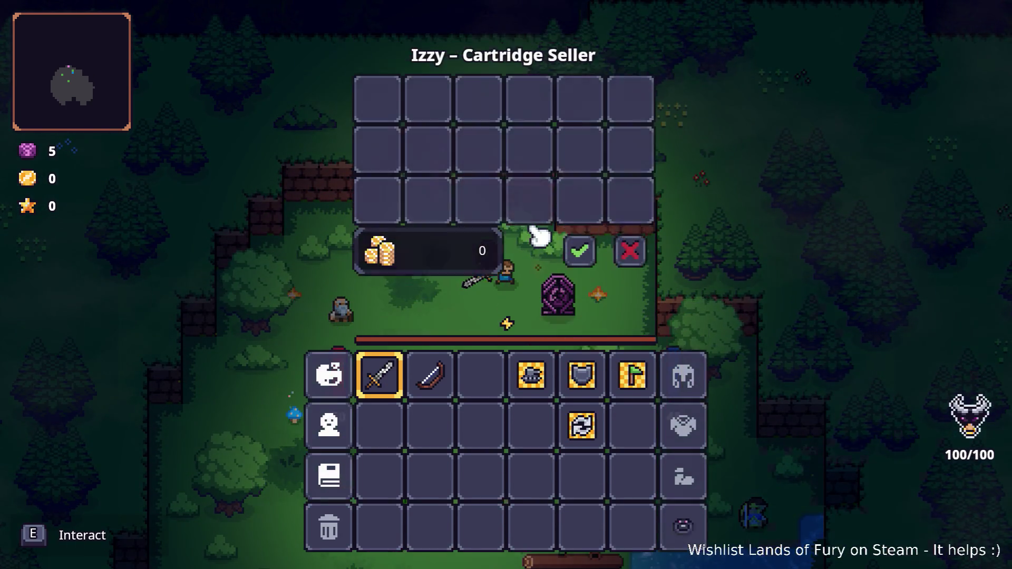
{"action": "left_click", "coordinate": [630, 264]}
{"action": "key", "text": "Escape"}
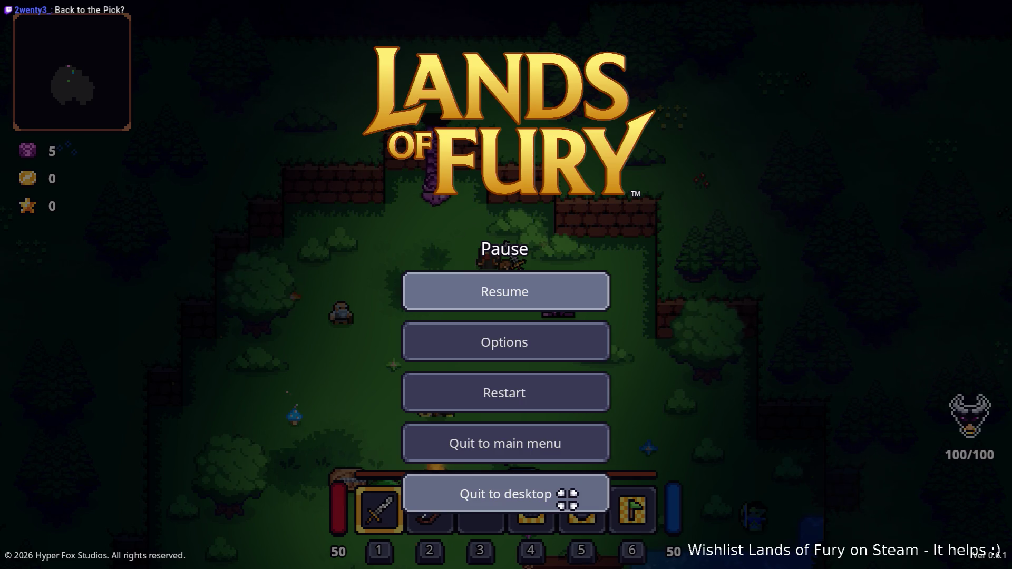
{"action": "left_click", "coordinate": [568, 499]}
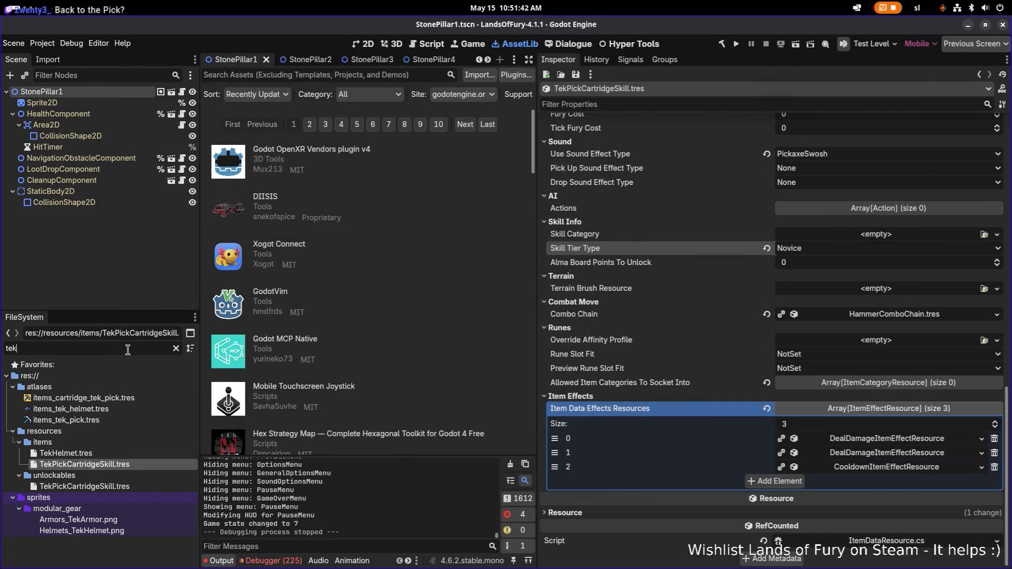
Open Unlockables.tres, find TekPickCartridgeSkill on the second Cartridge Skills page, and save the resource
{"action": "type", "text": "unlockables"}
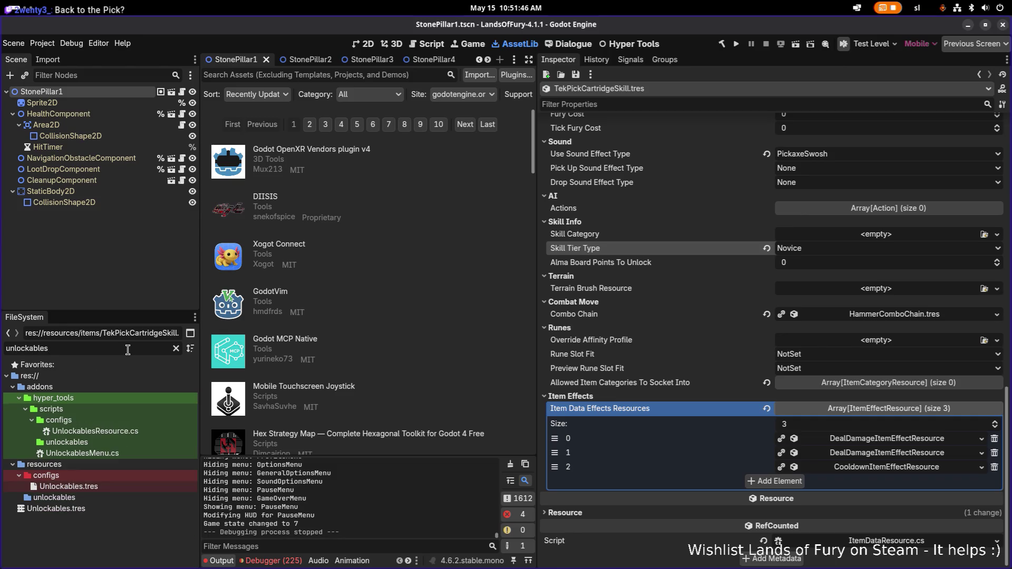
{"action": "left_click", "coordinate": [68, 487]}
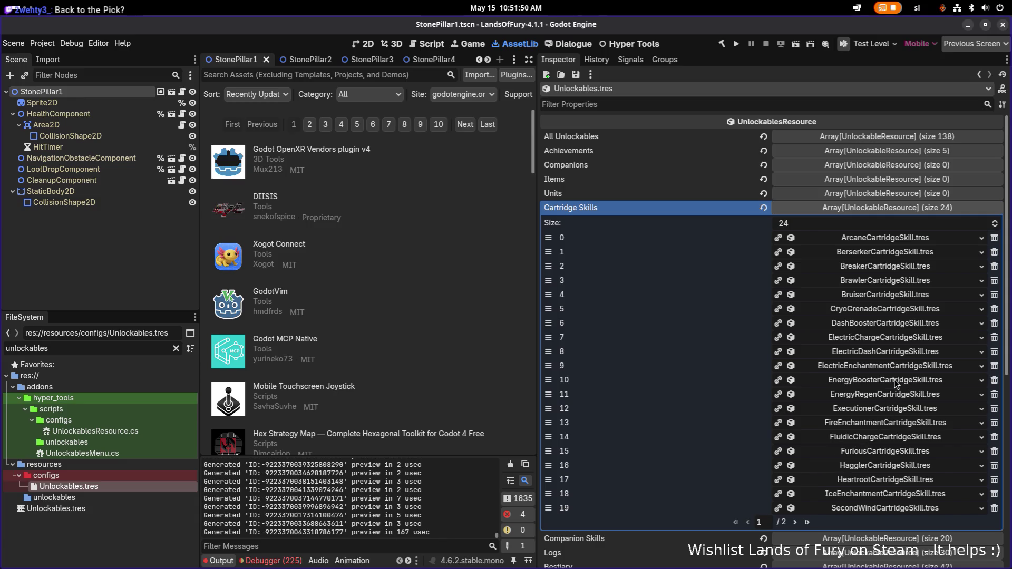
{"action": "left_click", "coordinate": [801, 522]}
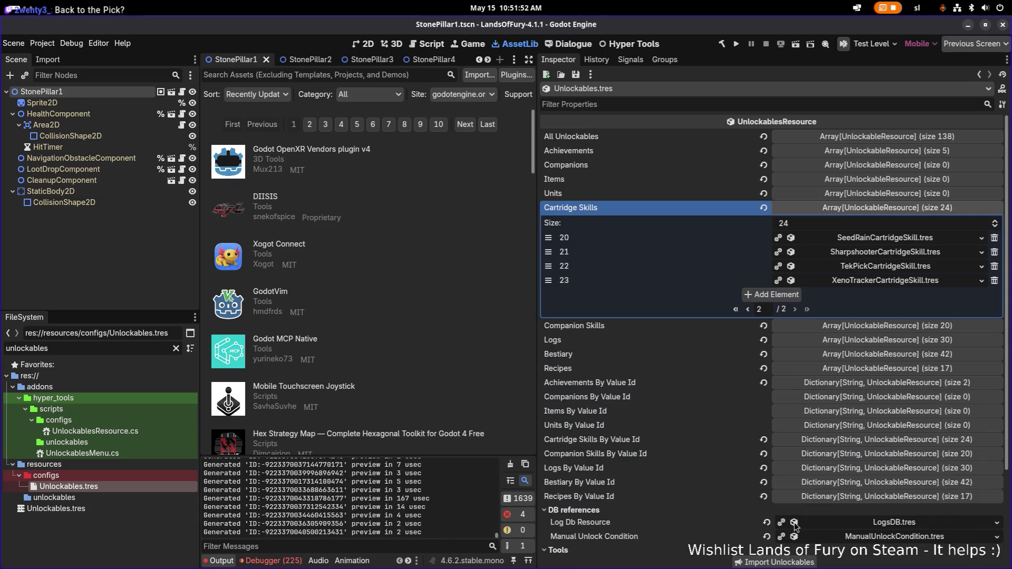
{"action": "left_click", "coordinate": [893, 267]}
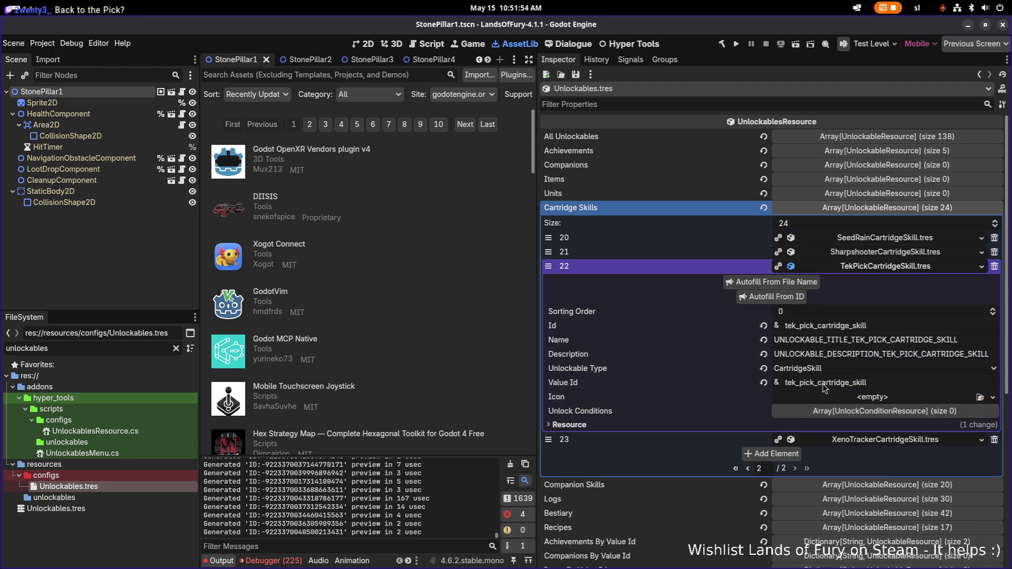
{"action": "left_click", "coordinate": [749, 468]}
{"action": "scroll", "coordinate": [791, 448], "scroll_direction": "down", "scroll_amount": 6}
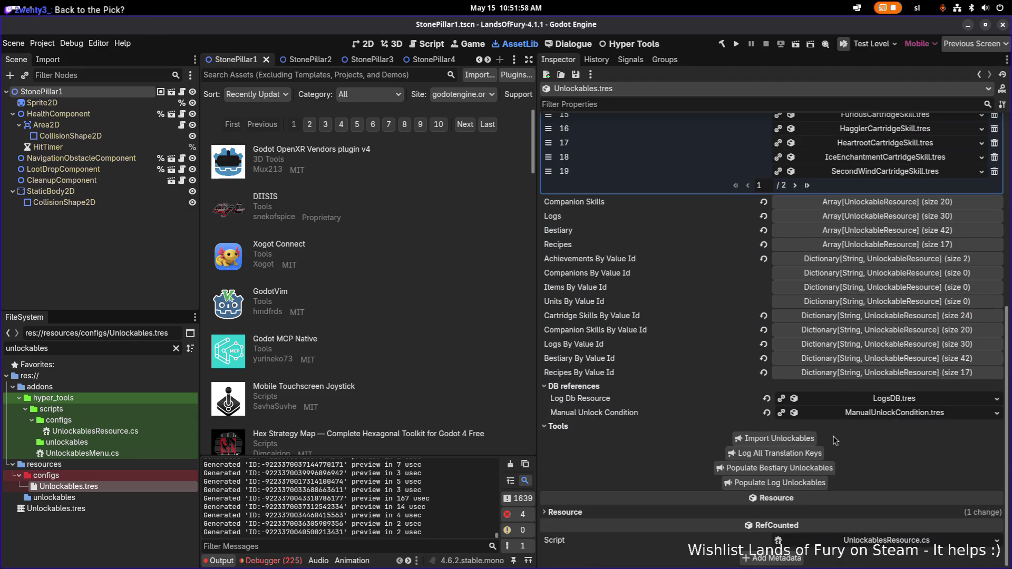
{"action": "scroll", "coordinate": [775, 403], "scroll_direction": "up", "scroll_amount": 5}
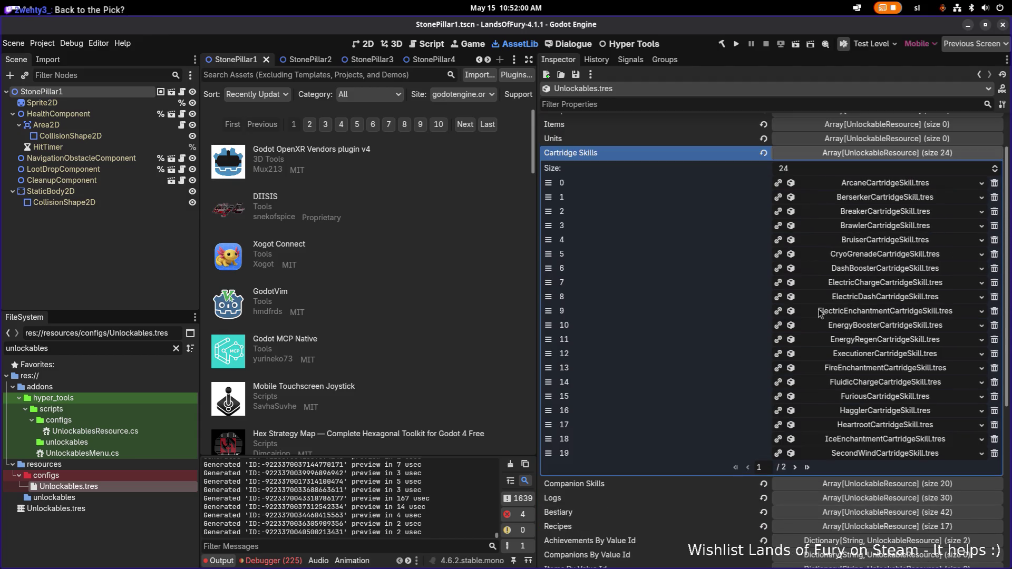
{"action": "scroll", "coordinate": [786, 379], "scroll_direction": "up", "scroll_amount": 2}
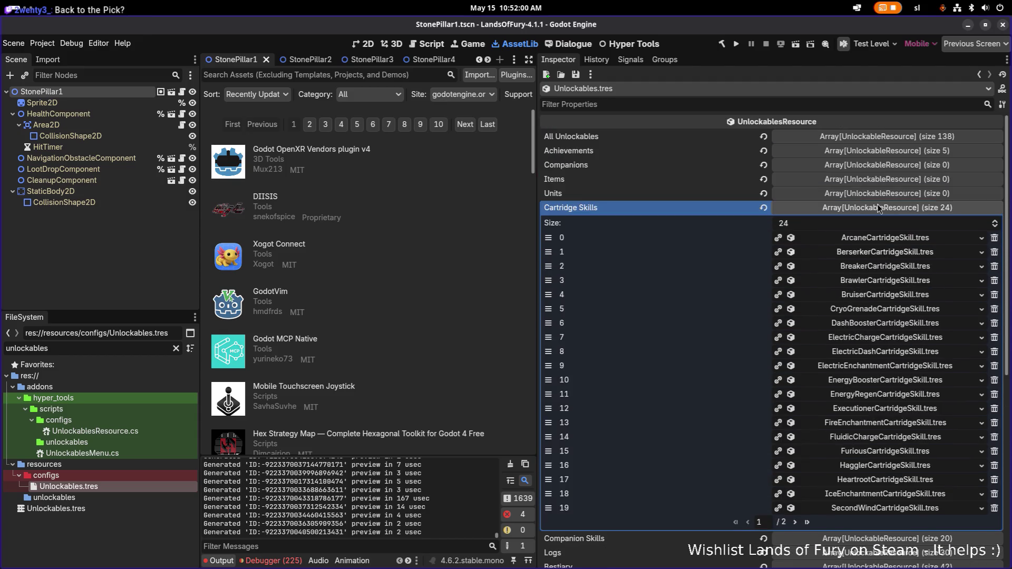
{"action": "left_click", "coordinate": [576, 75]}
{"action": "left_click", "coordinate": [586, 88]}
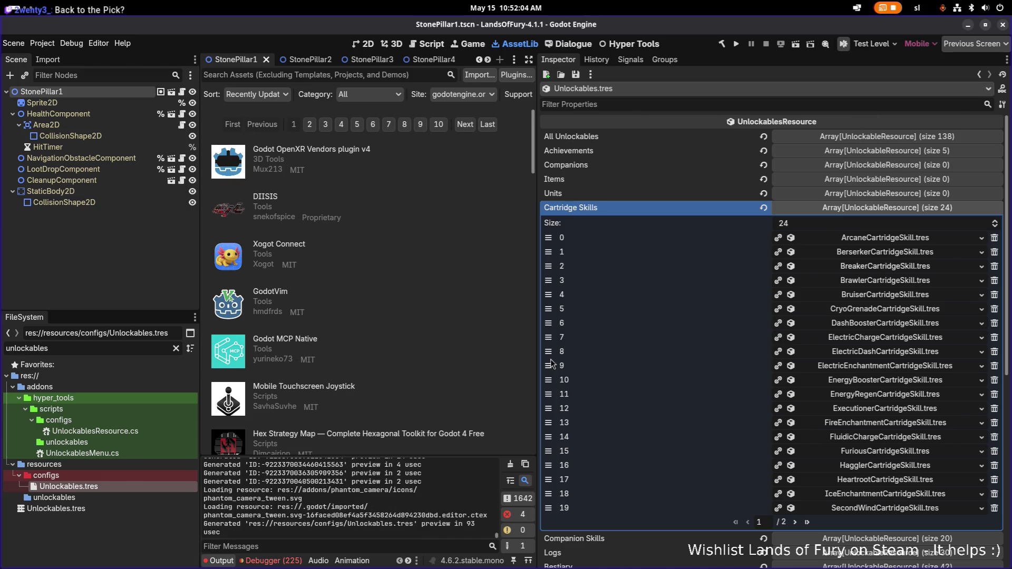
Filter the FileSystem for 'tekpi' and open the TekPickCartridgeSkill.tres item resource
{"action": "key", "text": "ctrl+a"}
{"action": "type", "text": "tekpi"}
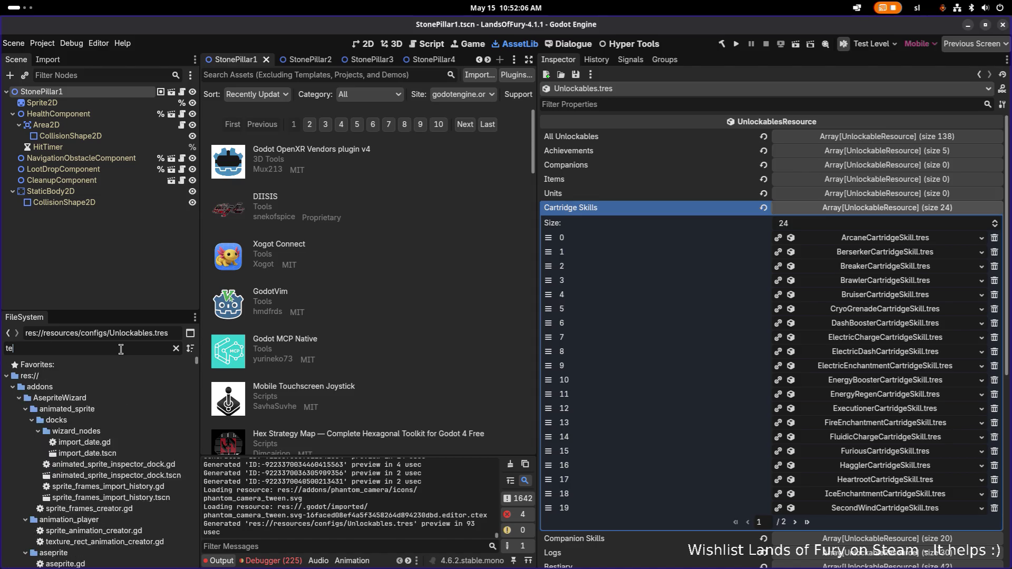
{"action": "double_click", "coordinate": [123, 410]}
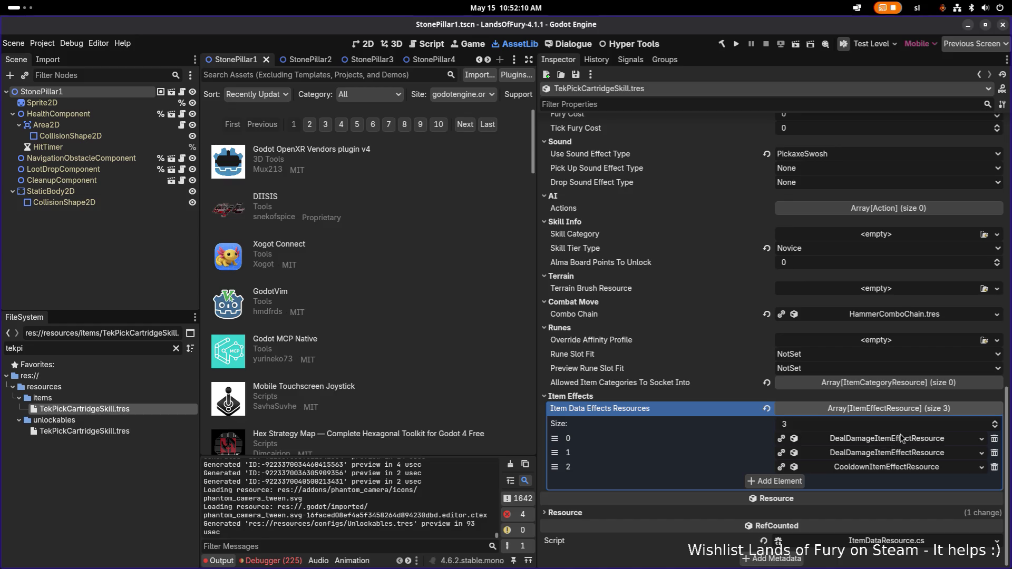
Inspect Tek Pick's damage effect and compare with ThornSkinSkill and SharpshooterCartridgeSkill's Skill Info
{"action": "left_click", "coordinate": [903, 440]}
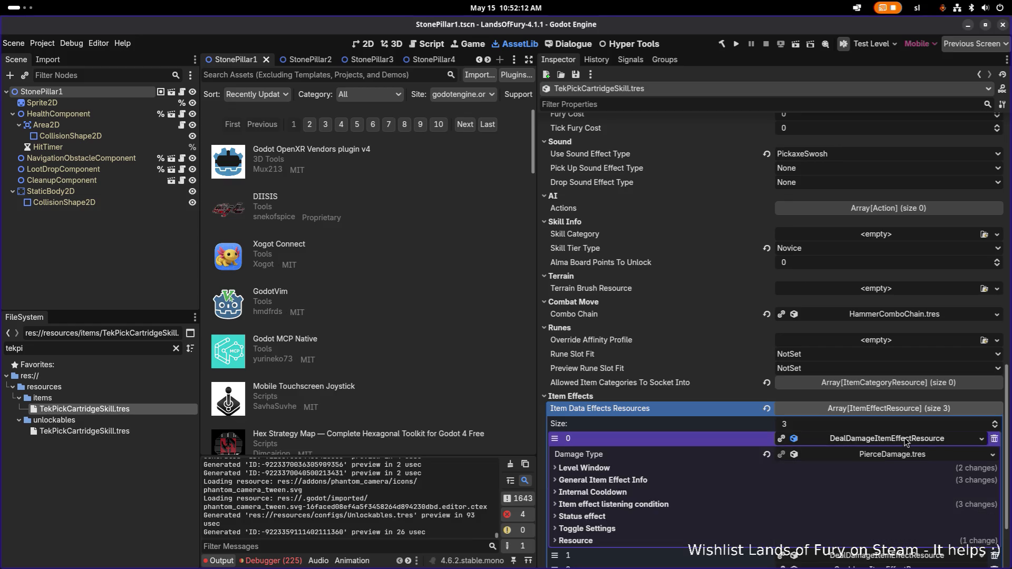
{"action": "left_click", "coordinate": [905, 440]}
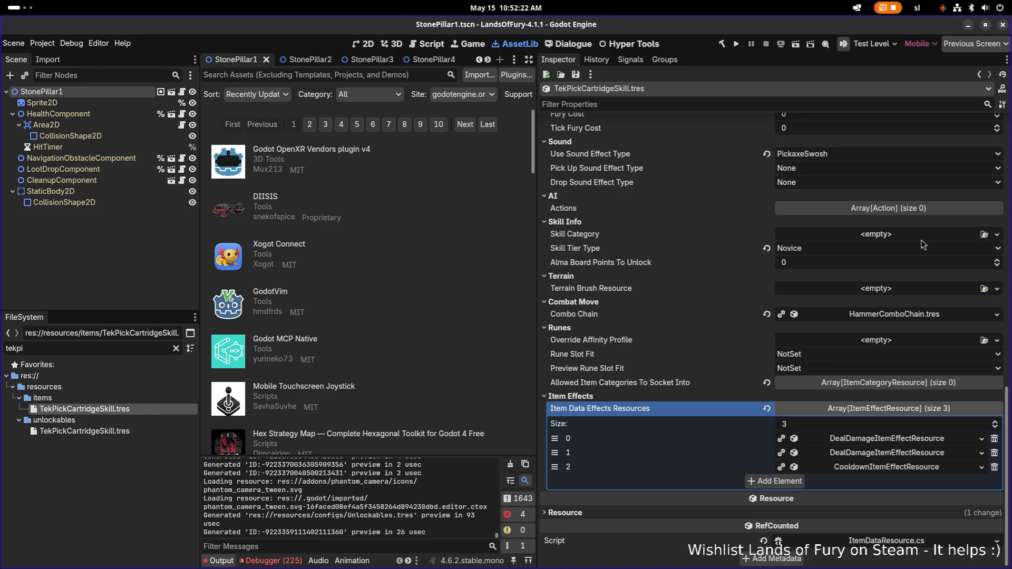
{"action": "left_click", "coordinate": [175, 349]}
{"action": "scroll", "coordinate": [143, 453], "scroll_direction": "down", "scroll_amount": 2}
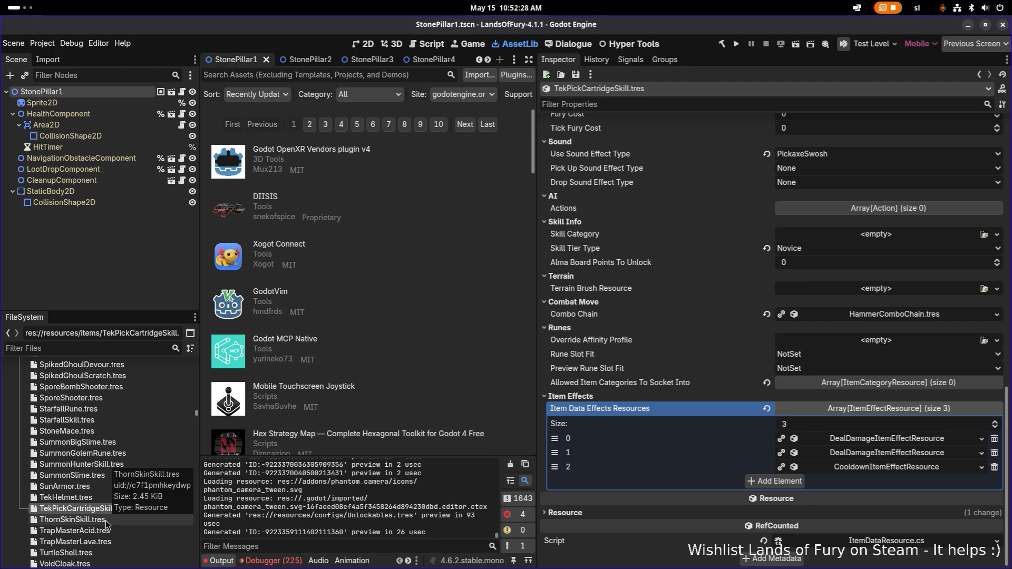
{"action": "left_click", "coordinate": [106, 520]}
{"action": "left_click", "coordinate": [112, 509]}
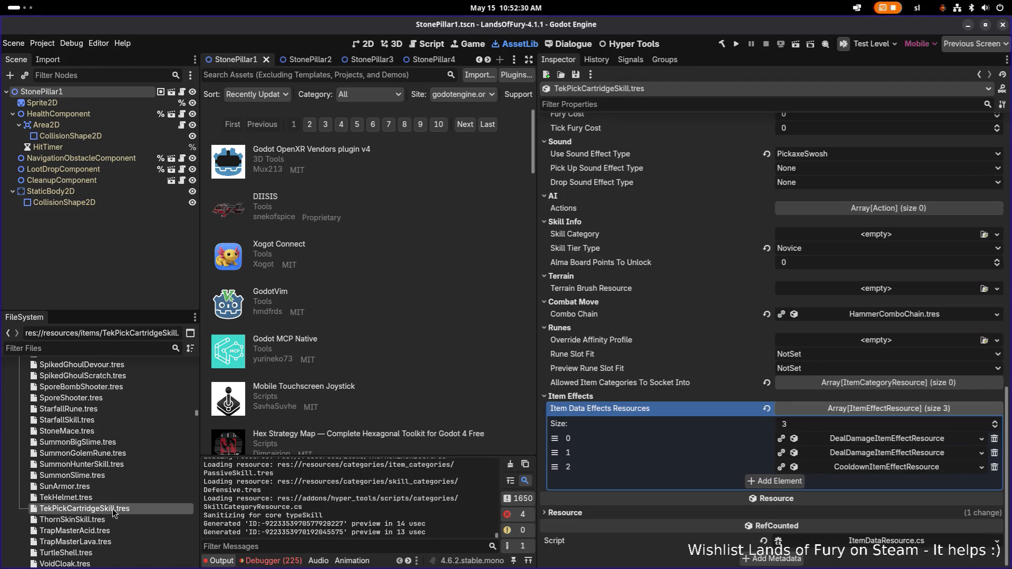
{"action": "scroll", "coordinate": [113, 508], "scroll_direction": "up", "scroll_amount": 6}
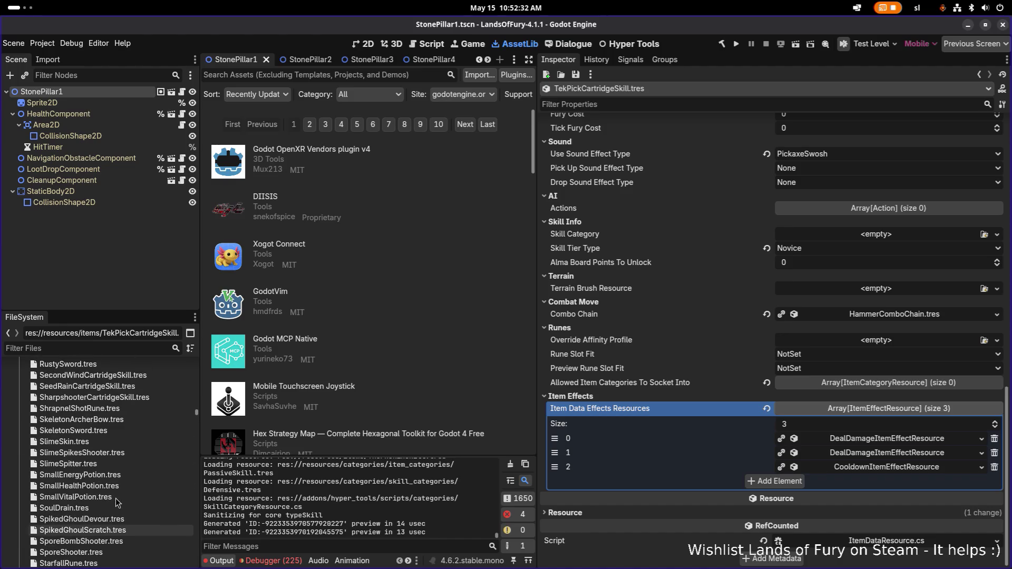
{"action": "left_click", "coordinate": [135, 398]}
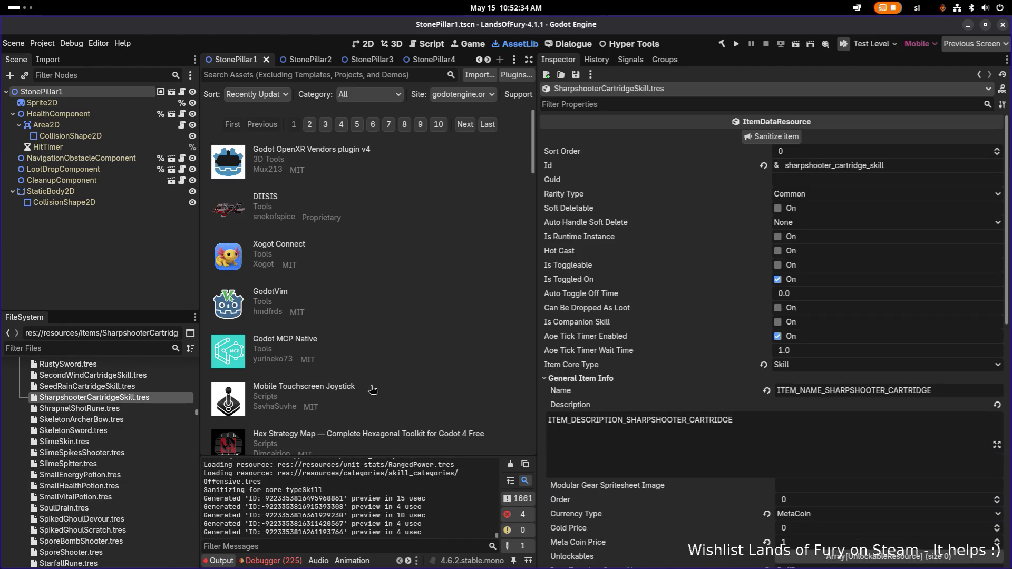
{"action": "left_click", "coordinate": [602, 334]}
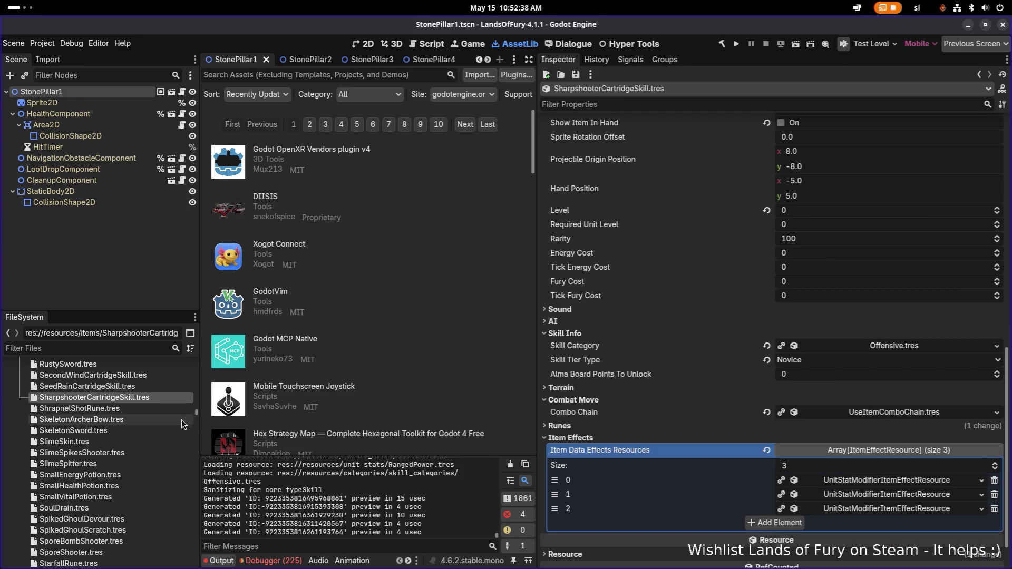
Set TekPickCartridgeSkill's Skill Category to Tactical.tres and save it
{"action": "type", "text": "tek"}
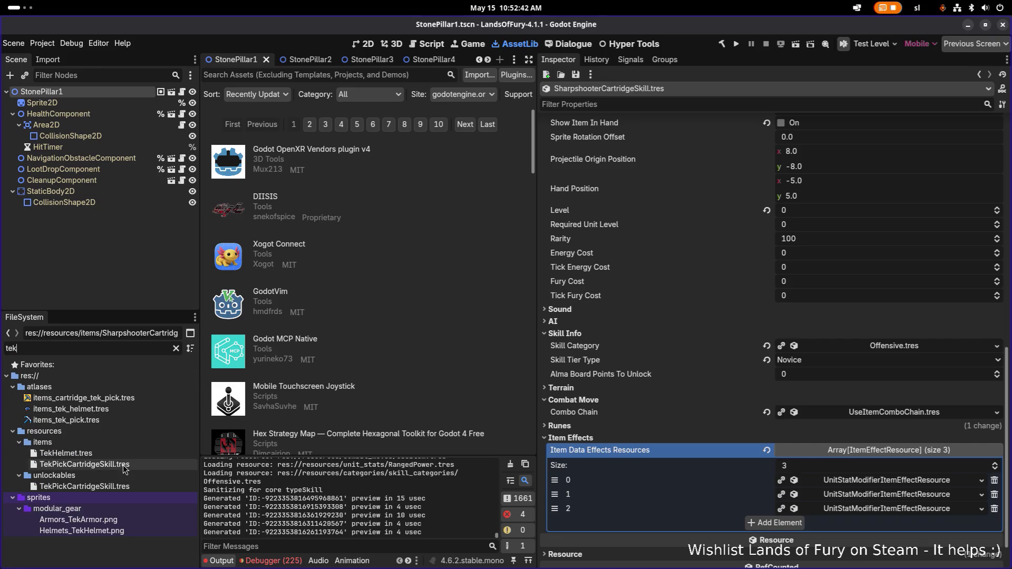
{"action": "left_click", "coordinate": [153, 466]}
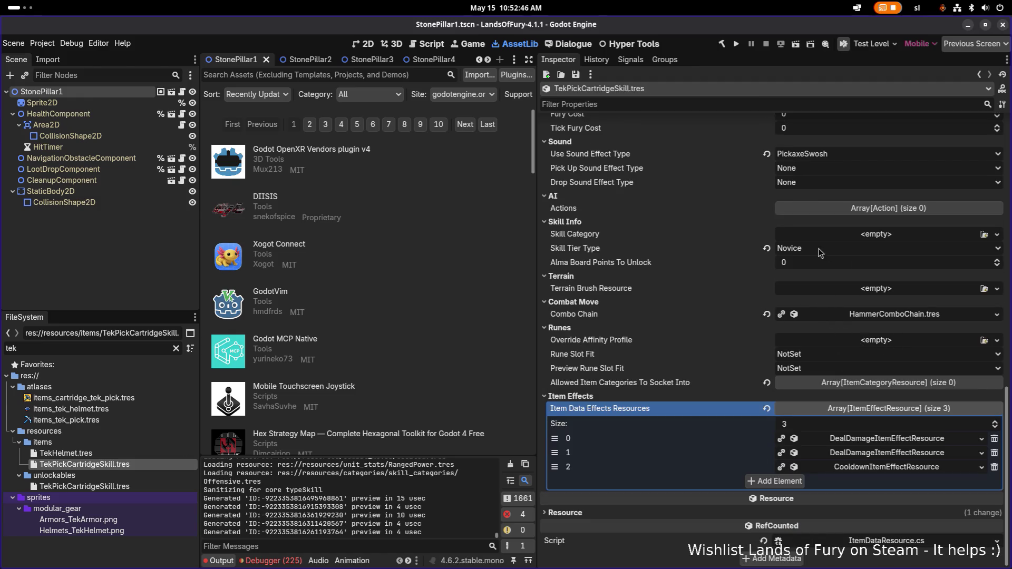
{"action": "left_click", "coordinate": [984, 235]}
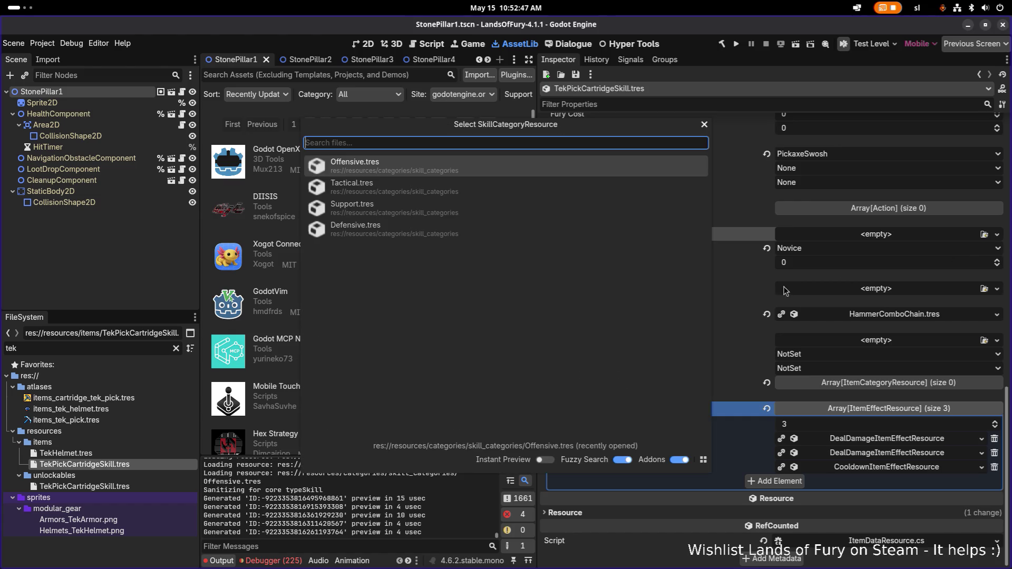
{"action": "left_click", "coordinate": [445, 195]}
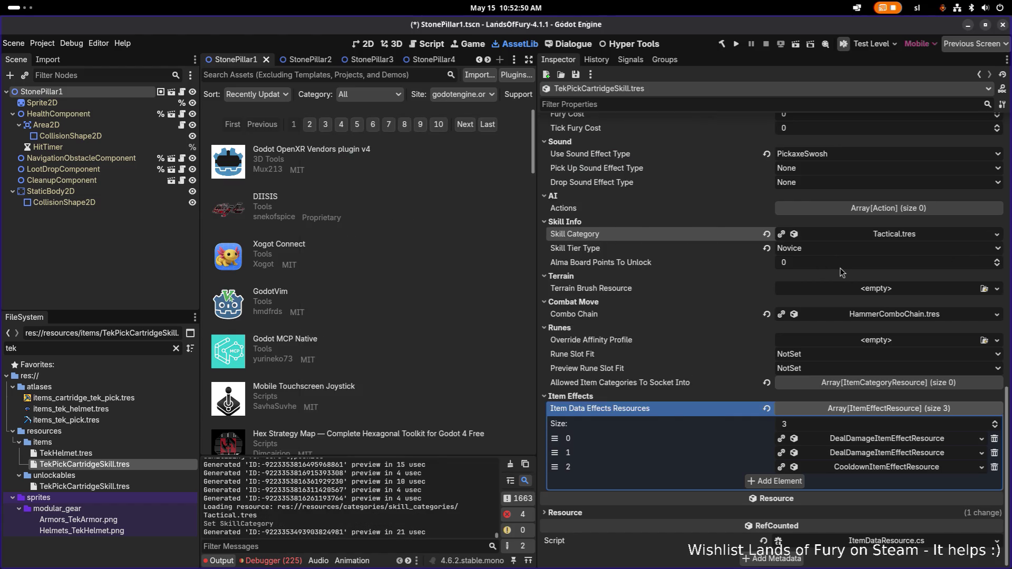
{"action": "key", "text": "ctrl+s"}
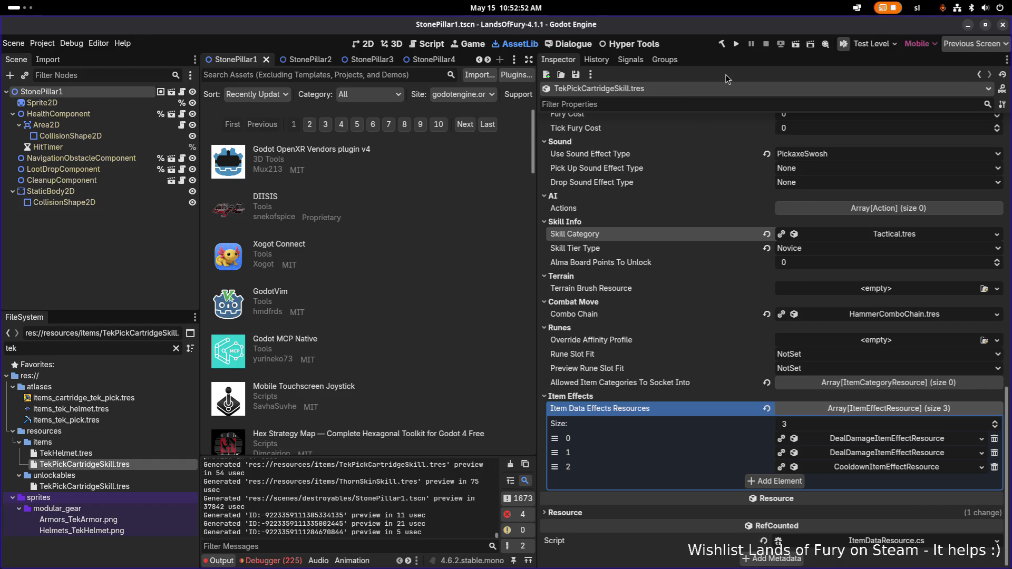
Run the game, load the first save profile, and open the ALMA cartridge board
{"action": "left_click", "coordinate": [737, 45]}
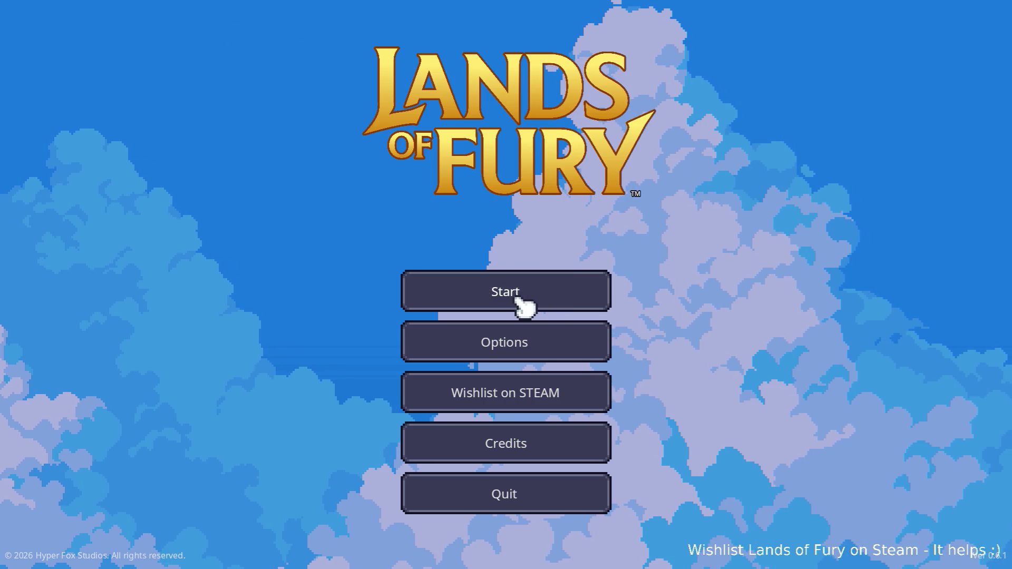
{"action": "left_click", "coordinate": [512, 298]}
{"action": "left_click", "coordinate": [519, 300]}
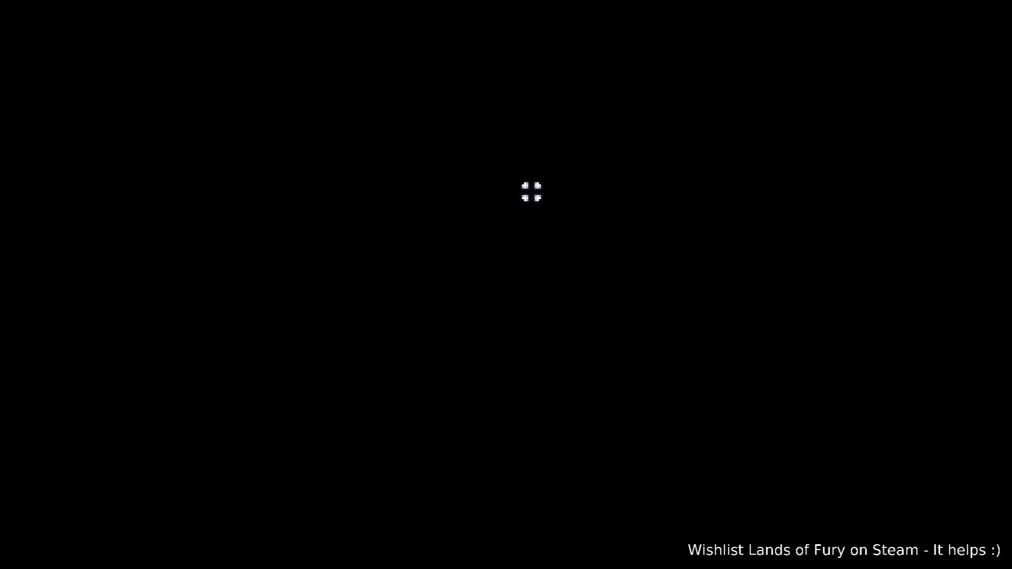
{"action": "key", "text": "i"}
{"action": "key", "text": "i"}
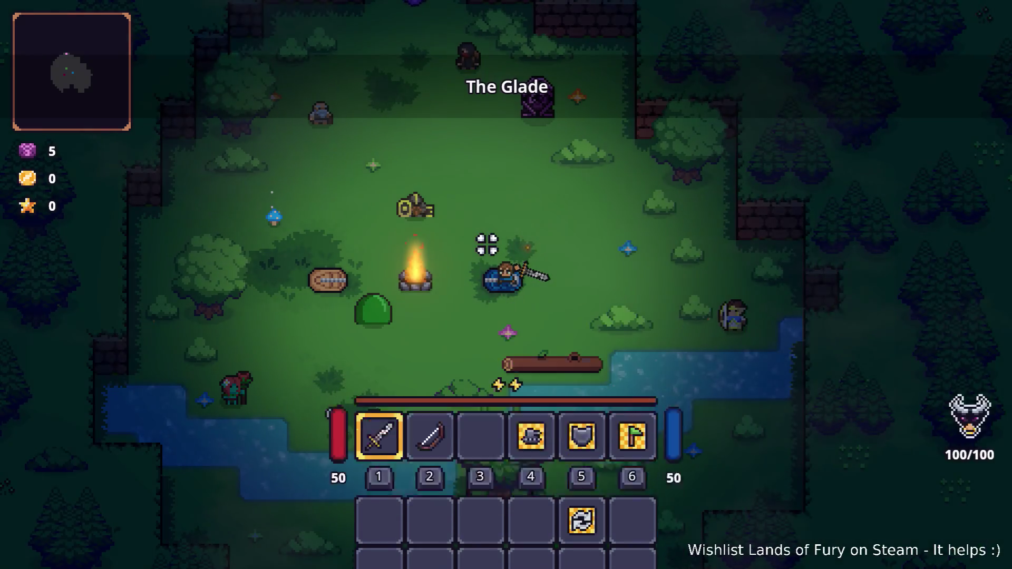
{"action": "key", "text": "i"}
{"action": "left_click", "coordinate": [335, 401]}
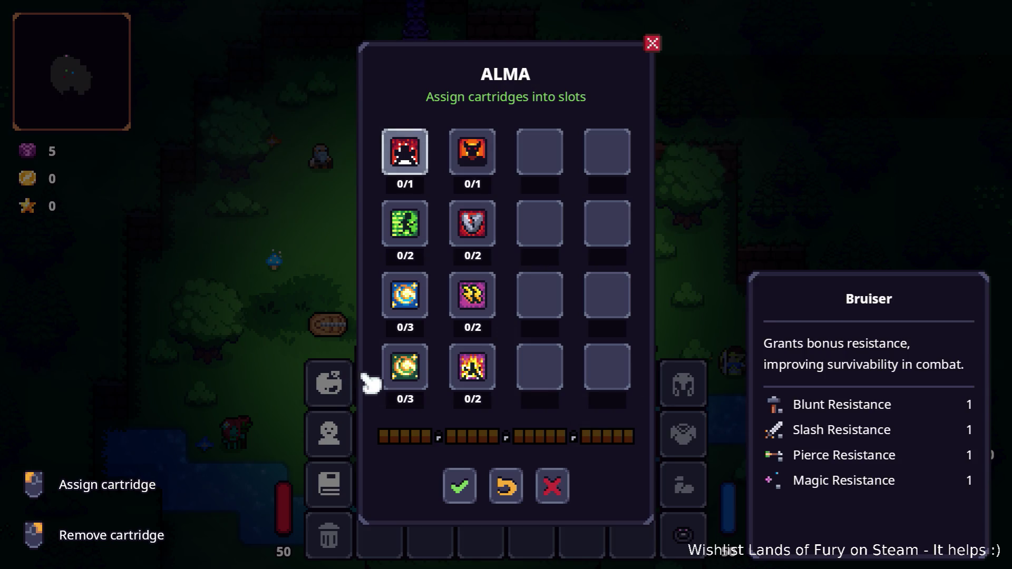
Replace Bruiser in Alma's first slot with the TEK-PICK cartridge and confirm the layout
{"action": "right_click", "coordinate": [424, 163]}
{"action": "left_click", "coordinate": [423, 166]}
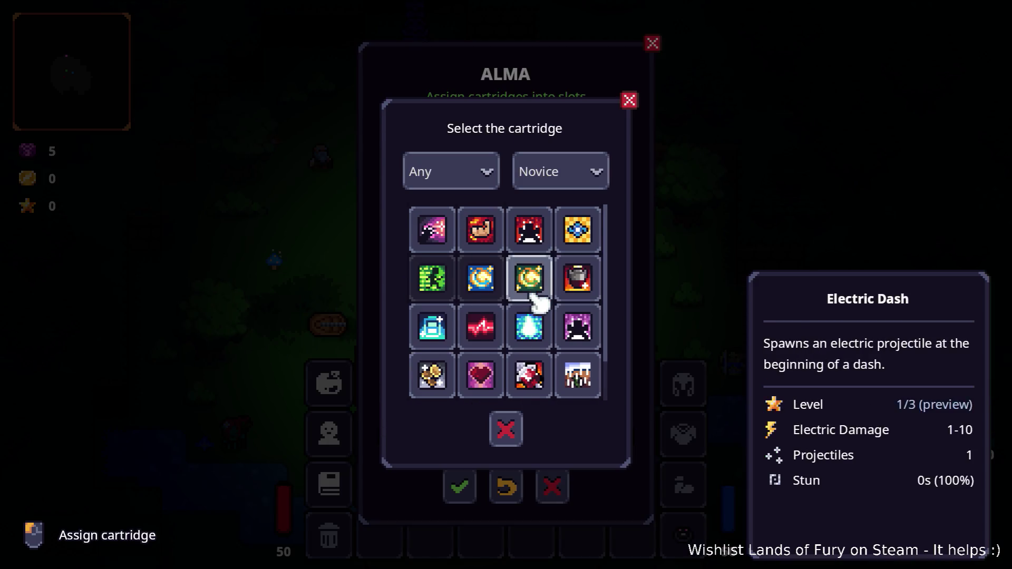
{"action": "scroll", "coordinate": [538, 301], "scroll_direction": "down", "scroll_amount": 1}
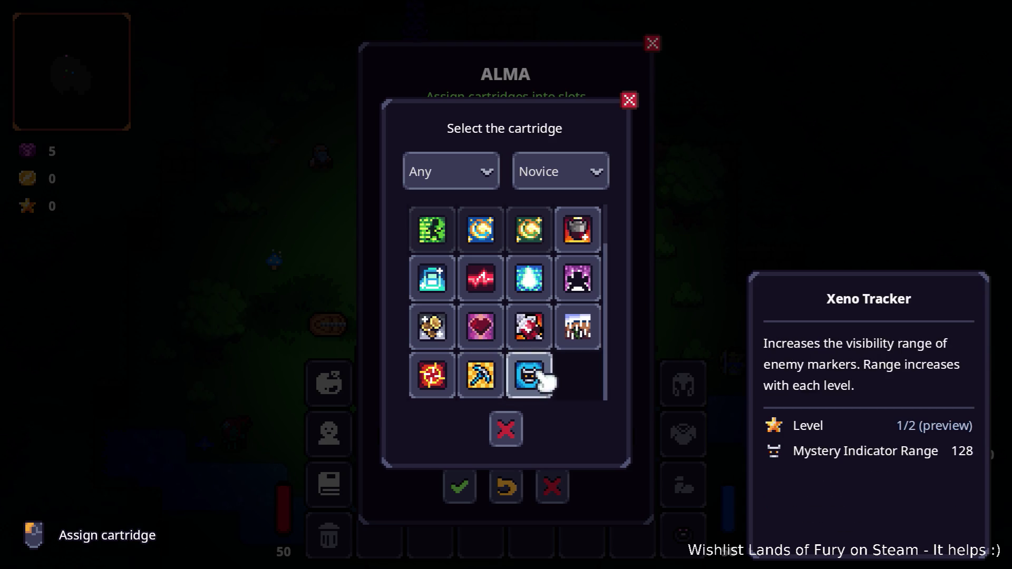
{"action": "left_click", "coordinate": [480, 376]}
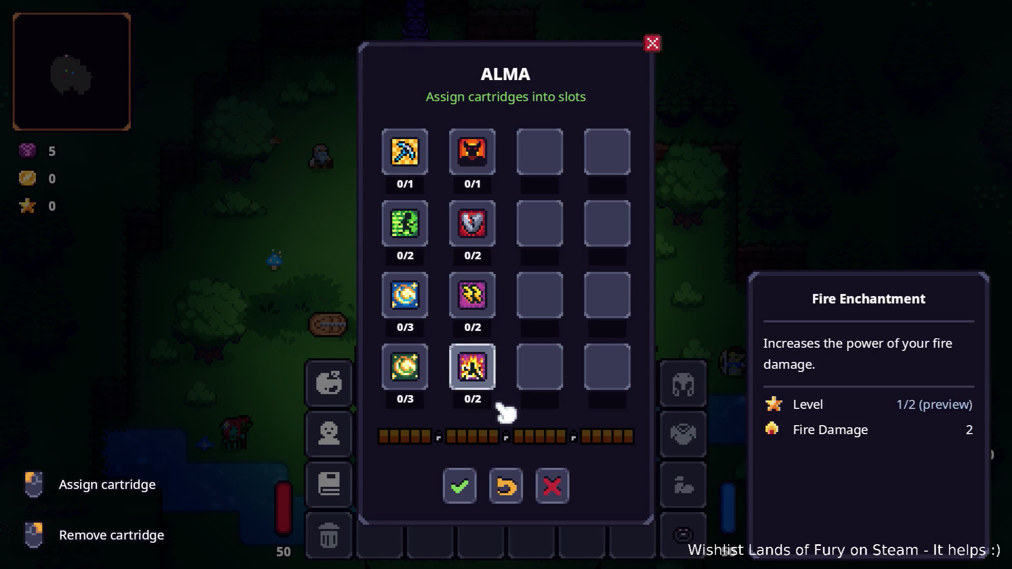
{"action": "left_click", "coordinate": [466, 487]}
Reopen the inventory, dismiss the skill picker for the empty quick slot, and resume play
{"action": "key", "text": "Tab"}
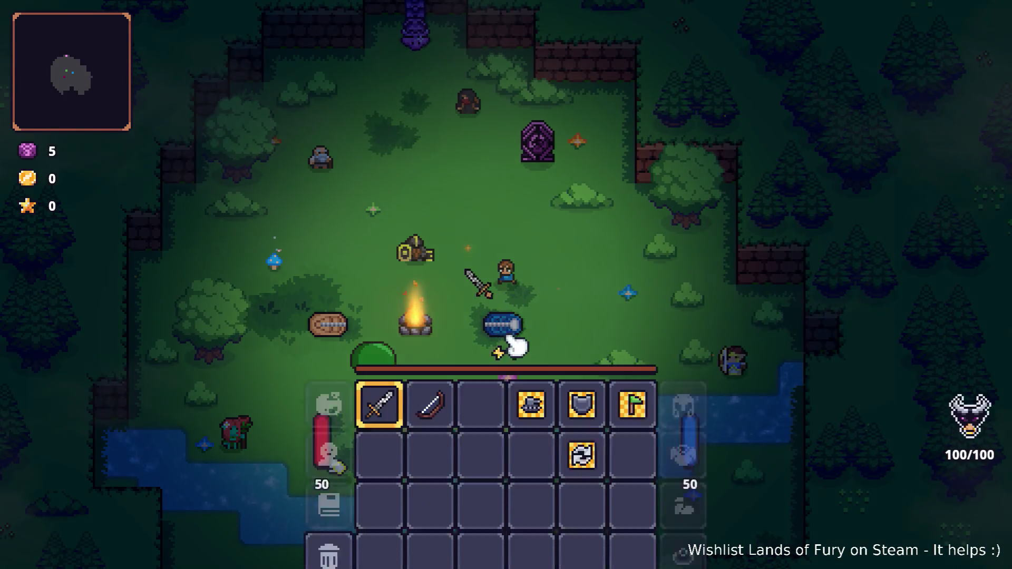
{"action": "key", "text": "Tab"}
{"action": "left_click", "coordinate": [481, 384]}
{"action": "key", "text": "Escape"}
{"action": "key", "text": "Tab"}
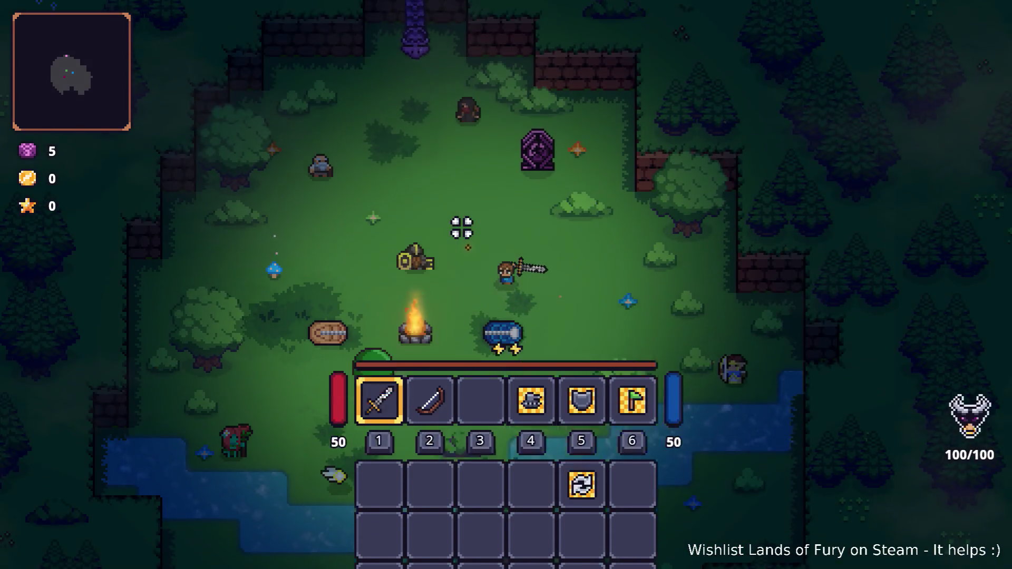
Walk the hero through the pillar portal into Elderglade Forest
{"action": "key", "text": "w"}
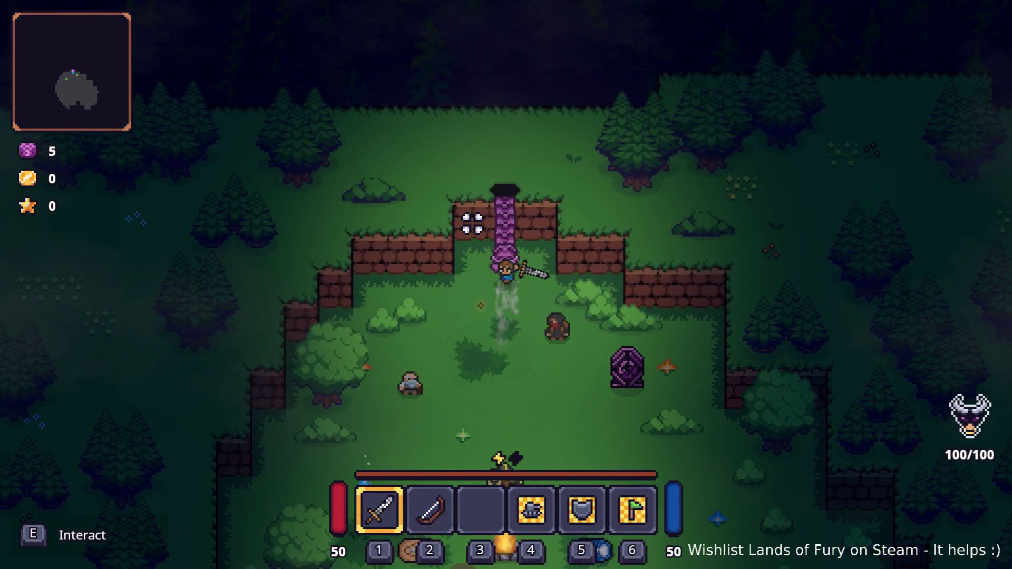
{"action": "key", "text": "e"}
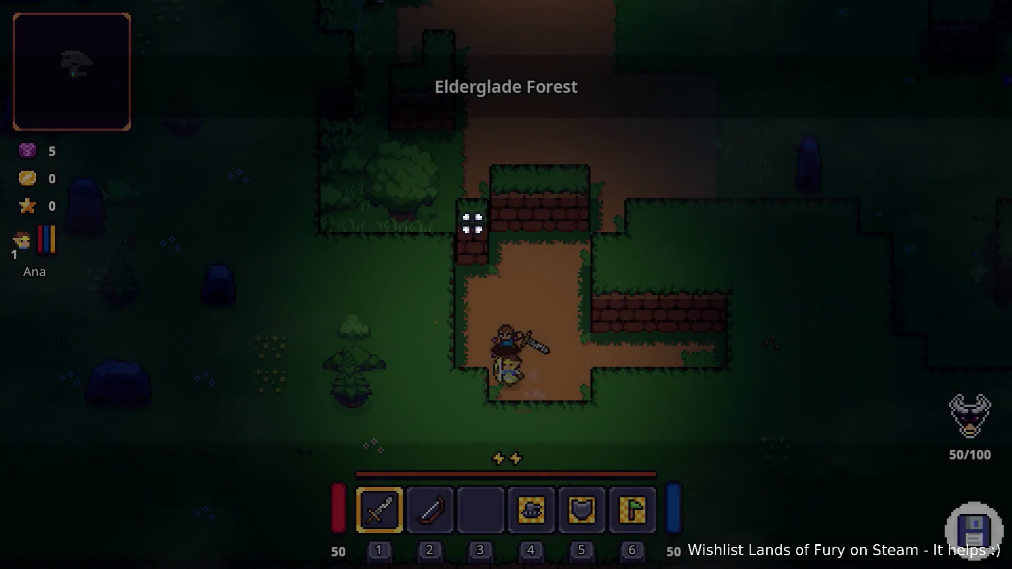
{"action": "key", "text": "w"}
Run Player.AddLevels(3) in the developer console to grant three levels
{"action": "key", "text": "grave"}
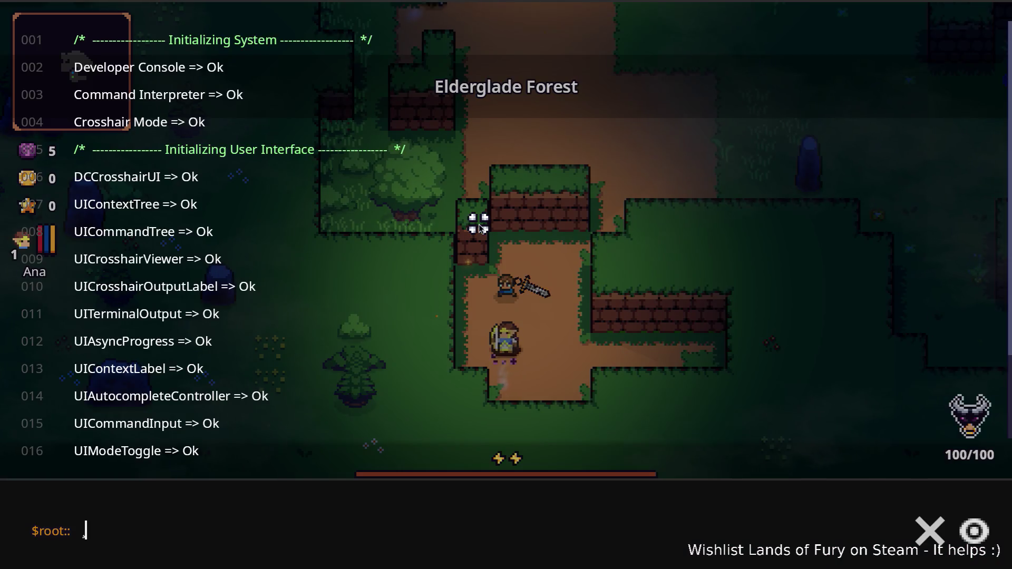
{"action": "type", "text": "palyer"}
{"action": "key", "text": "ctrl+a"}
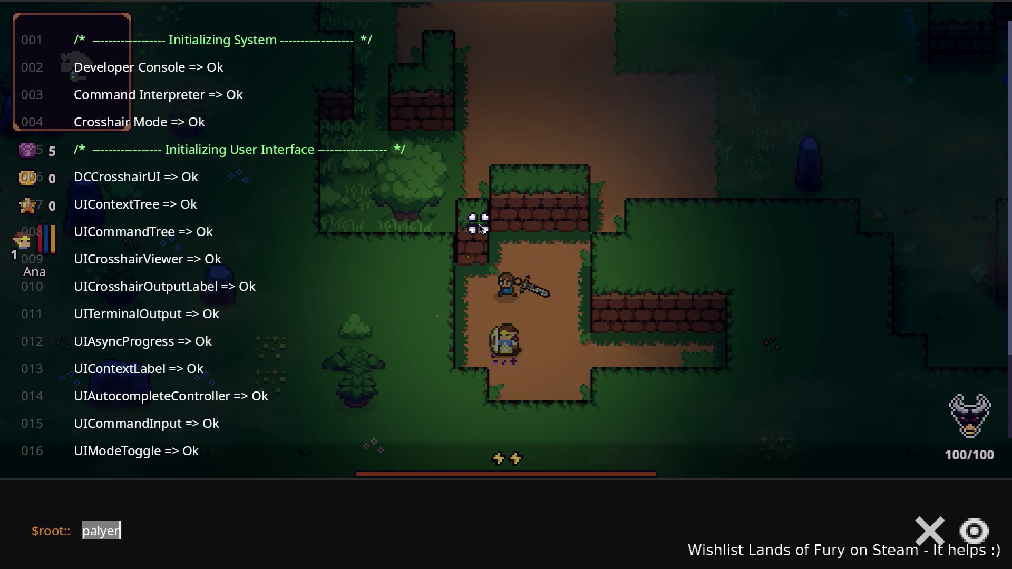
{"action": "type", "text": "Player.AddIte"}
{"action": "key", "text": "BackSpace"}
{"action": "key", "text": "BackSpace"}
{"action": "key", "text": "BackSpace"}
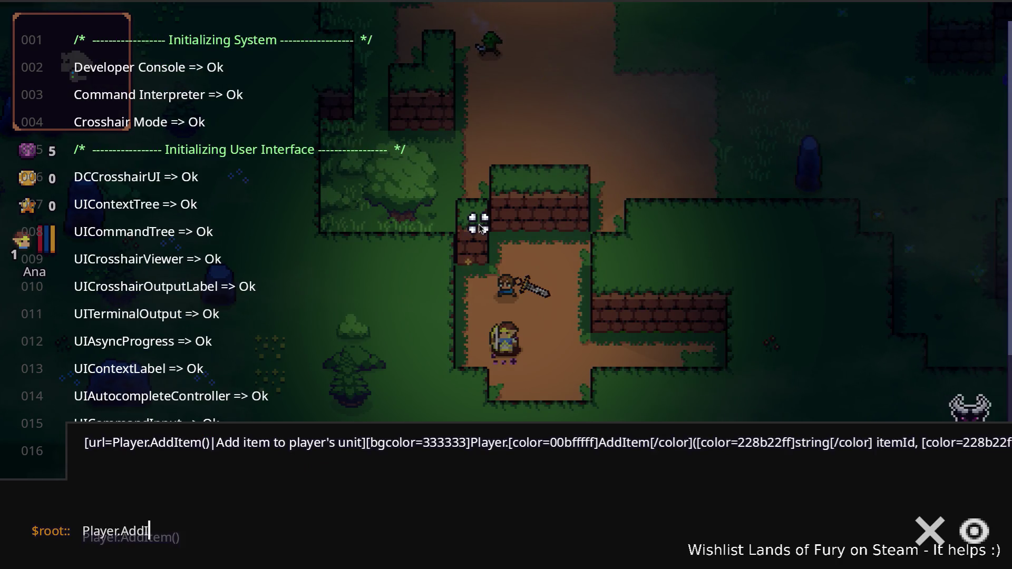
{"action": "type", "text": "L"}
{"action": "key", "text": "Tab"}
{"action": "type", "text": "3"}
{"action": "key", "text": "Return"}
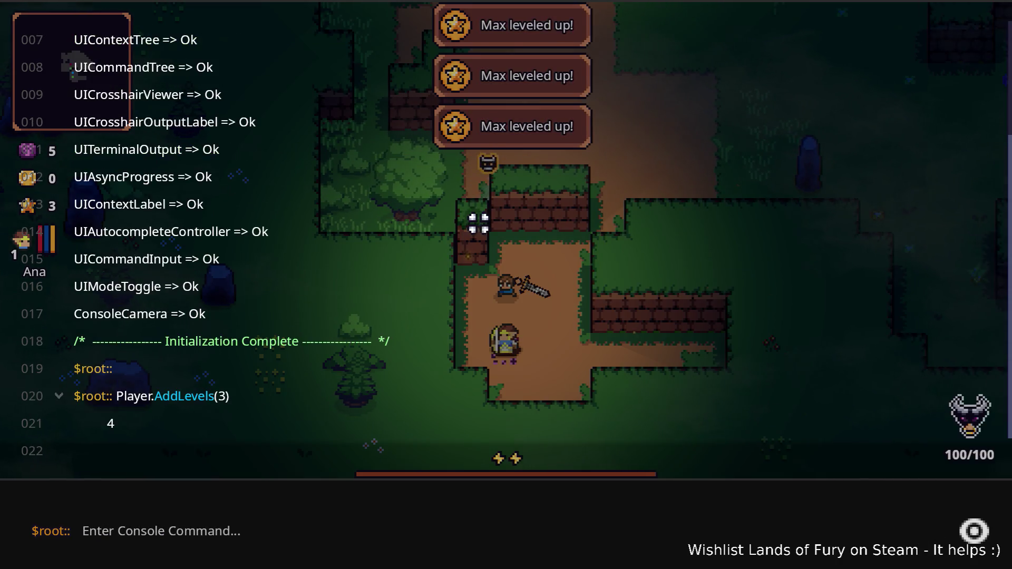
{"action": "key", "text": "grave"}
Spend a skill point on TEK-PICK in the skill tree and confirm it shows 1/1
{"action": "key", "text": "i"}
{"action": "left_click", "coordinate": [331, 383]}
{"action": "left_click", "coordinate": [411, 156]}
{"action": "left_click", "coordinate": [459, 486]}
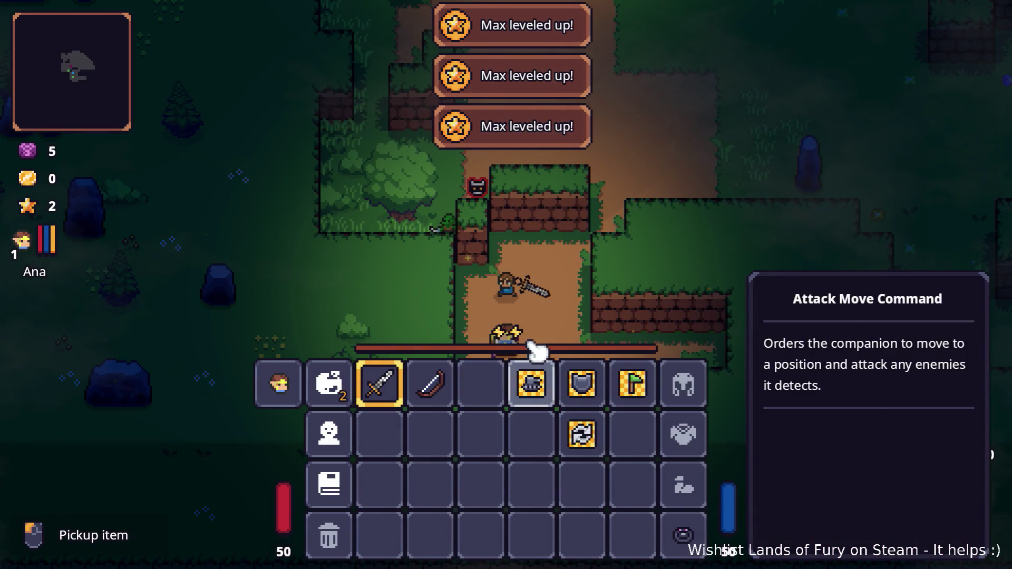
{"action": "key", "text": "i"}
{"action": "key", "text": "i"}
{"action": "left_click", "coordinate": [344, 388]}
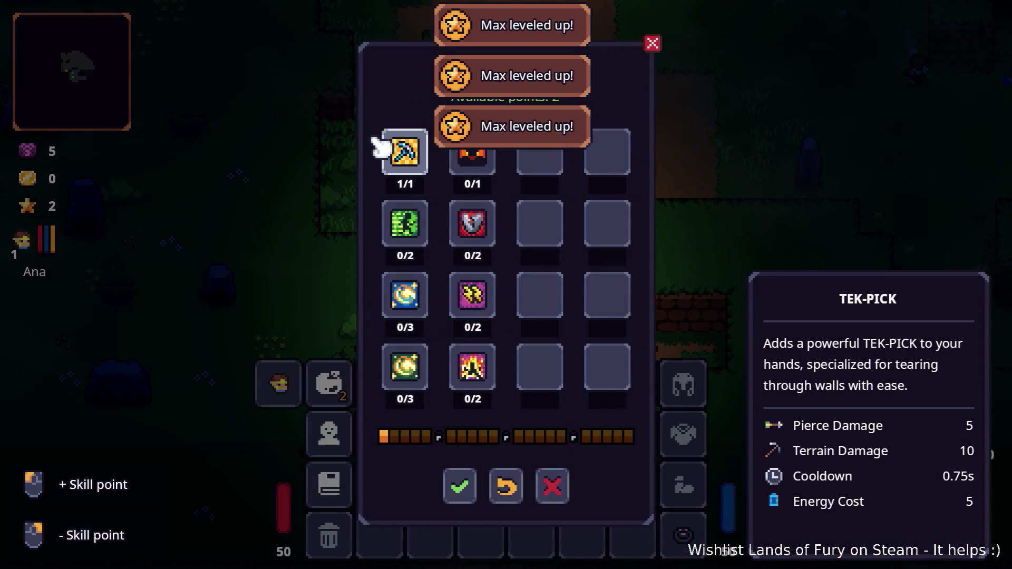
Assign TEK-PICK to quick slot 3 and equip the pickaxe
{"action": "key", "text": "Escape"}
{"action": "key", "text": "i"}
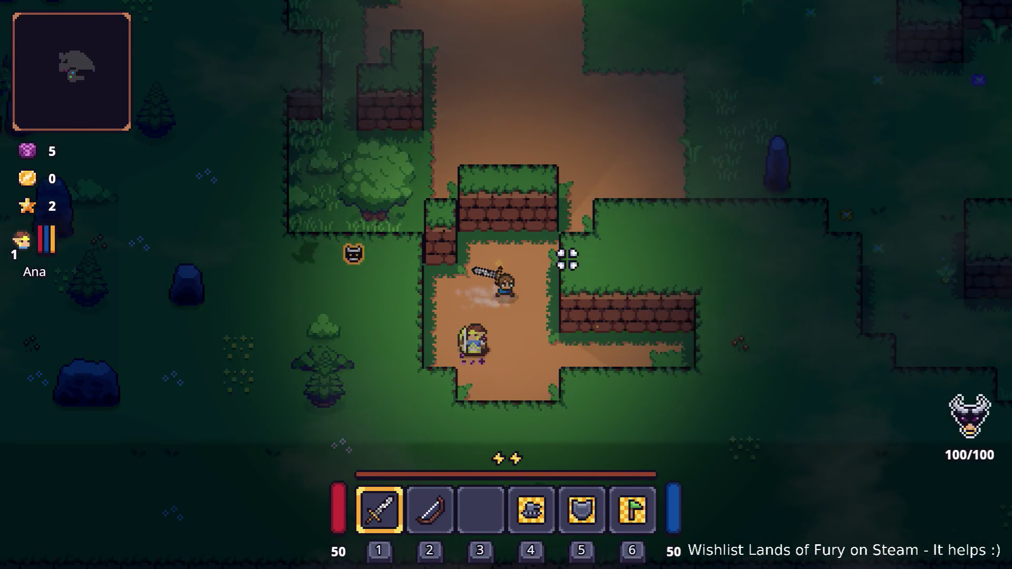
{"action": "key", "text": "i"}
{"action": "left_click", "coordinate": [477, 369]}
{"action": "left_click", "coordinate": [441, 219]}
{"action": "key", "text": "i"}
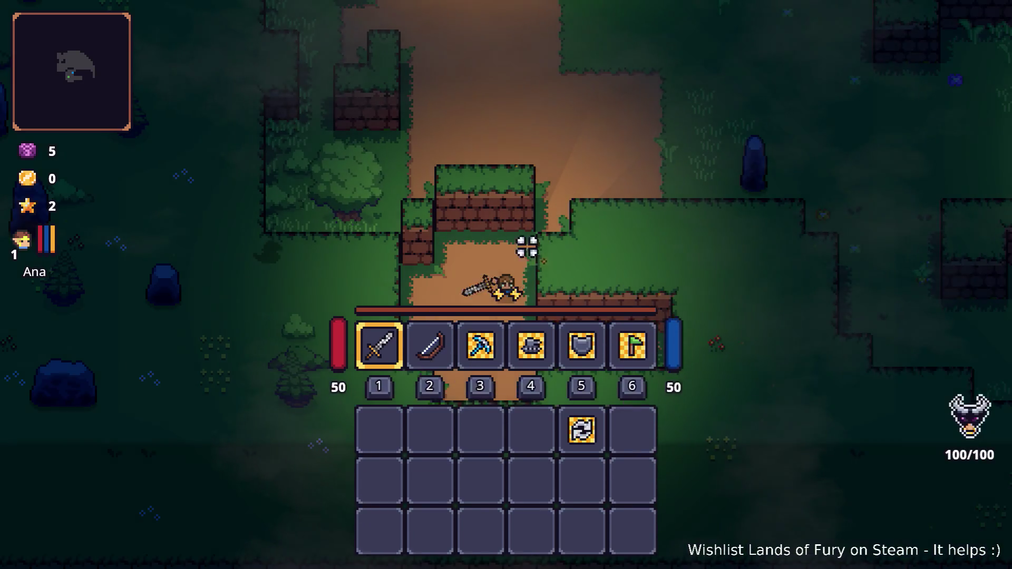
{"action": "key", "text": "3"}
Mine brick wall blocks and a stone pillar with the Tek-Pick near the campfire
{"action": "key", "text": "s"}
{"action": "key", "text": "d"}
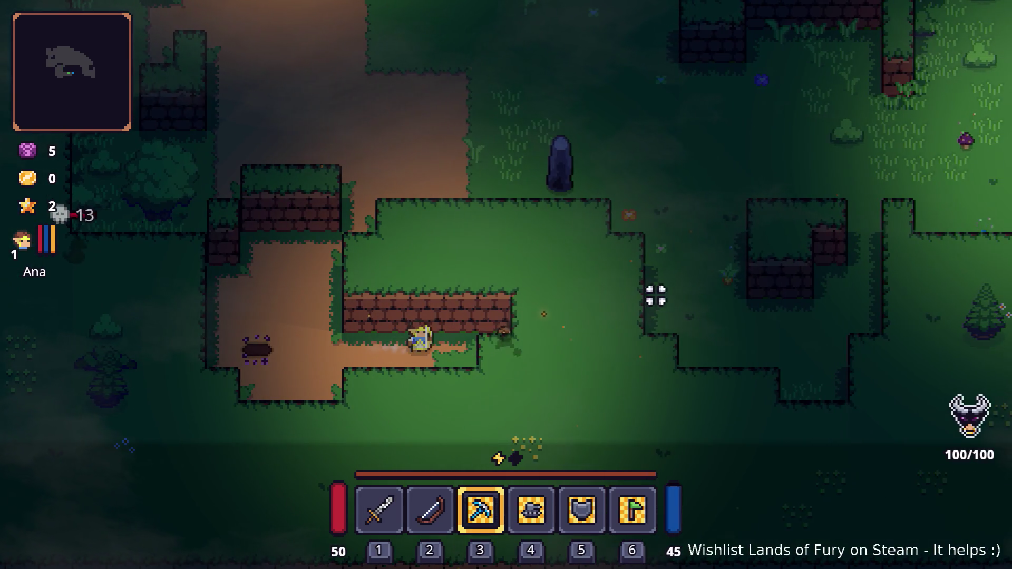
{"action": "key", "text": "d"}
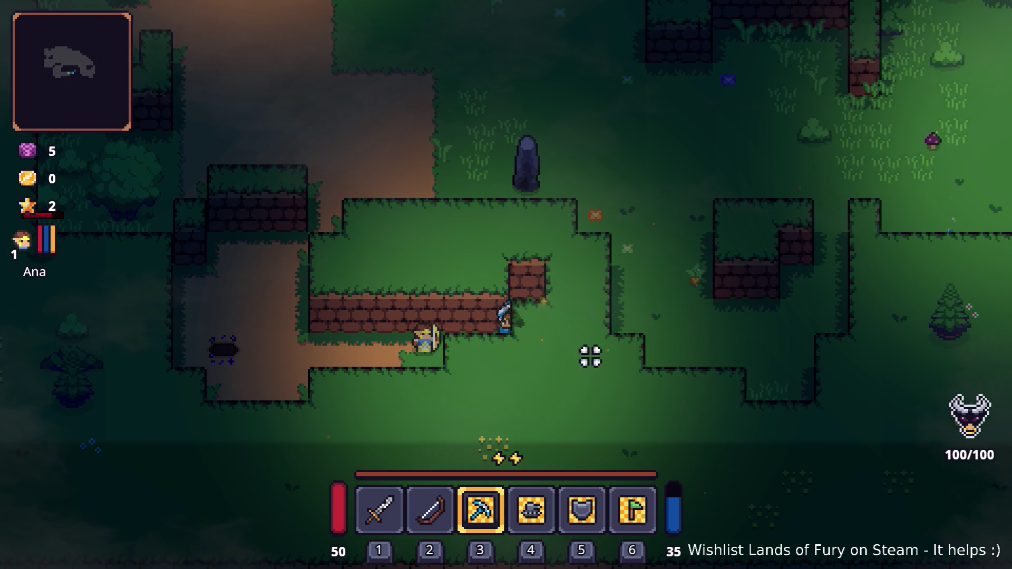
{"action": "left_click", "coordinate": [579, 334]}
{"action": "key", "text": "d"}
{"action": "key", "text": "w"}
{"action": "left_click", "coordinate": [508, 244]}
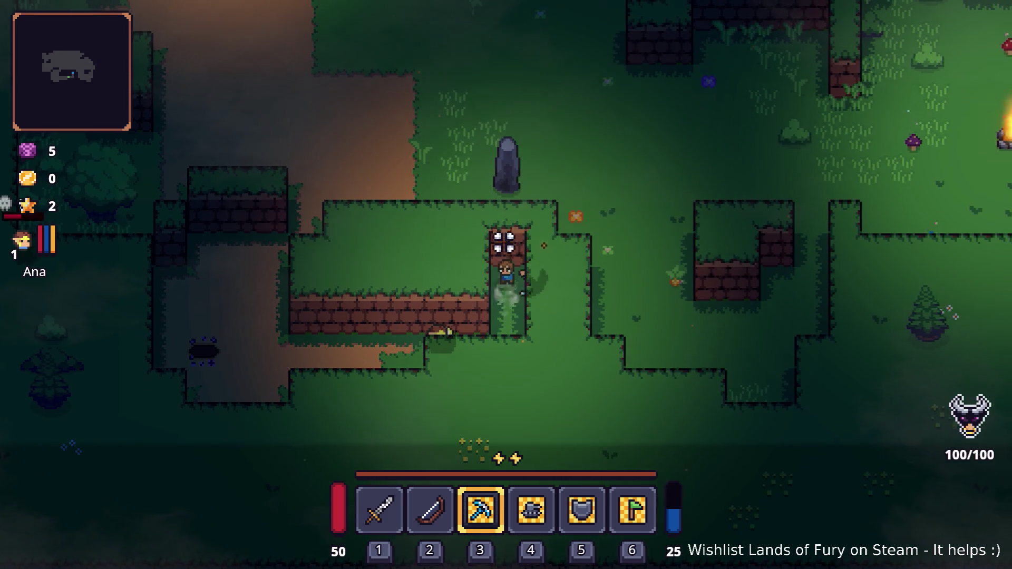
{"action": "key", "text": "w"}
{"action": "left_click", "coordinate": [505, 232]}
{"action": "left_click", "coordinate": [503, 228]}
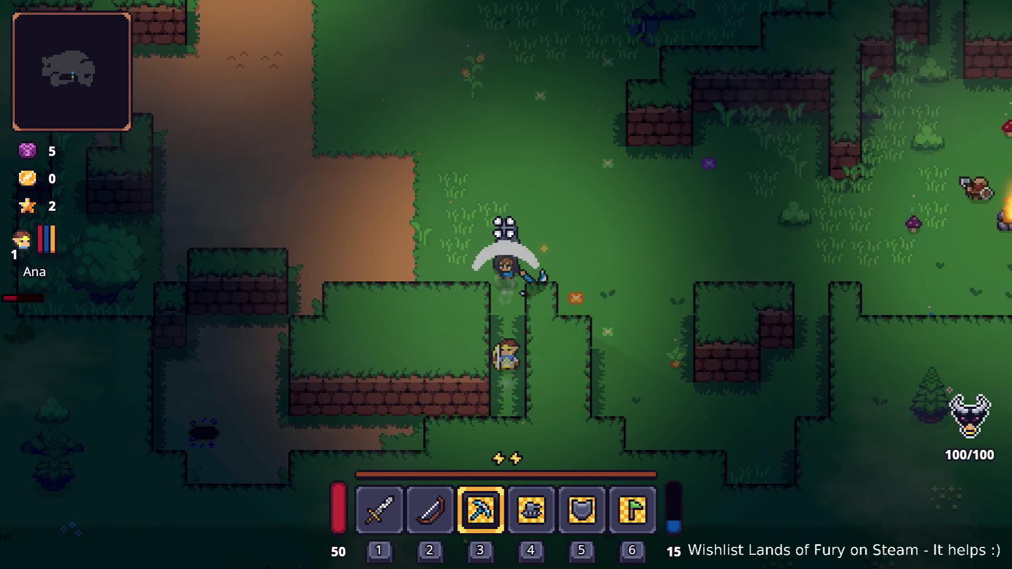
{"action": "left_click", "coordinate": [505, 227]}
{"action": "key", "text": "d"}
{"action": "left_click", "coordinate": [524, 232]}
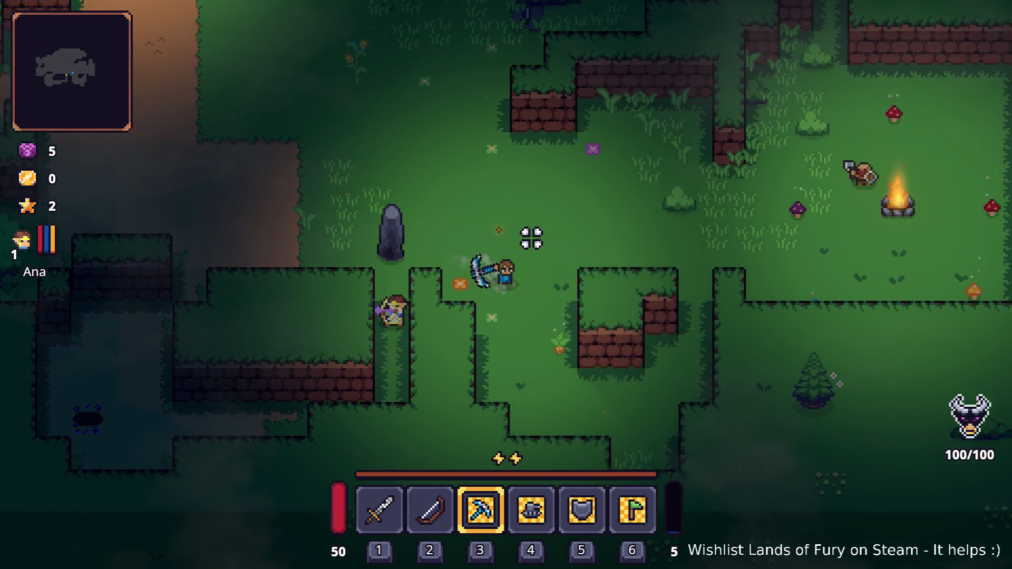
{"action": "key", "text": "d"}
{"action": "key", "text": "s"}
{"action": "left_click", "coordinate": [623, 265]}
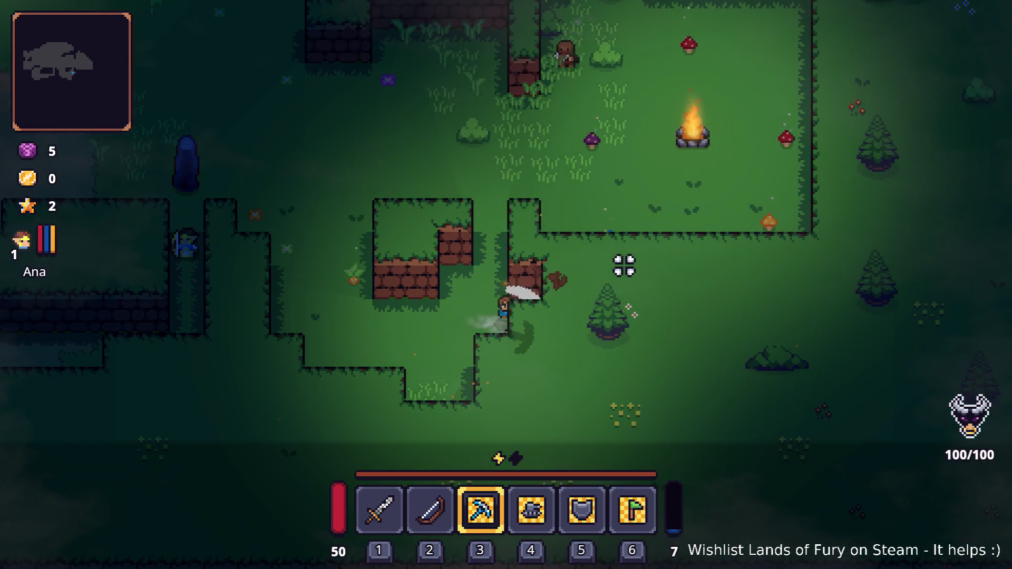
{"action": "key", "text": "d"}
{"action": "left_click", "coordinate": [624, 278]}
{"action": "key", "text": "d"}
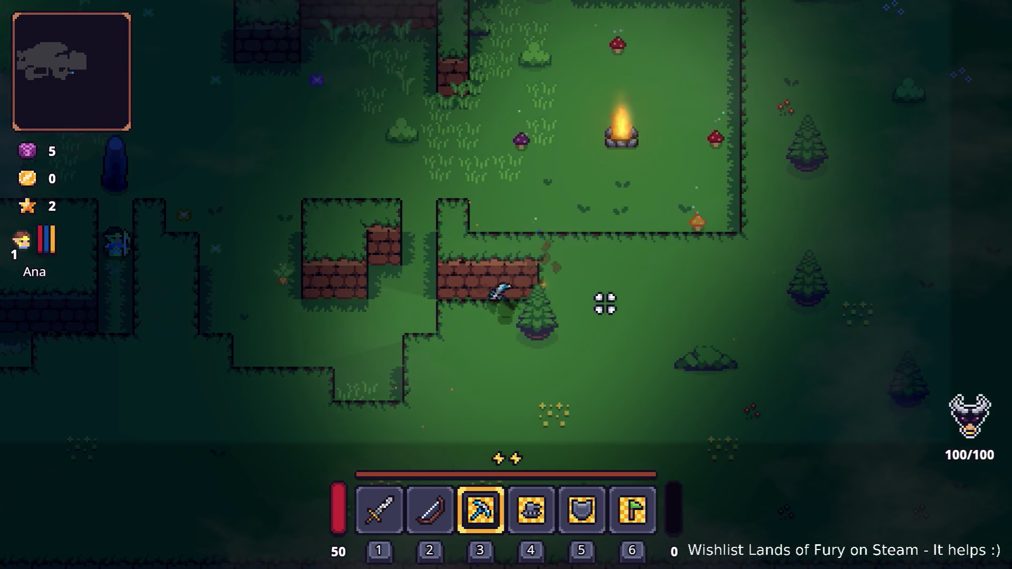
{"action": "key", "text": "d"}
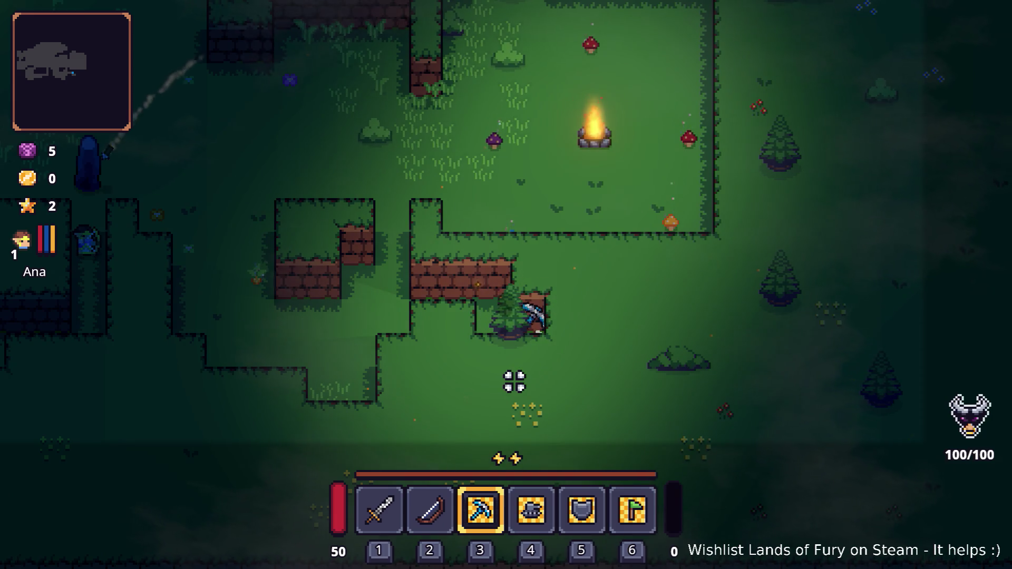
{"action": "key", "text": "a"}
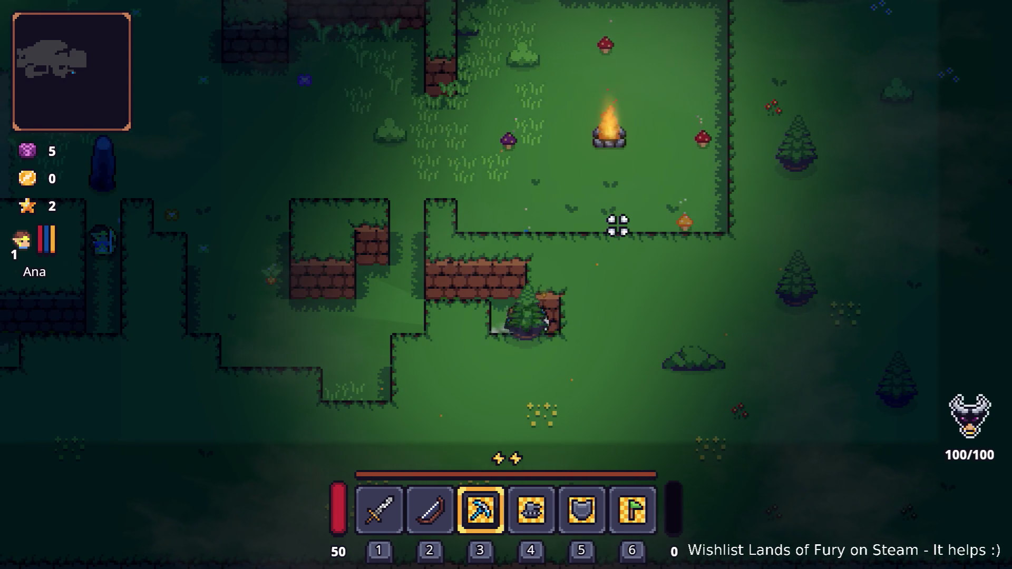
{"action": "key", "text": "d"}
{"action": "left_click", "coordinate": [497, 351]}
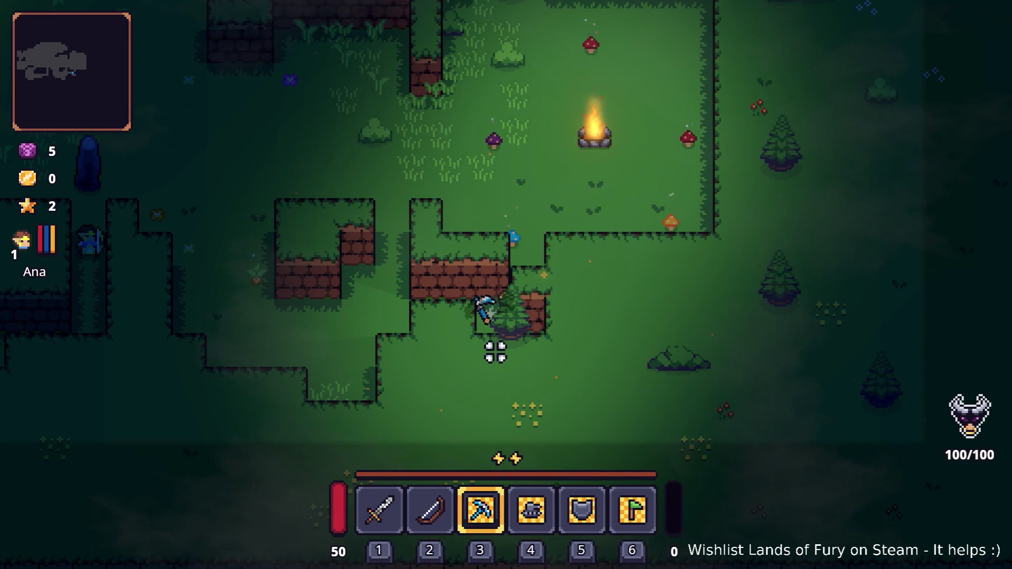
{"action": "key", "text": "a"}
{"action": "key", "text": "s"}
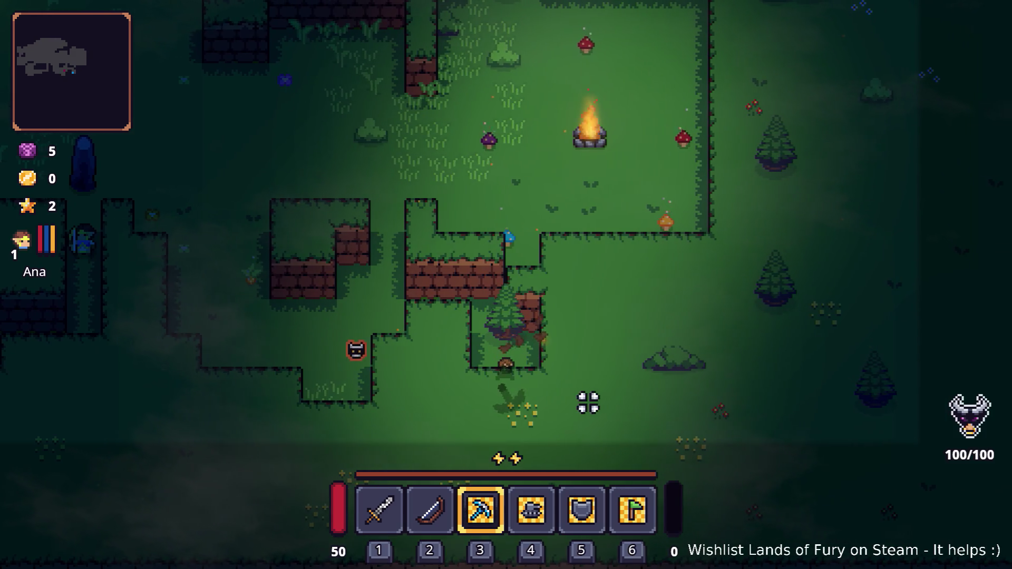
{"action": "key", "text": "a"}
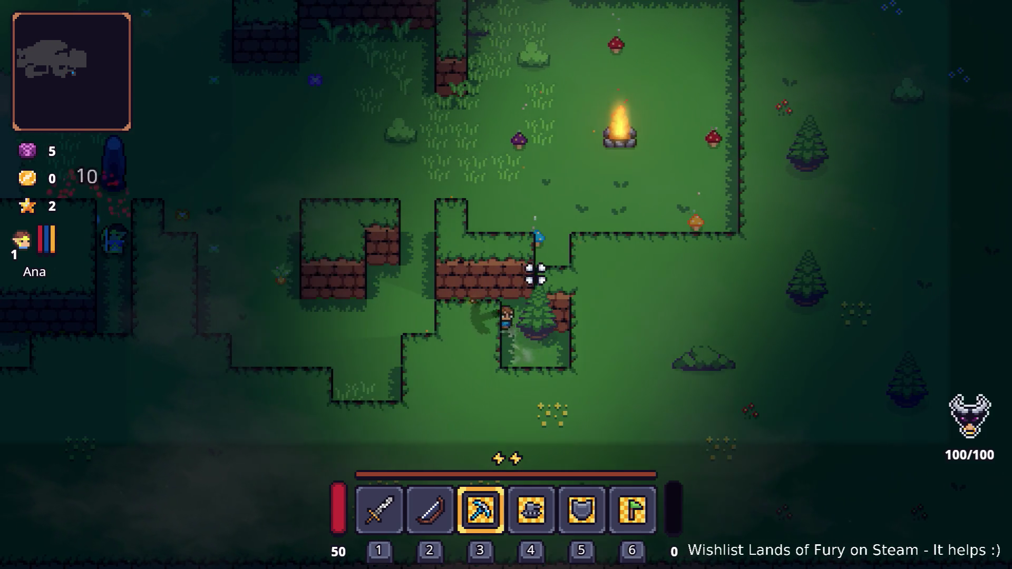
{"action": "key", "text": "a"}
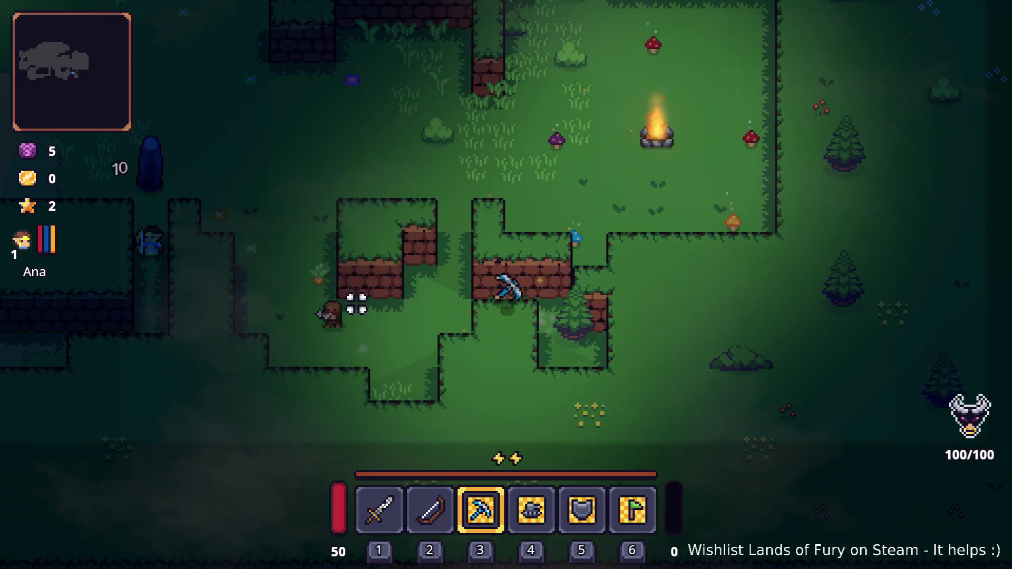
{"action": "left_click", "coordinate": [348, 303]}
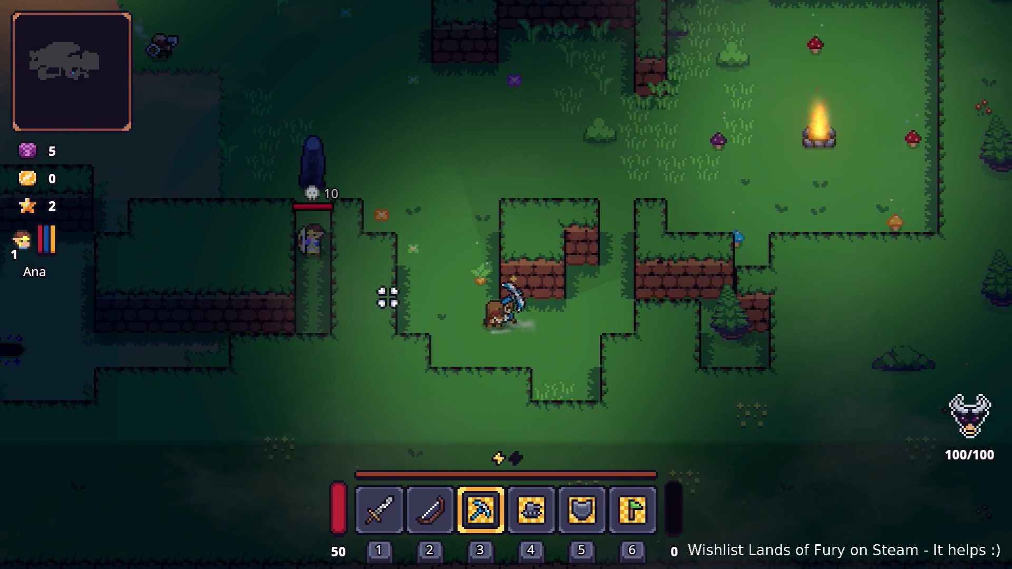
{"action": "key", "text": "d"}
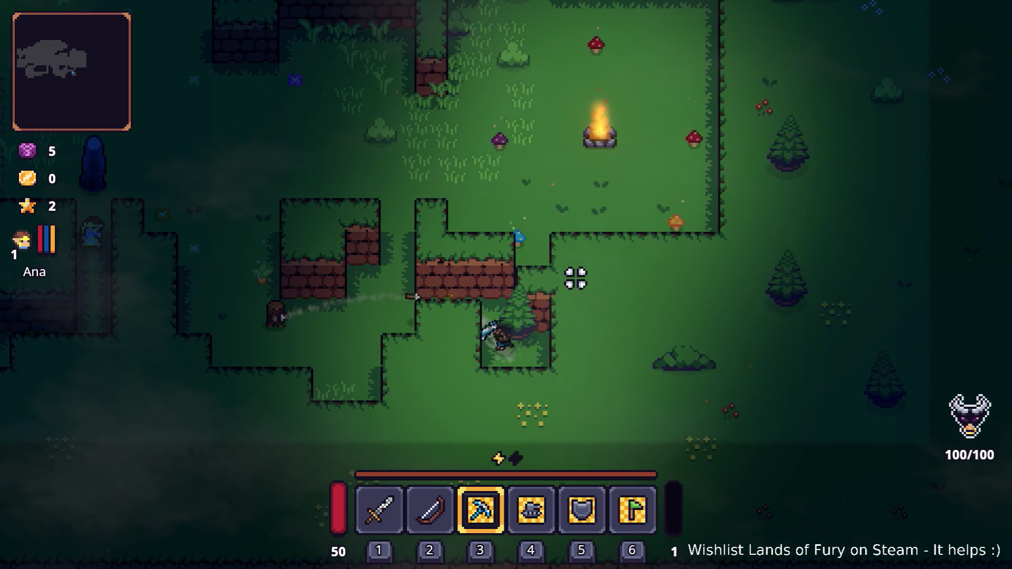
{"action": "left_click", "coordinate": [514, 257]}
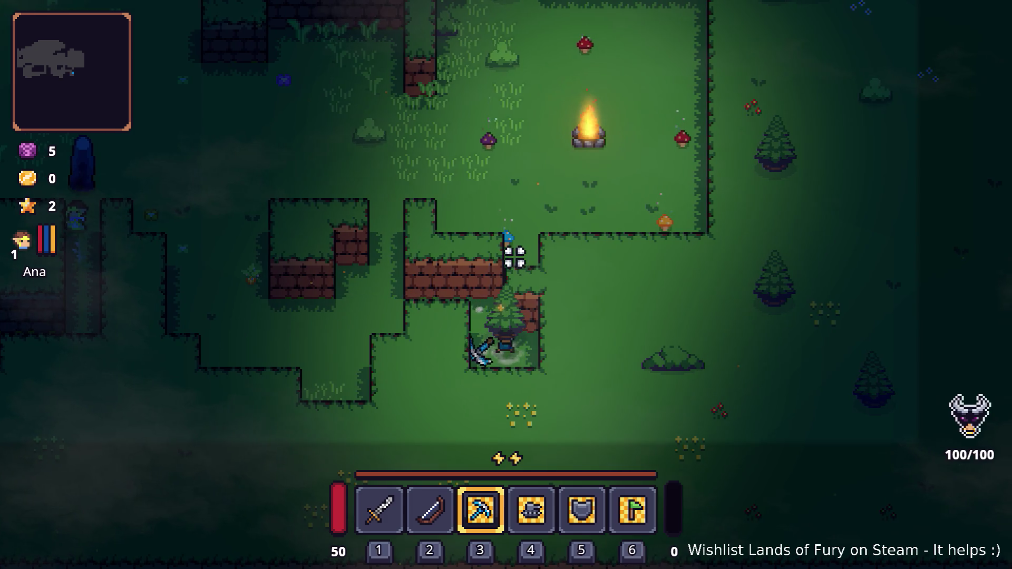
Fight off an approaching enemy with the sword, then return to the pickaxe
{"action": "key", "text": "1"}
{"action": "left_click", "coordinate": [473, 279]}
{"action": "key", "text": "d"}
{"action": "key", "text": "3"}
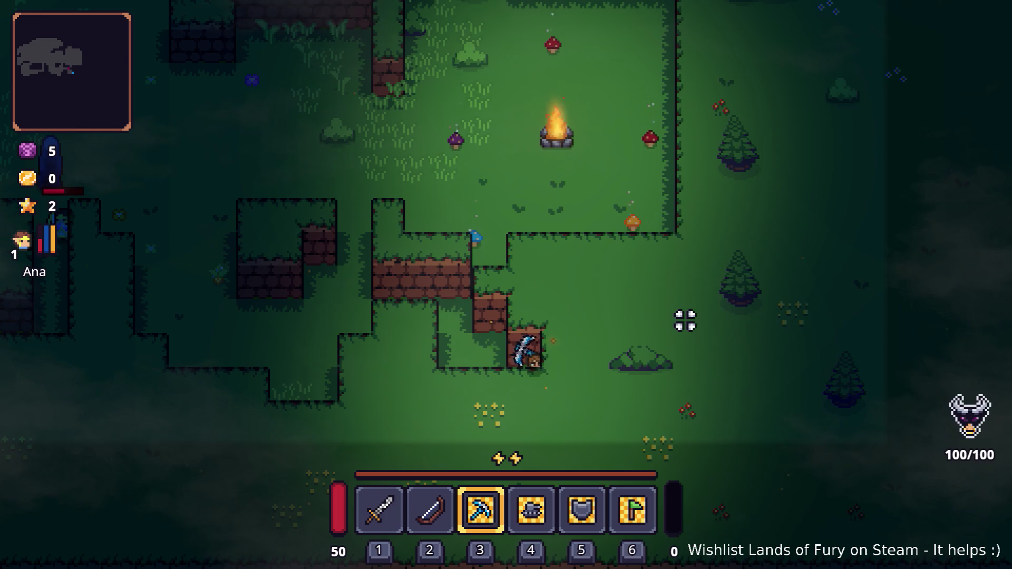
Dig through the brick wall corner and adjoining wall blocks with the Tek-Pick
{"action": "key", "text": "d"}
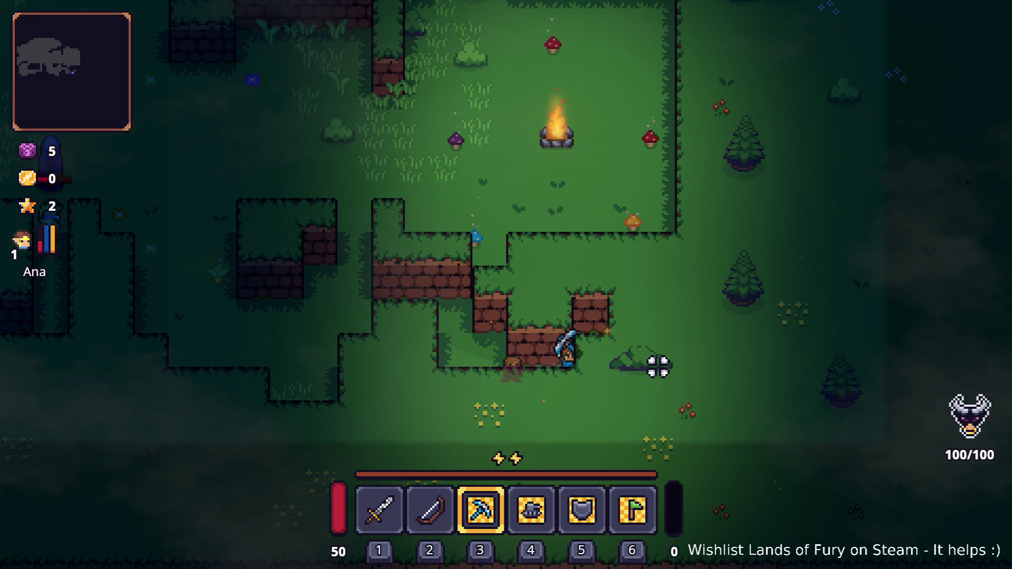
{"action": "left_click", "coordinate": [665, 397]}
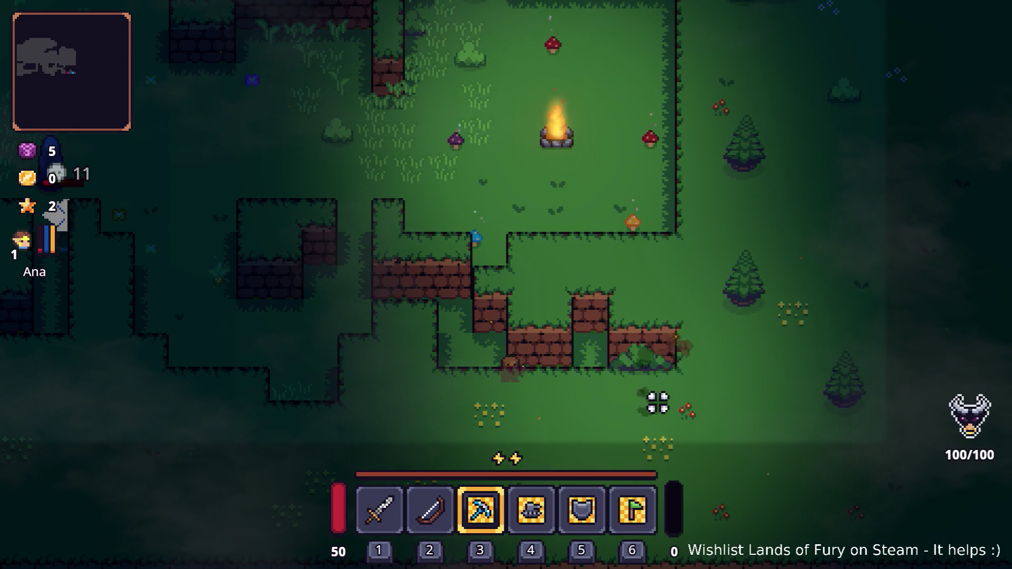
{"action": "key", "text": "d"}
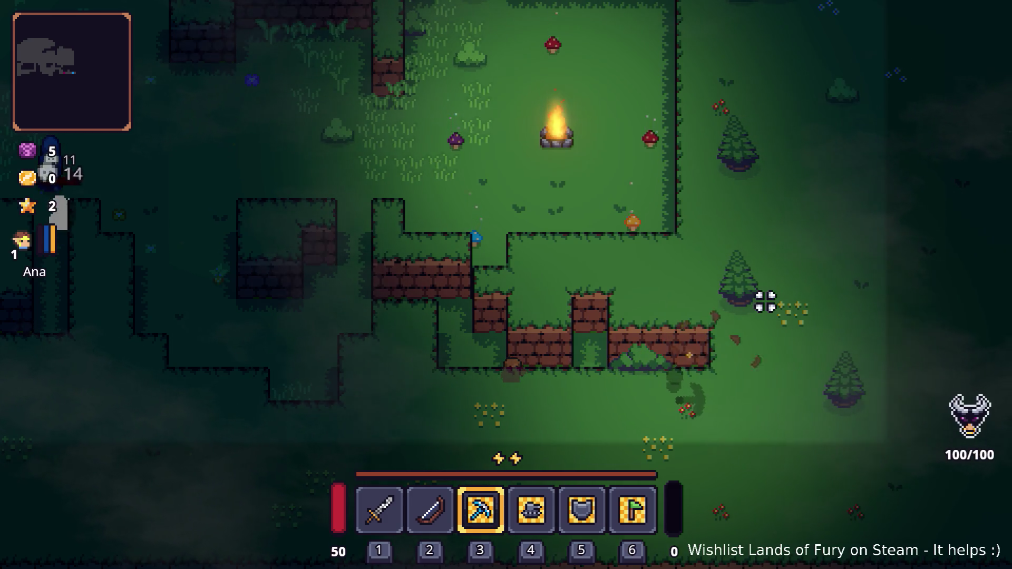
{"action": "left_click", "coordinate": [786, 342]}
{"action": "key", "text": "d"}
{"action": "key", "text": "w"}
{"action": "left_click", "coordinate": [753, 303]}
{"action": "key", "text": "s"}
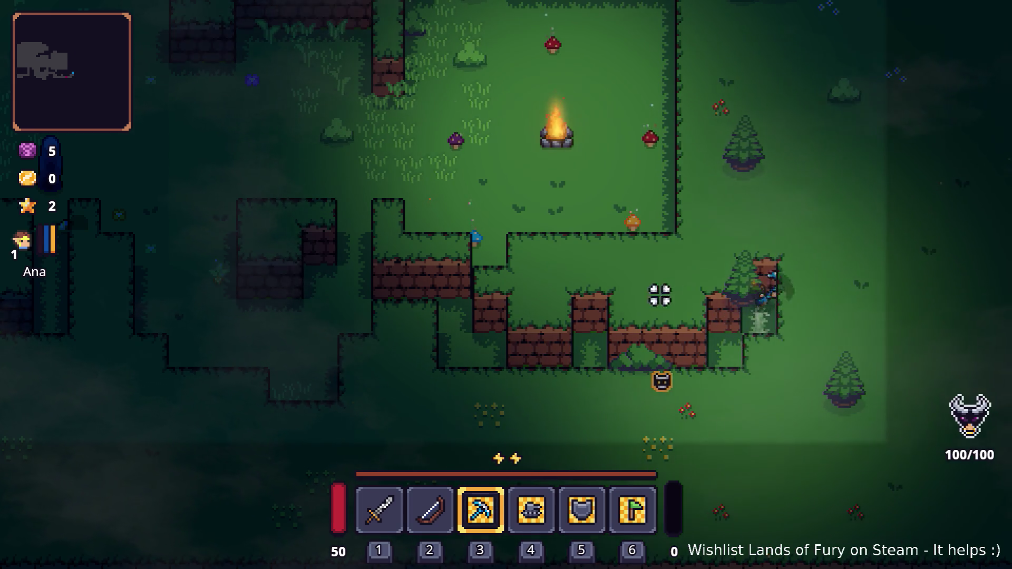
{"action": "key", "text": "a"}
{"action": "left_click", "coordinate": [620, 314]}
{"action": "key", "text": "a"}
{"action": "key", "text": "w"}
{"action": "left_click", "coordinate": [620, 314]}
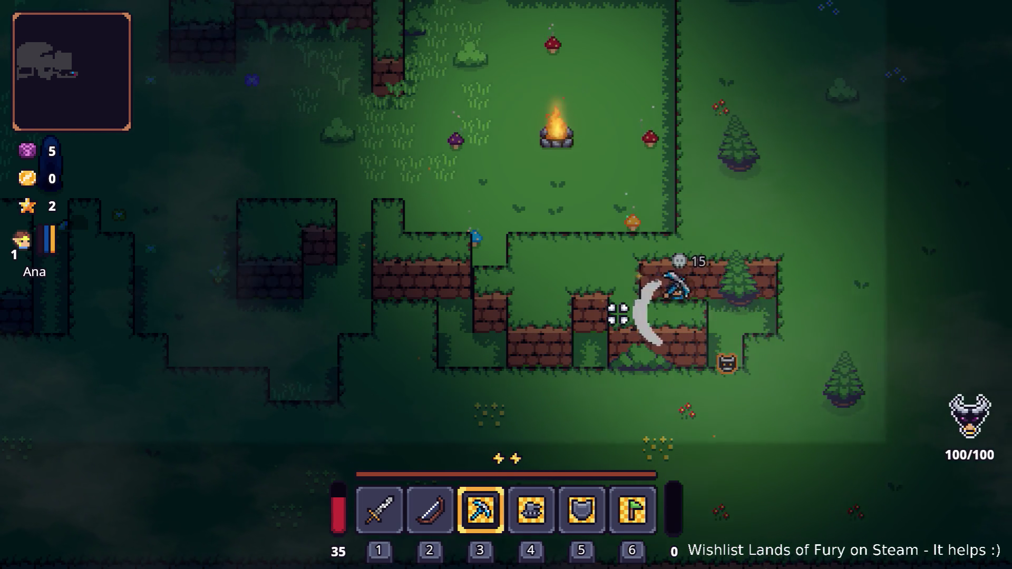
{"action": "left_click", "coordinate": [616, 306]}
{"action": "key", "text": "s"}
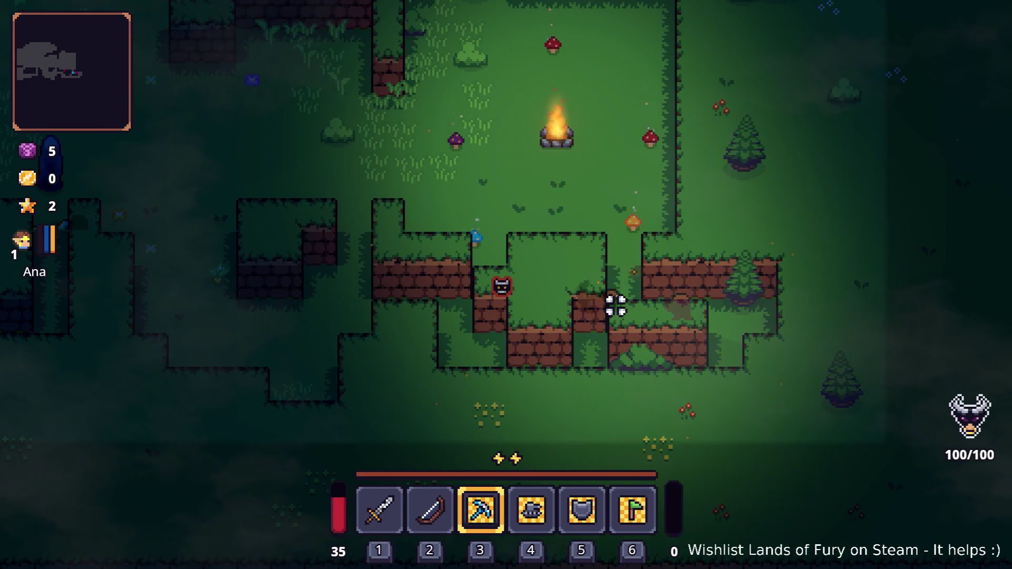
{"action": "left_click", "coordinate": [564, 306]}
{"action": "key", "text": "a"}
{"action": "key", "text": "d"}
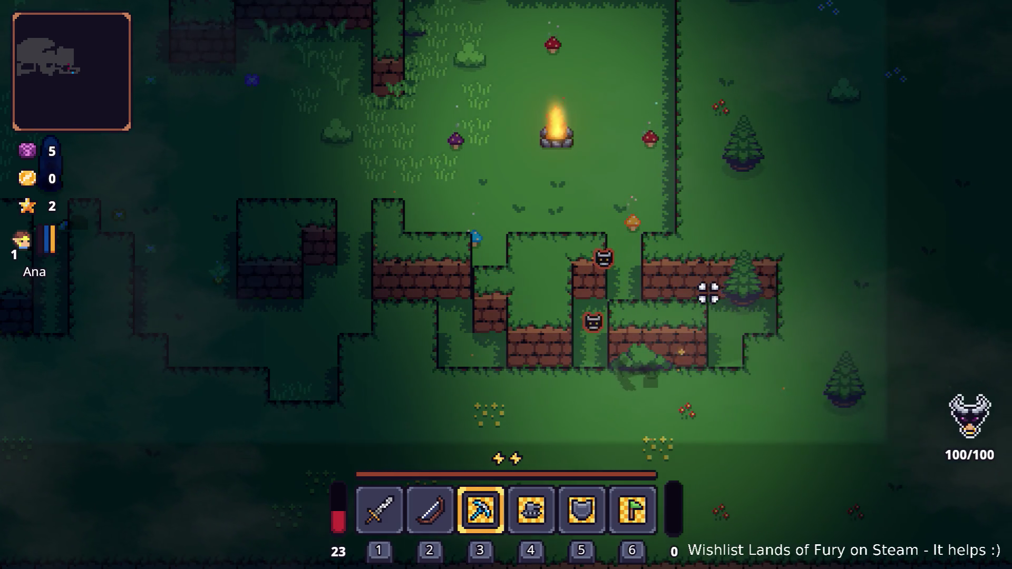
{"action": "key", "text": "d"}
{"action": "key", "text": "w"}
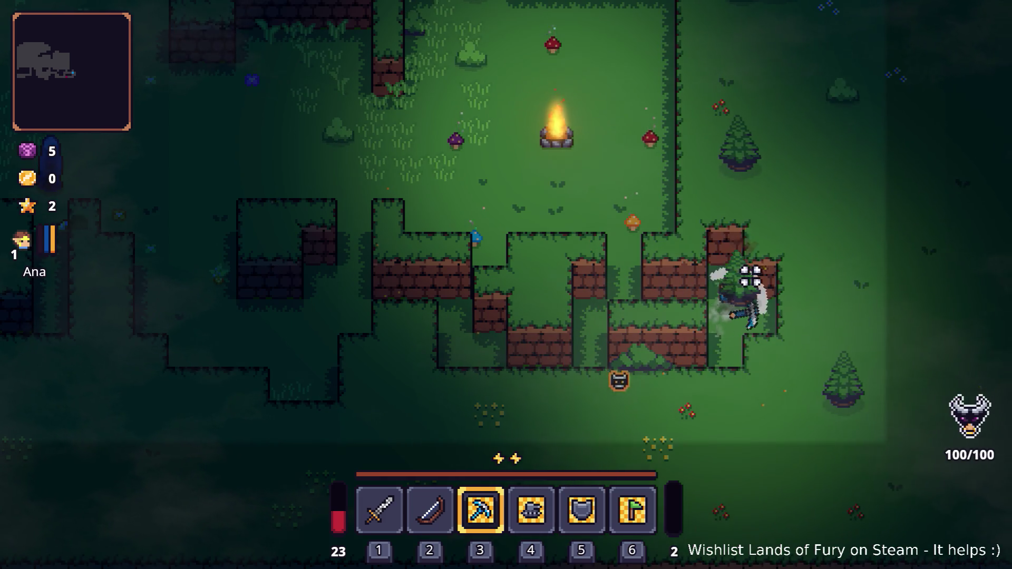
Back by the campfire, show the Tek-Pick info card with Terrain Damage 10
{"action": "key", "text": "a"}
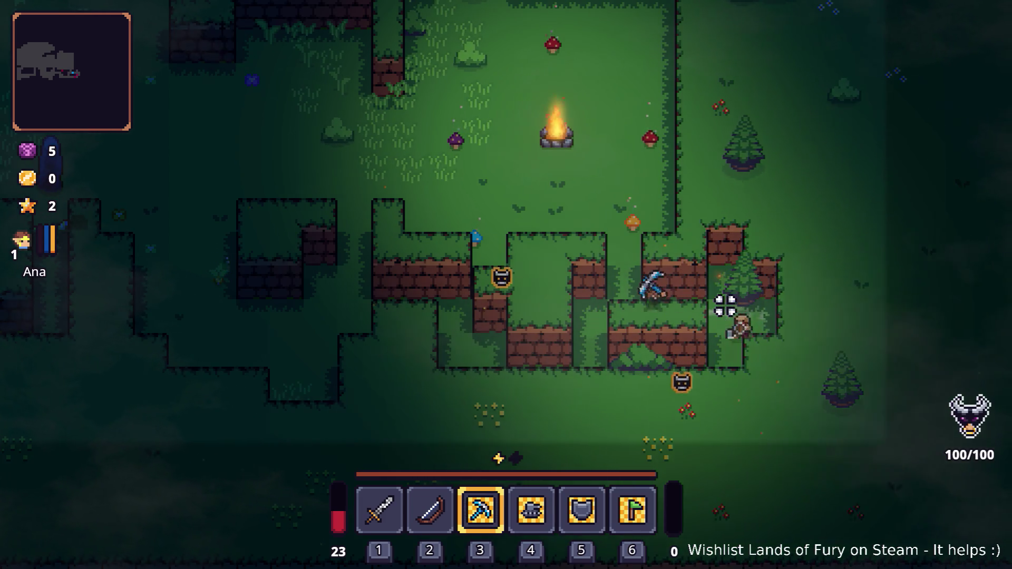
{"action": "key", "text": "w"}
{"action": "key", "text": "a"}
{"action": "key", "text": "w"}
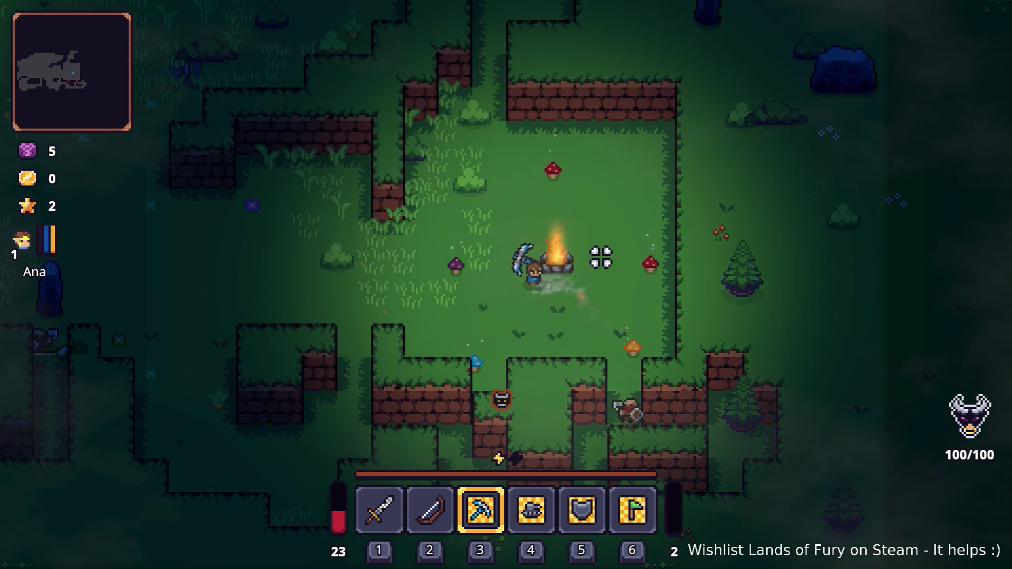
{"action": "key", "text": "Tab"}
{"action": "mouse_move", "coordinate": [481, 396]}
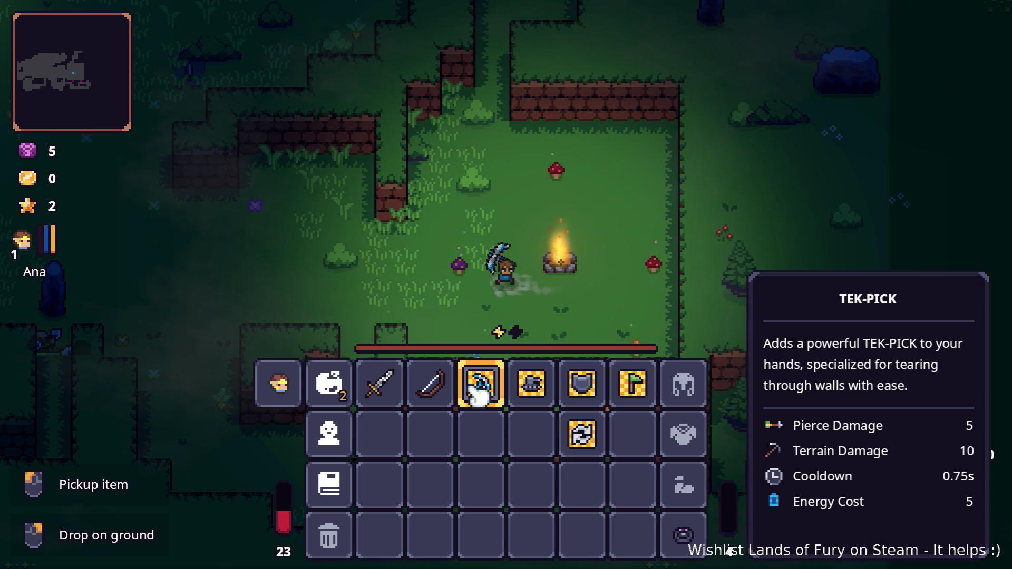
Fight the pursuing enemies with bow arrows and then the sword
{"action": "key", "text": "Tab"}
{"action": "key", "text": "2"}
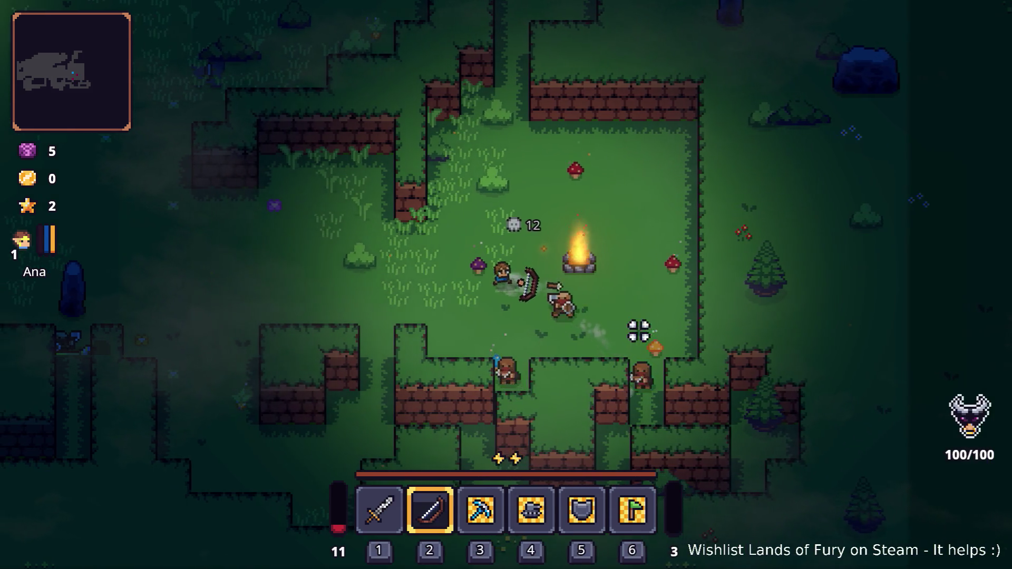
{"action": "key", "text": "a"}
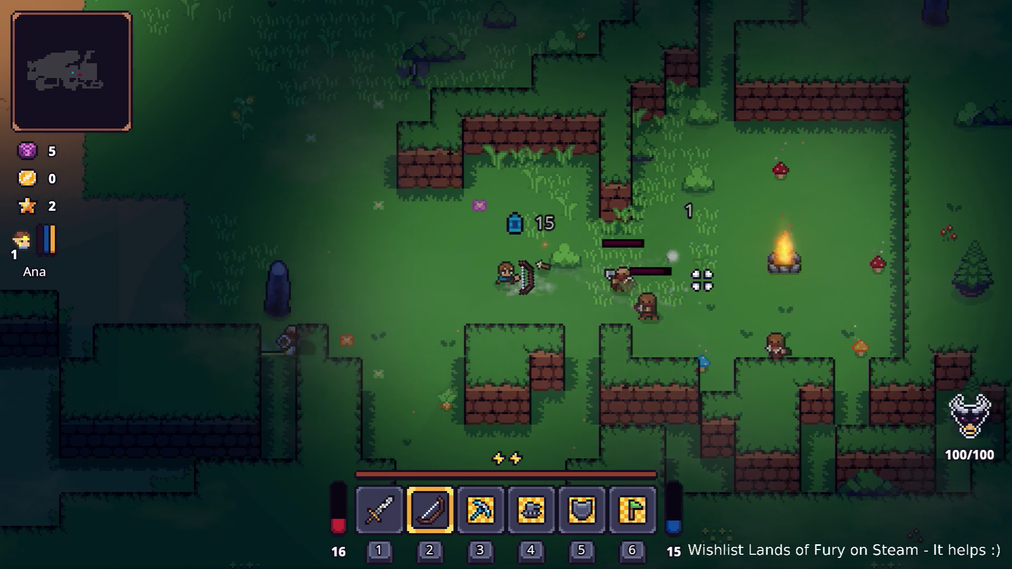
{"action": "key", "text": "a"}
{"action": "left_click", "coordinate": [696, 292]}
{"action": "left_click", "coordinate": [619, 309]}
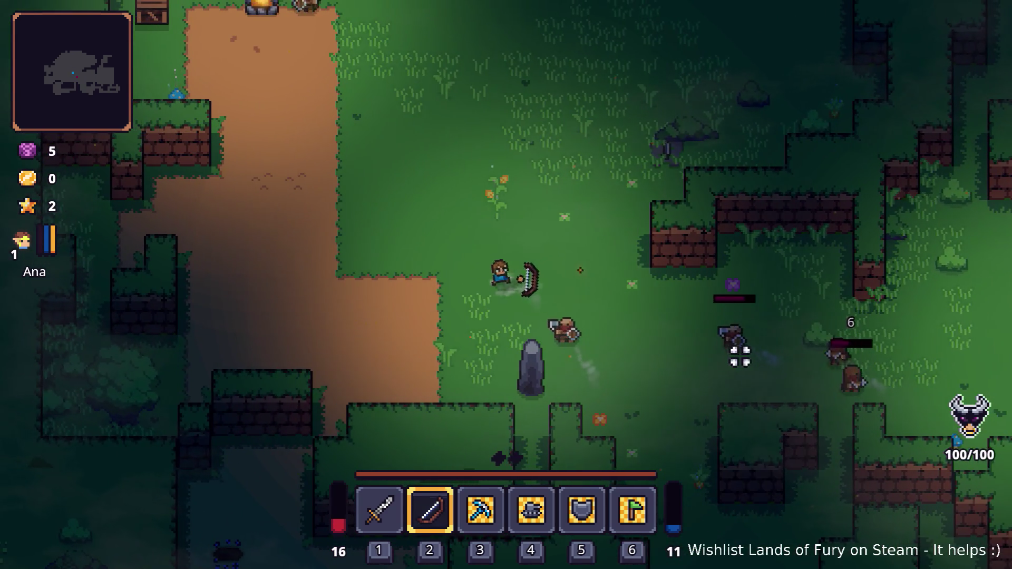
{"action": "key", "text": "a"}
{"action": "left_click", "coordinate": [554, 248]}
{"action": "left_click", "coordinate": [570, 249]}
{"action": "left_click", "coordinate": [576, 253]}
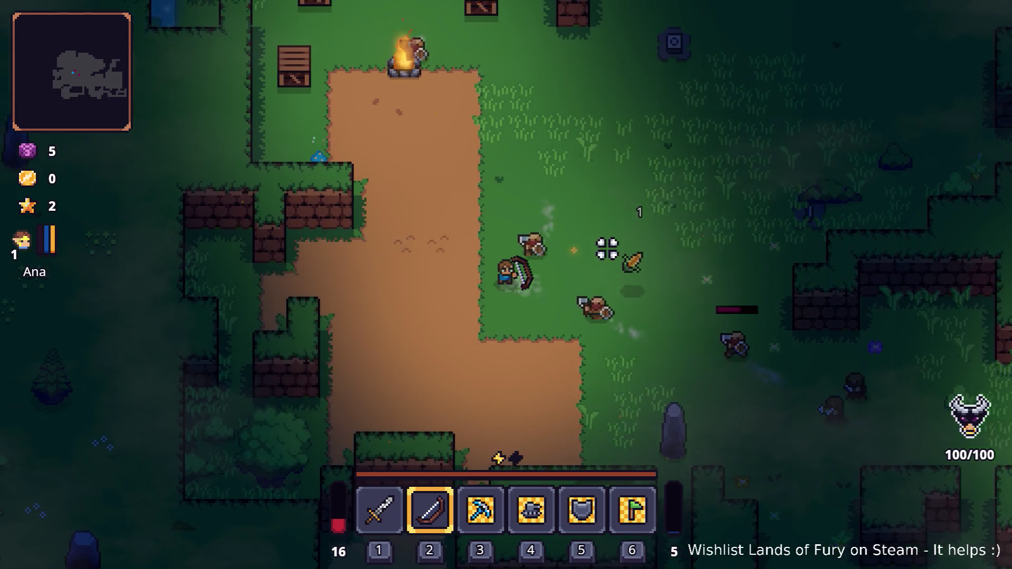
{"action": "key", "text": "a"}
{"action": "key", "text": "s"}
{"action": "left_click", "coordinate": [638, 330]}
{"action": "left_click", "coordinate": [612, 283]}
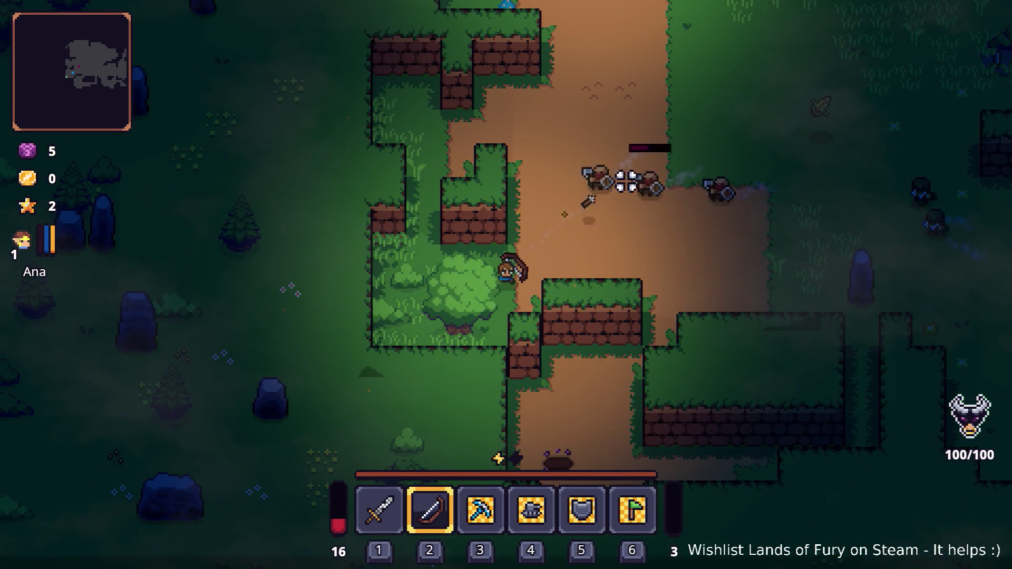
{"action": "key", "text": "a"}
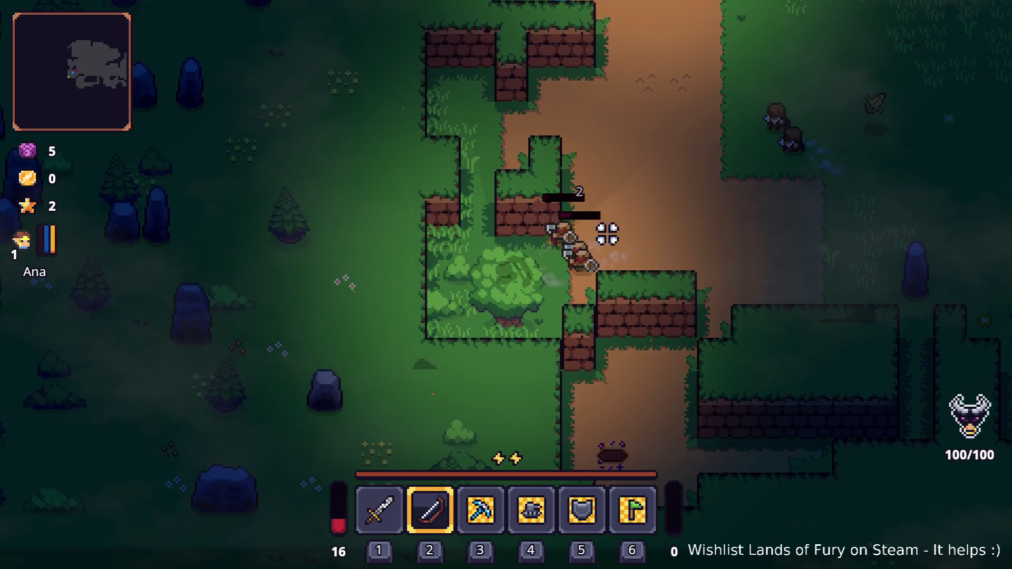
{"action": "key", "text": "1"}
{"action": "left_click", "coordinate": [611, 234]}
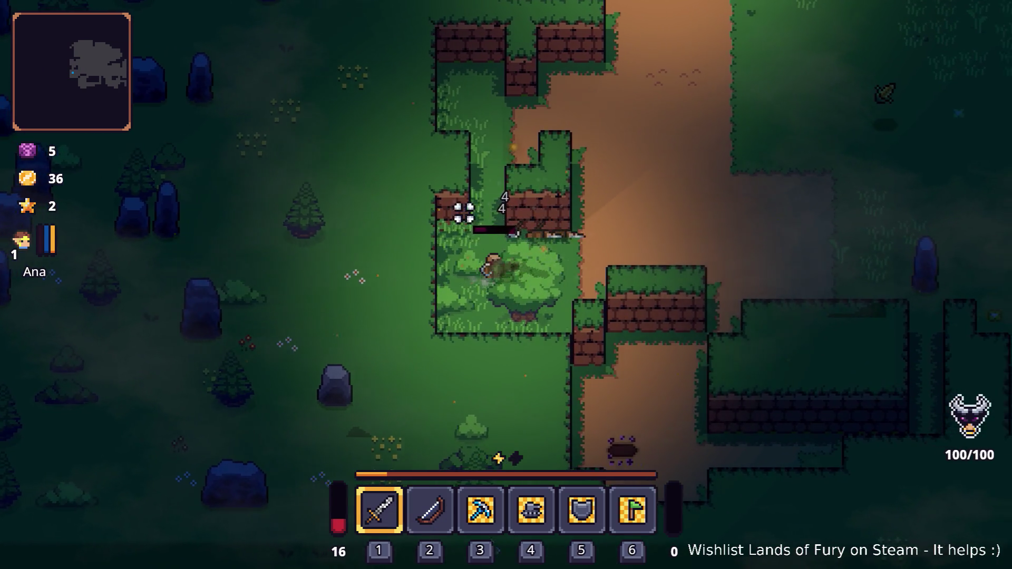
Walk through the forest to the chest clearing holding the Tek-Pick, then show the inventory
{"action": "key", "text": "d"}
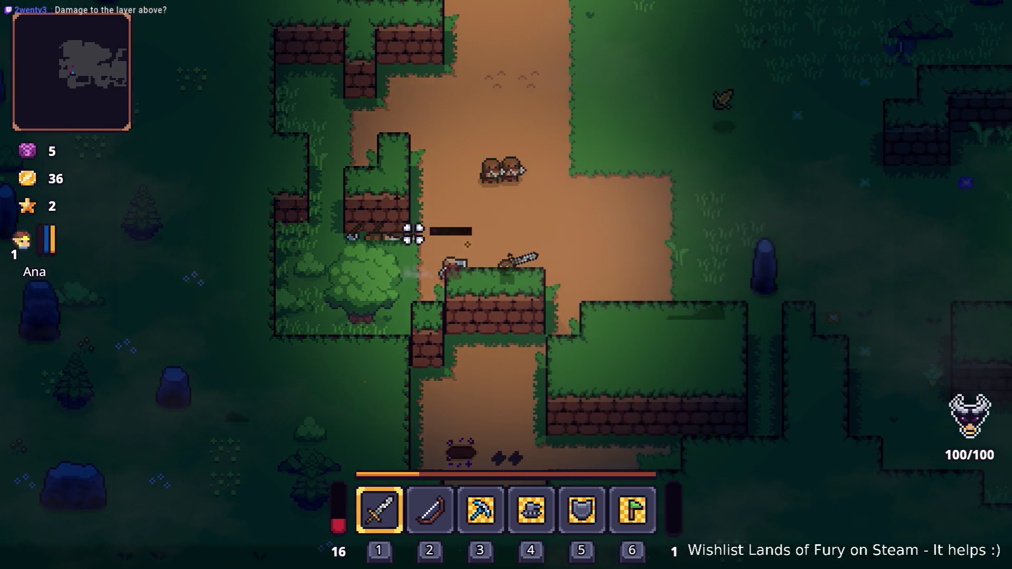
{"action": "key", "text": "d"}
{"action": "key", "text": "w"}
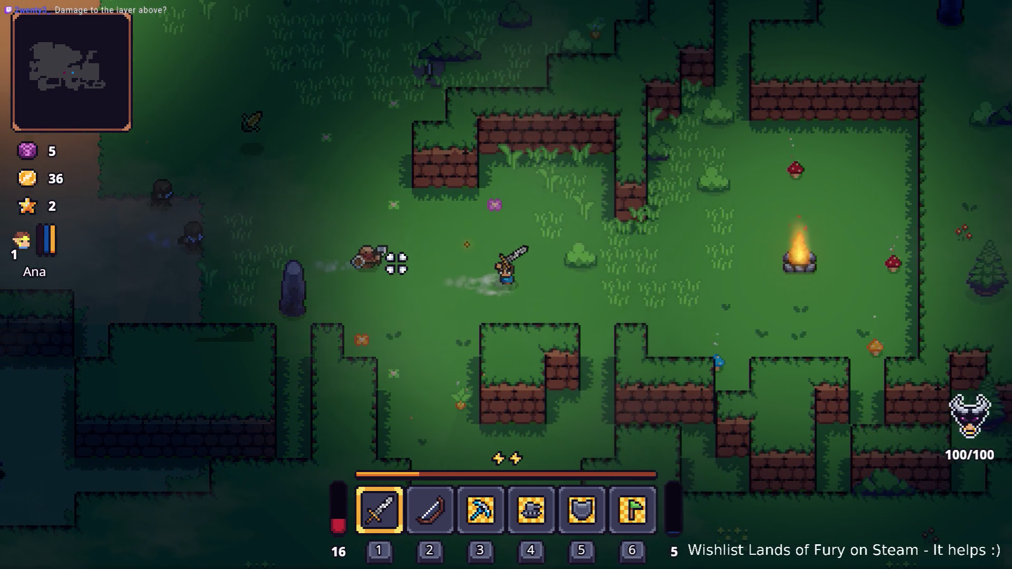
{"action": "key", "text": "3"}
{"action": "key", "text": "d"}
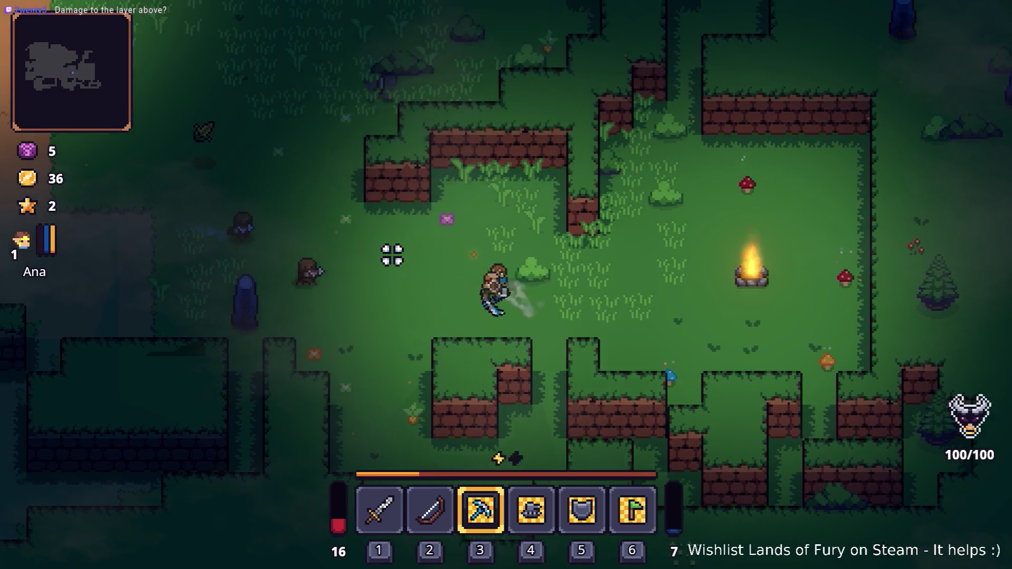
{"action": "key", "text": "a"}
{"action": "key", "text": "w"}
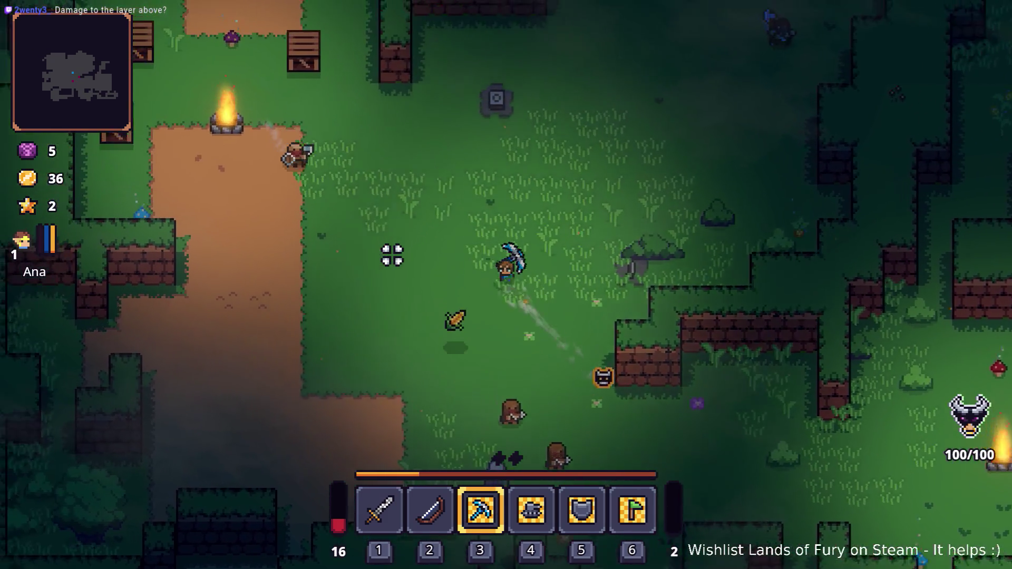
{"action": "key", "text": "w"}
{"action": "key", "text": "a"}
{"action": "key", "text": "d"}
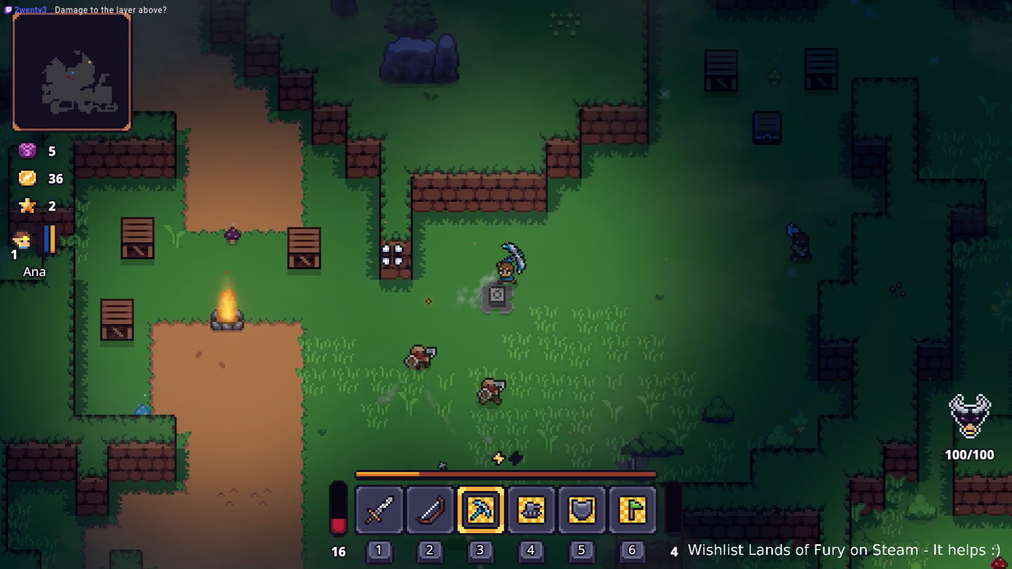
{"action": "key", "text": "d"}
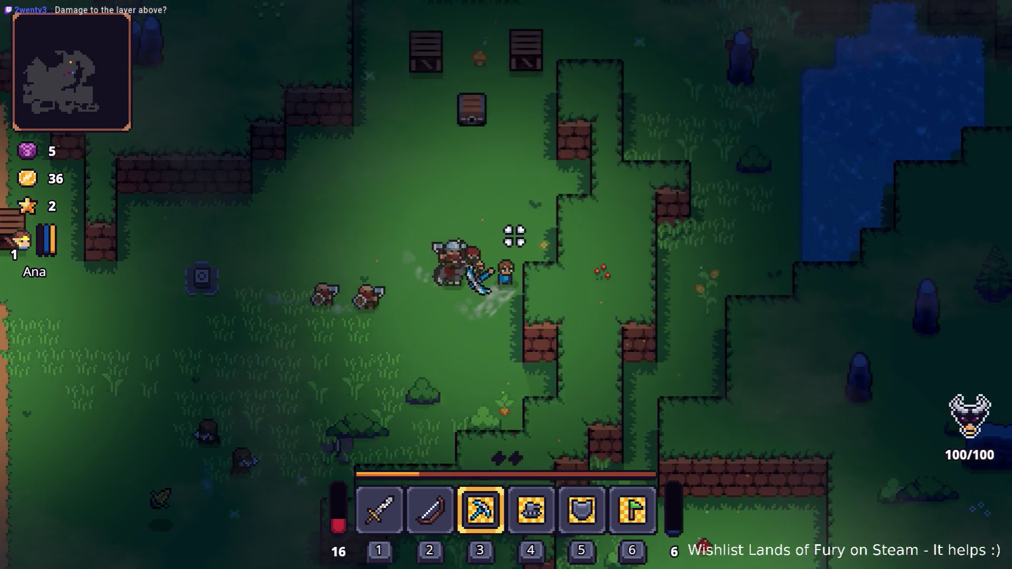
{"action": "key", "text": "w"}
{"action": "key", "text": "a"}
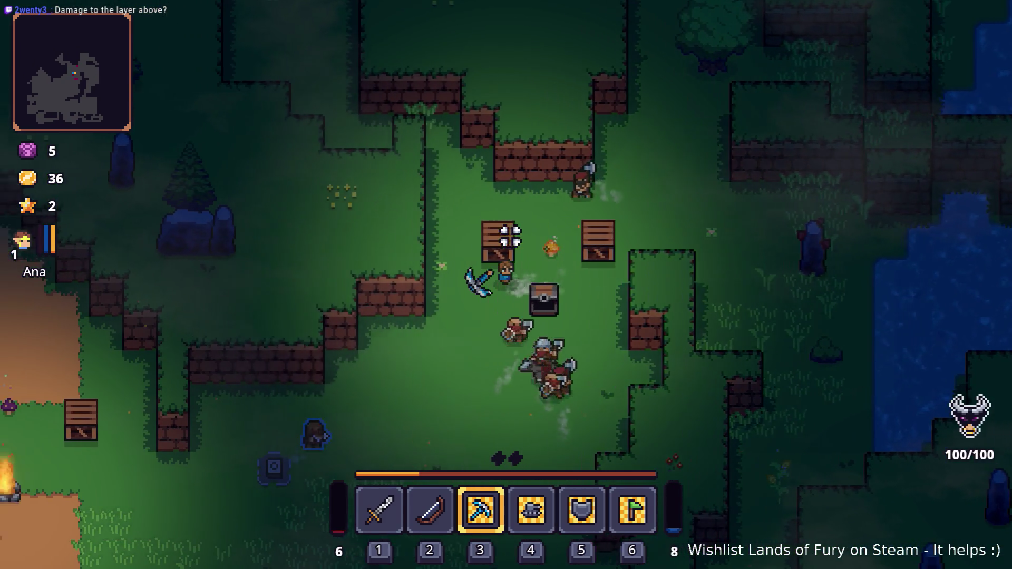
{"action": "key", "text": "a"}
{"action": "key", "text": "Tab"}
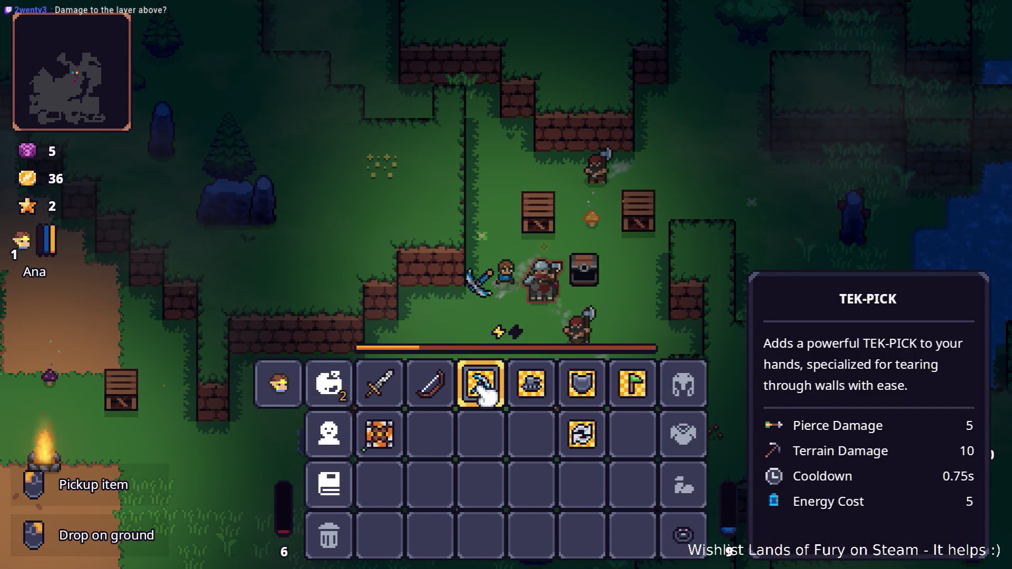
Destroy the Tek-Pick in the bin slot and re-equip it from the skill picker
{"action": "left_click", "coordinate": [496, 394]}
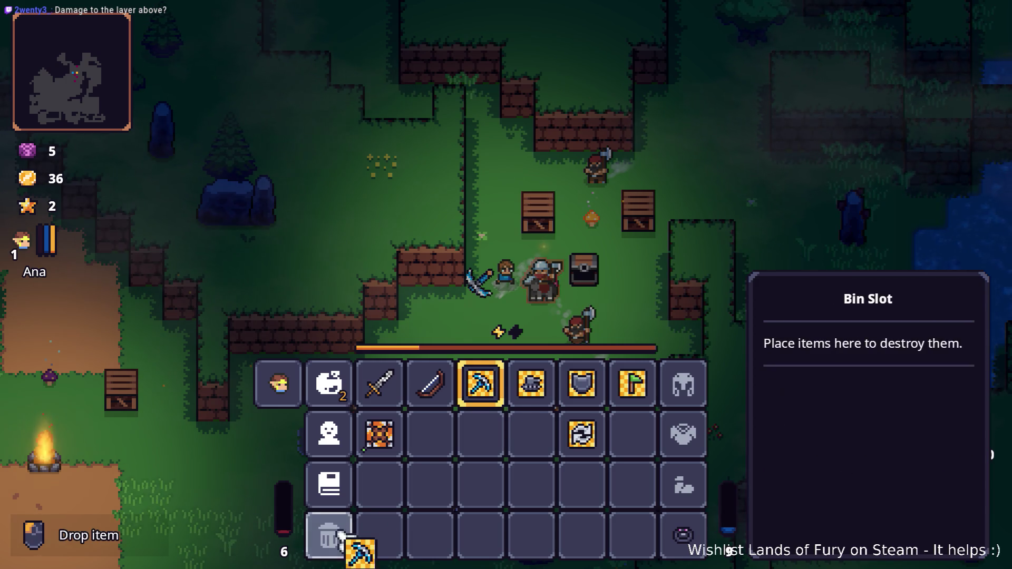
{"action": "left_click", "coordinate": [333, 536]}
{"action": "key", "text": "Tab"}
Return to play, pause the game and quit to desktop
{"action": "key", "text": "Tab"}
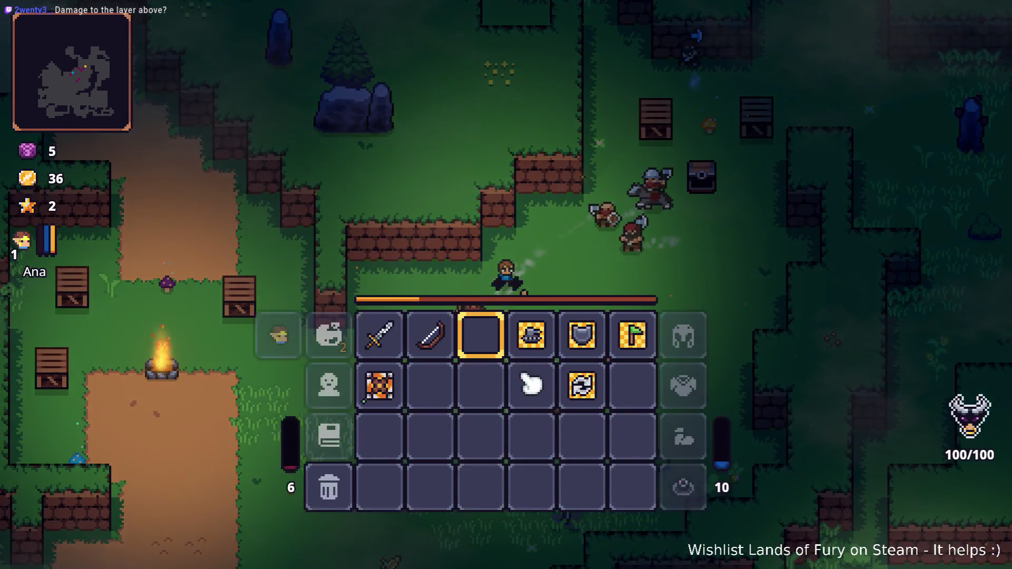
{"action": "left_click", "coordinate": [502, 388]}
{"action": "left_click", "coordinate": [429, 226]}
{"action": "key", "text": "Tab"}
{"action": "key", "text": "s"}
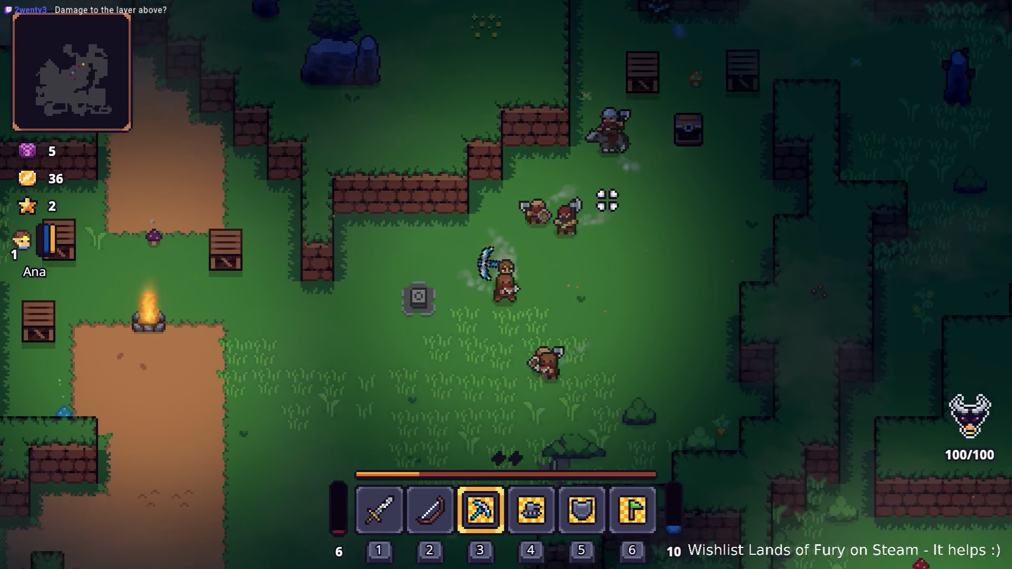
{"action": "key", "text": "a"}
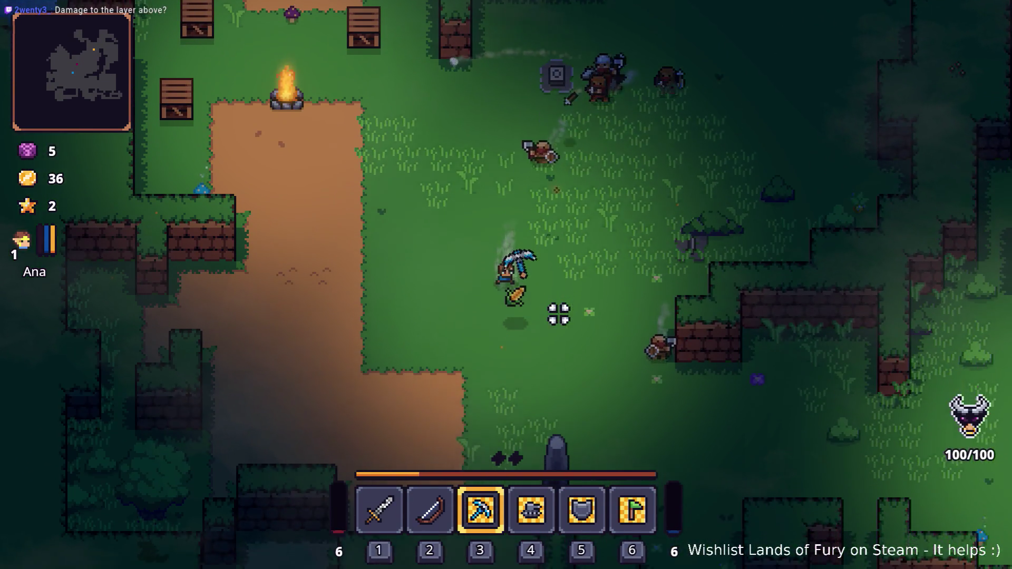
{"action": "key", "text": "Escape"}
{"action": "left_click", "coordinate": [527, 489]}
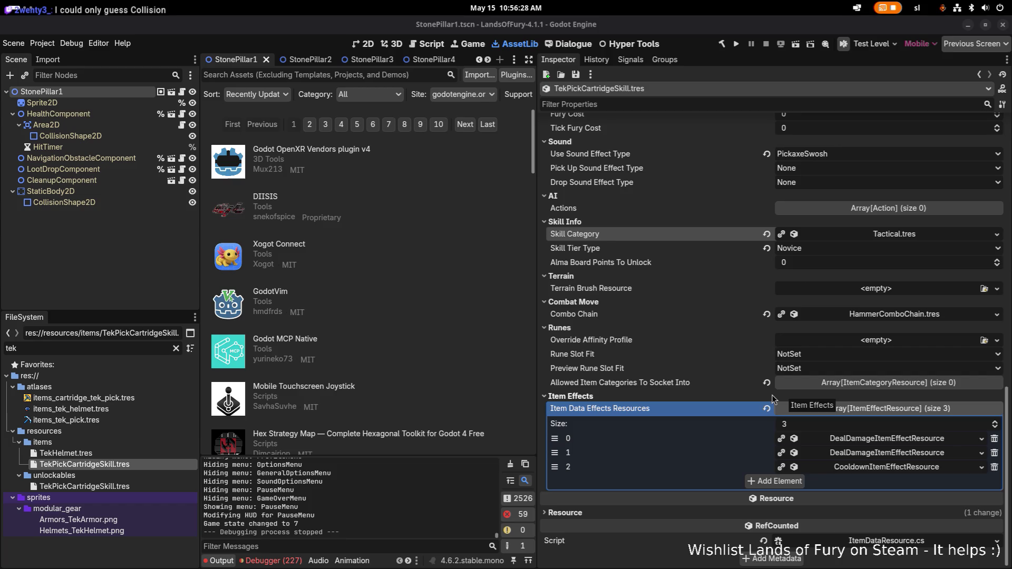
Leave Godot's TekPickCartridgeSkill.tres inspector and bring Visual Studio Code to the front
{"action": "key", "text": "alt+Tab"}
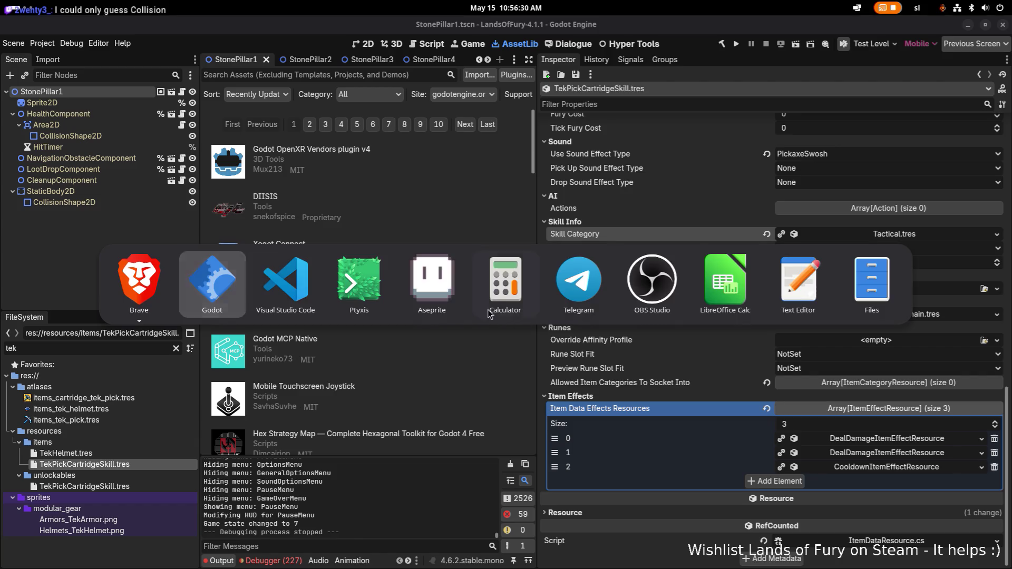
{"action": "left_click", "coordinate": [285, 293]}
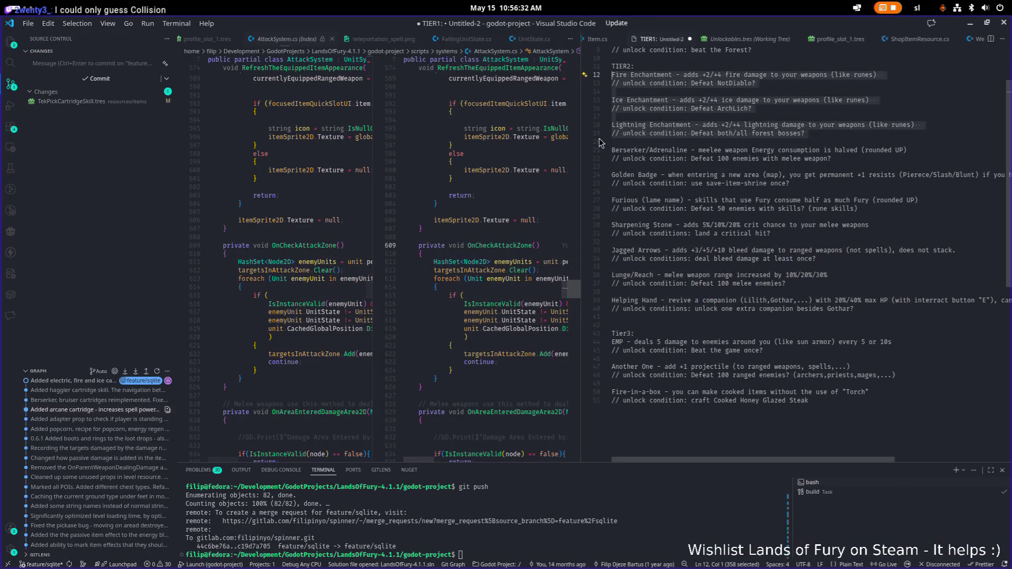
Close the AttackSystem.cs (Index) diff tab
{"action": "left_click_drag", "start_coordinate": [580, 162], "coordinate": [815, 162]}
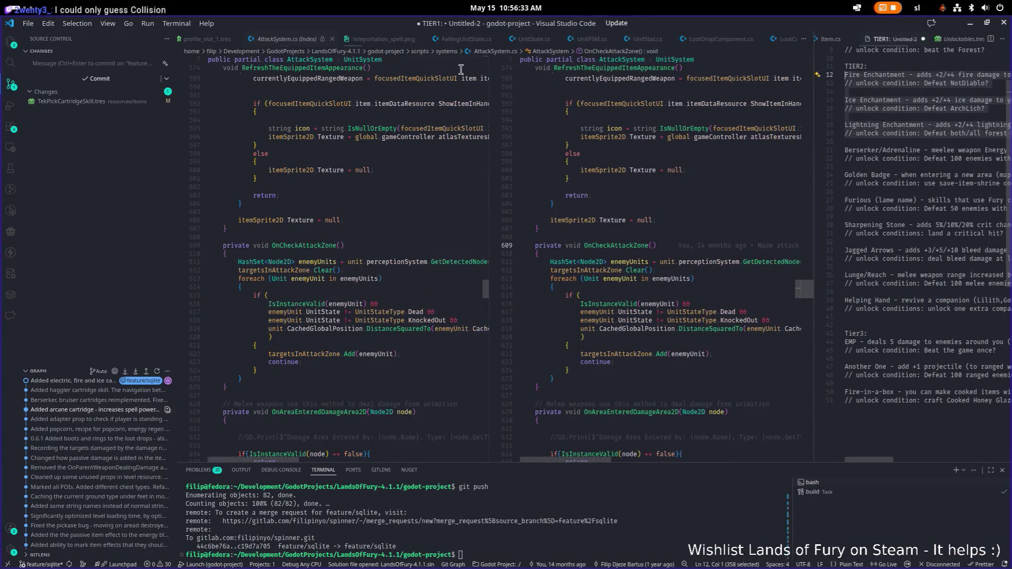
{"action": "left_click", "coordinate": [285, 41]}
{"action": "middle_click", "coordinate": [284, 41]}
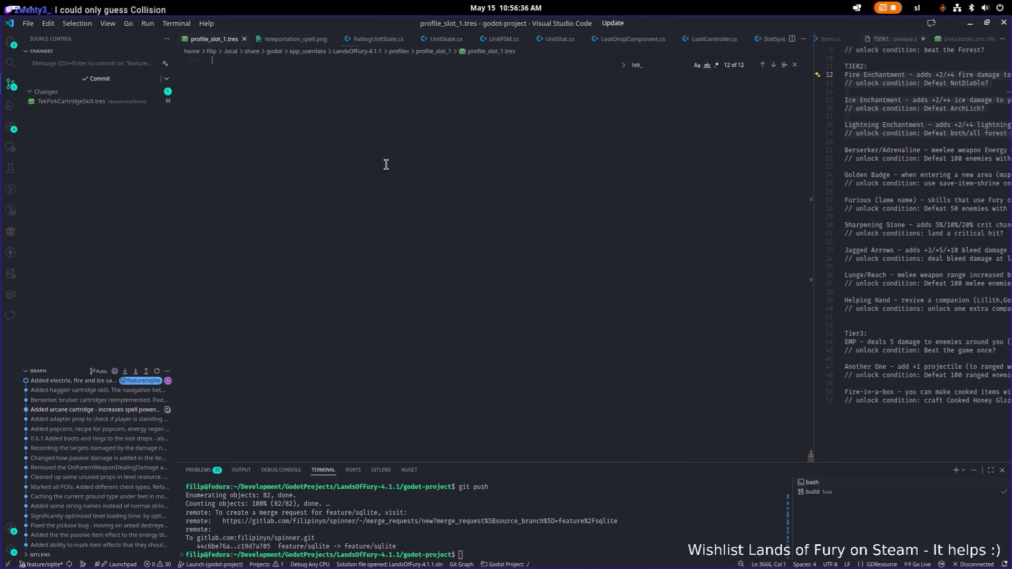
Open AttackSystem.cs and search for 'block' to reach HandleMaterialImpact's HandleBlockImpact call
{"action": "key", "text": "ctrl+p"}
{"action": "type", "text": "atta"}
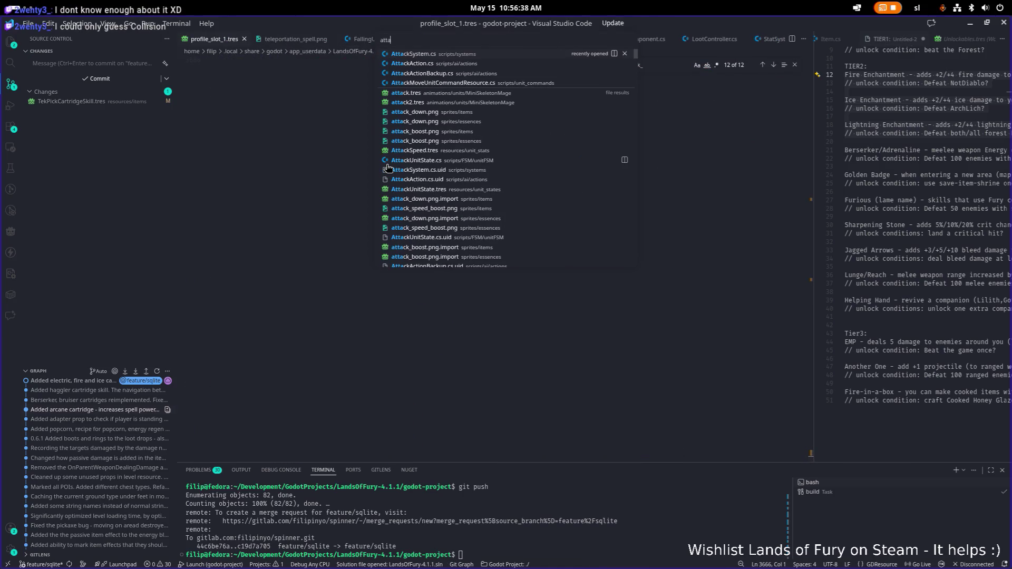
{"action": "key", "text": "Return"}
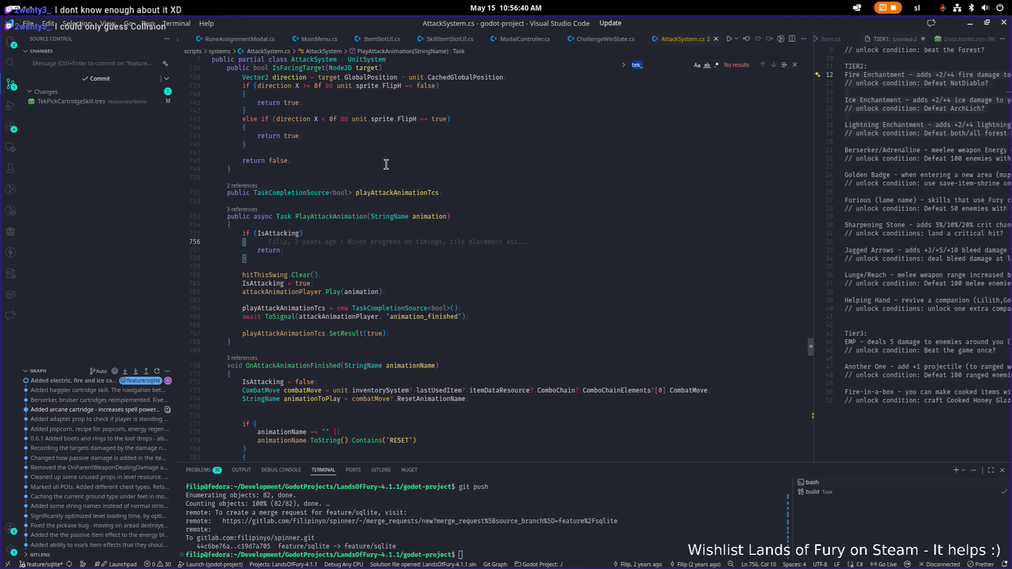
{"action": "type", "text": "dealdo"}
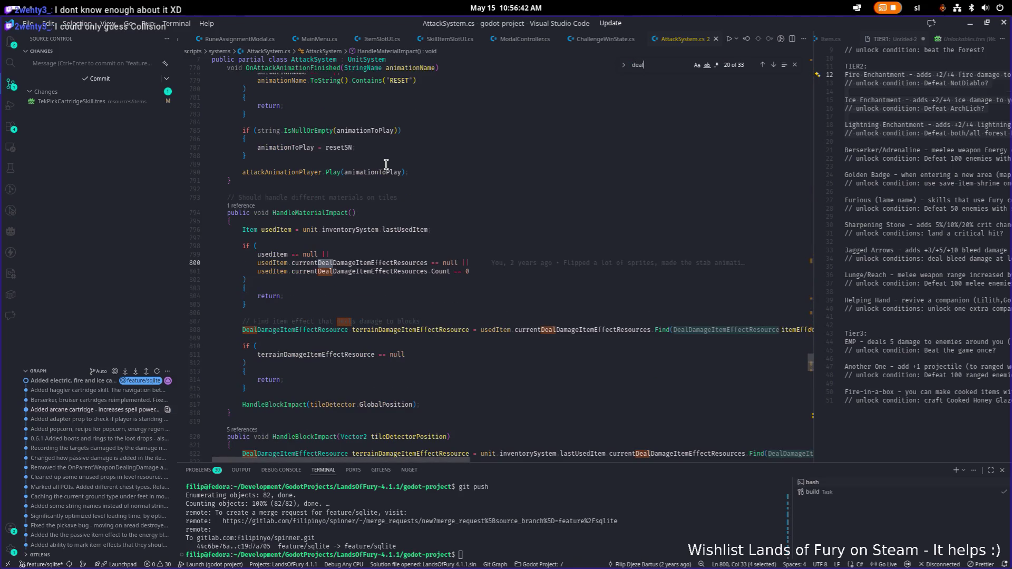
{"action": "key", "text": "BackSpace"}
{"action": "key", "text": "BackSpace"}
{"action": "key", "text": "BackSpace"}
{"action": "type", "text": "block"}
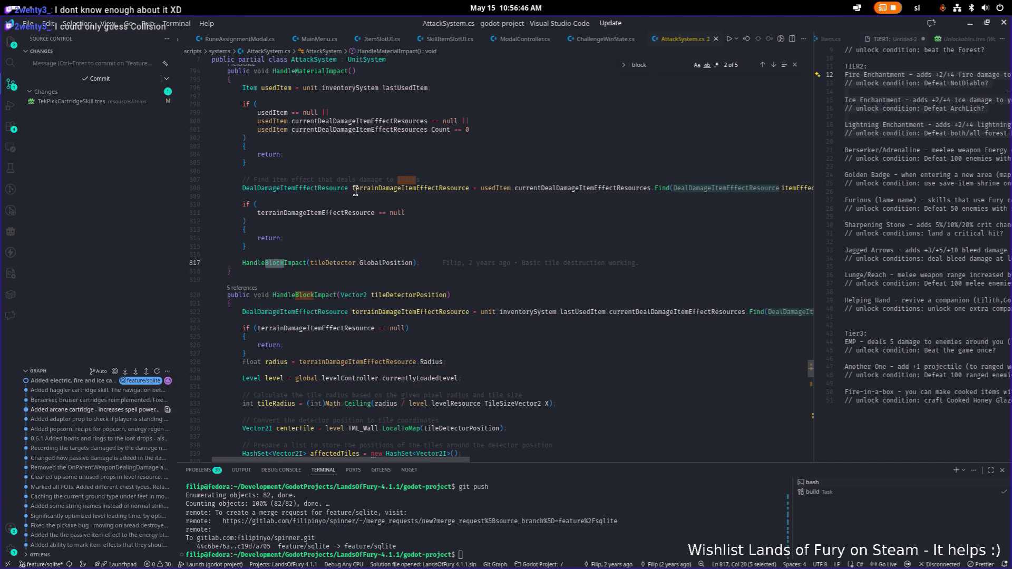
{"action": "scroll", "coordinate": [403, 227], "scroll_direction": "down", "scroll_amount": 2}
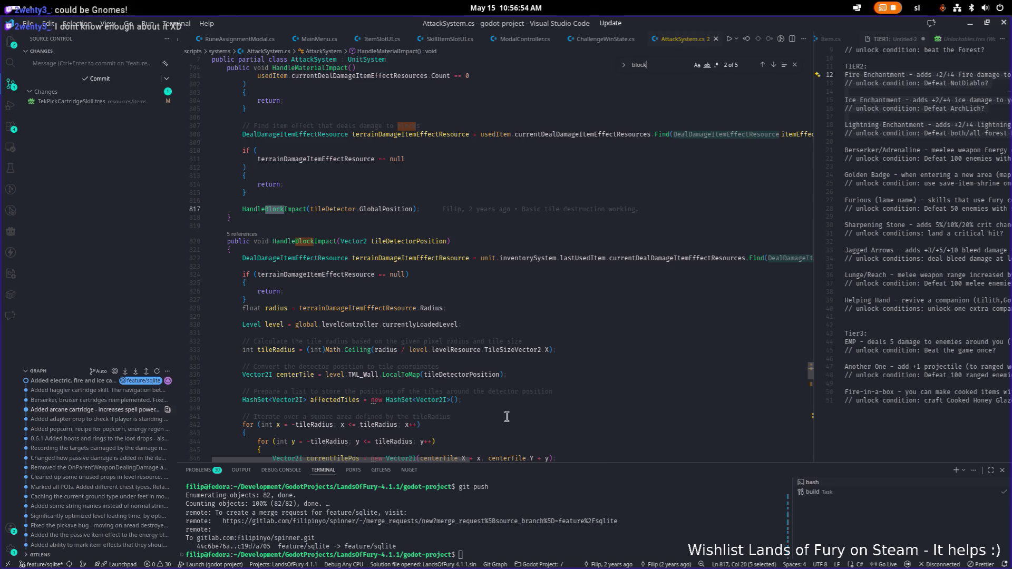
{"action": "mouse_move", "coordinate": [455, 460]}
{"action": "left_mouse_down"}
{"action": "mouse_move", "coordinate": [613, 440]}
{"action": "mouse_move", "coordinate": [486, 446]}
{"action": "mouse_move", "coordinate": [754, 420]}
{"action": "mouse_move", "coordinate": [411, 424]}
{"action": "left_mouse_up"}
{"action": "scroll", "coordinate": [471, 333], "scroll_direction": "up", "scroll_amount": 3}
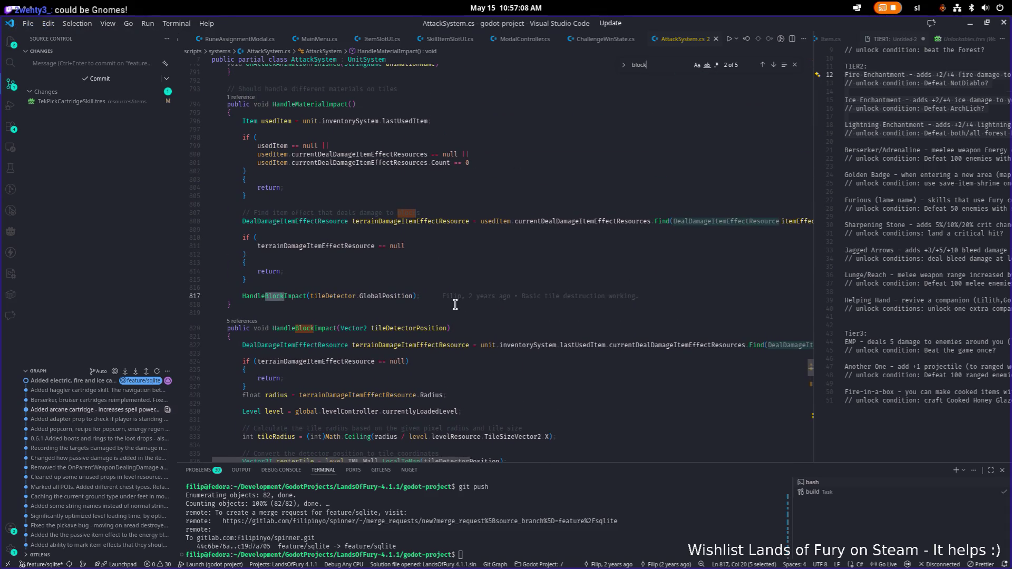
Select HandleMaterialImpact and peek at its CodeLens references
{"action": "double_click", "coordinate": [327, 103]}
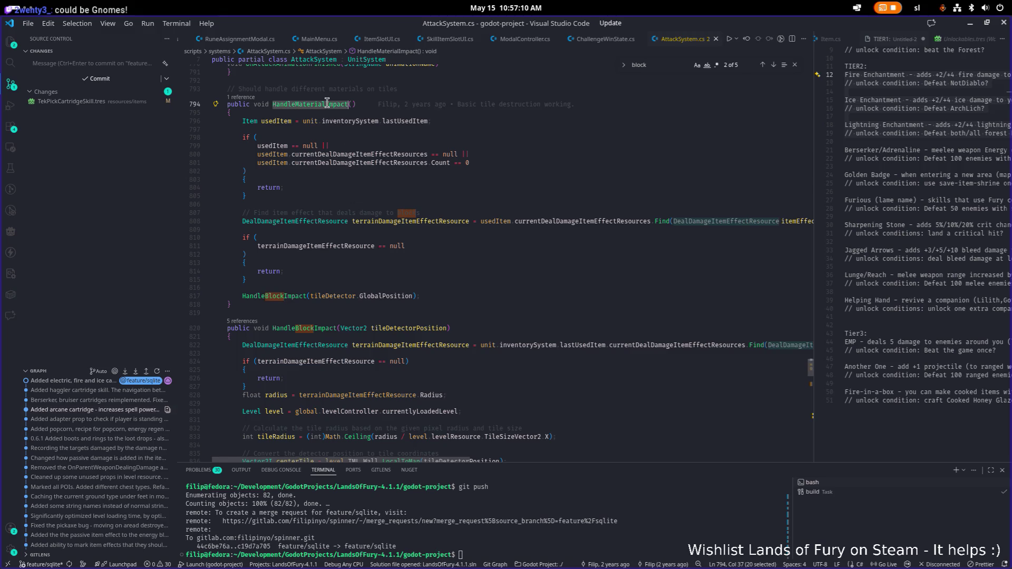
{"action": "key", "text": "ctrl+f"}
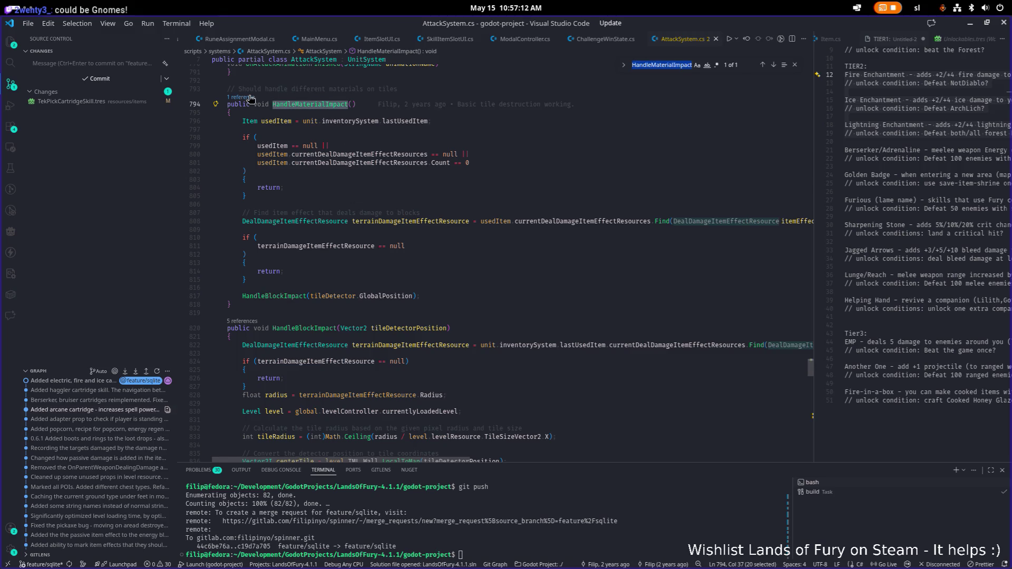
{"action": "left_click", "coordinate": [257, 98]}
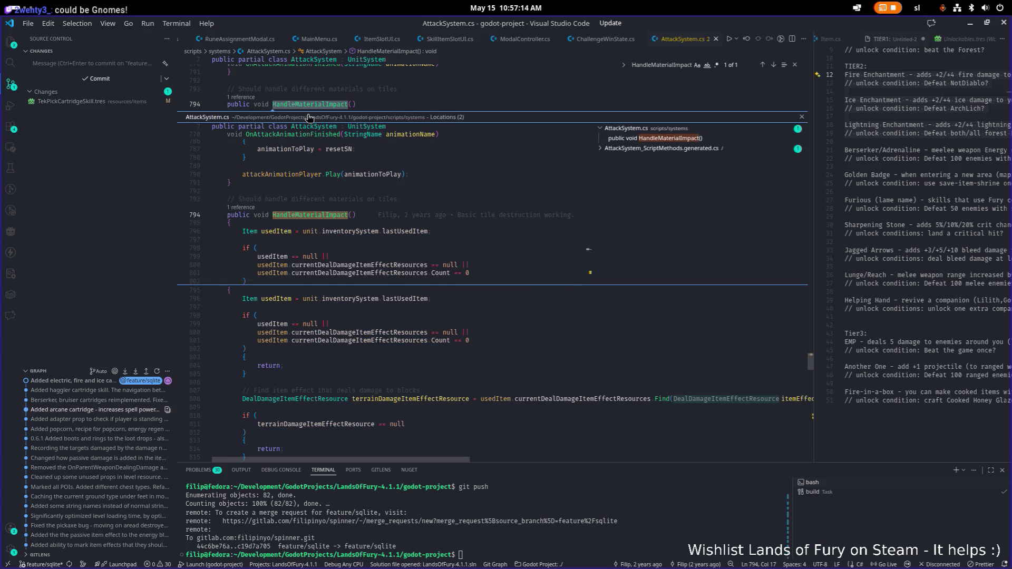
{"action": "key", "text": "Escape"}
Search the whole project for HandleMaterialImpact, then return to the Explorer sidebar
{"action": "double_click", "coordinate": [319, 106]}
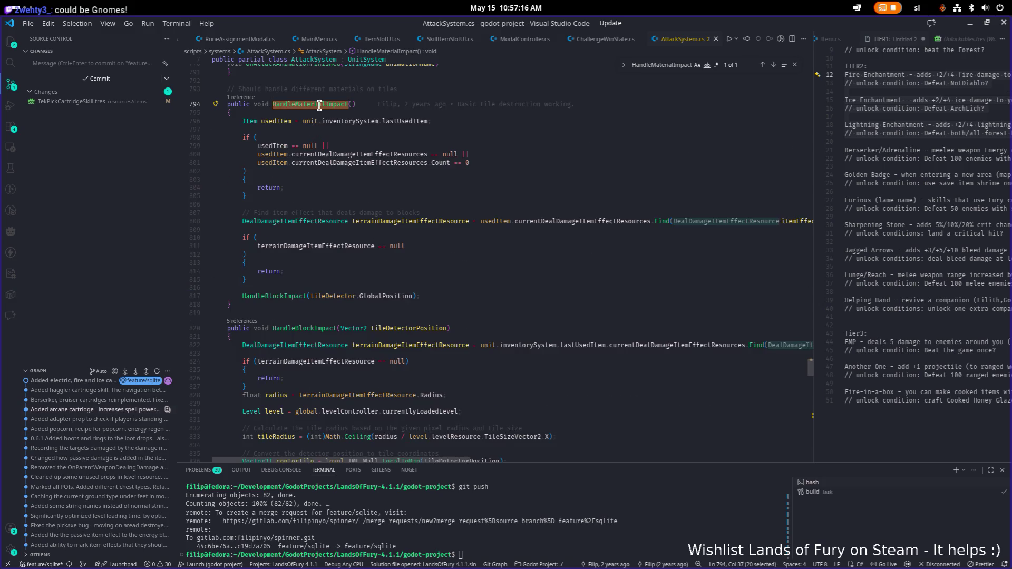
{"action": "key", "text": "ctrl+shift+f"}
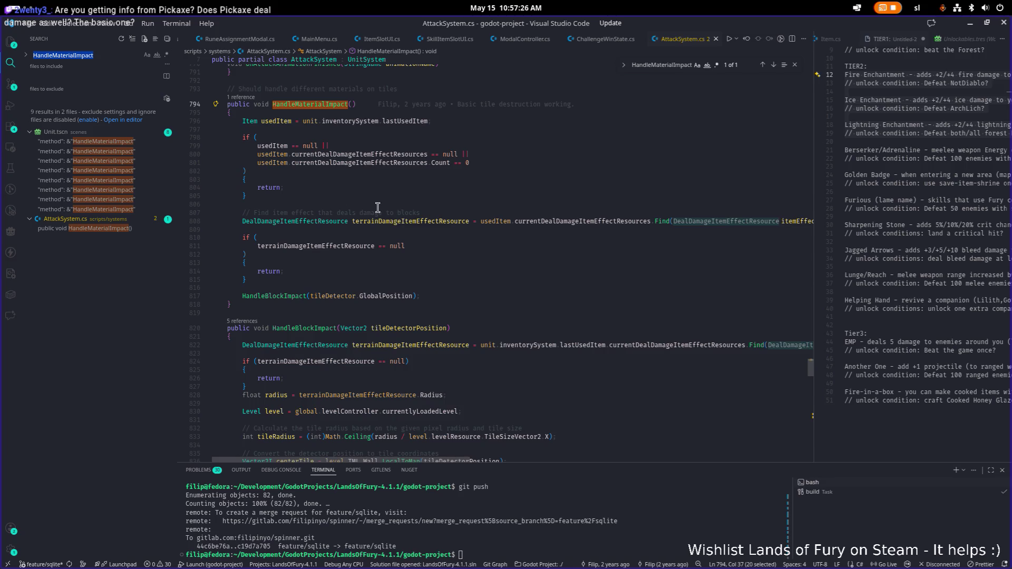
{"action": "left_click", "coordinate": [436, 213]}
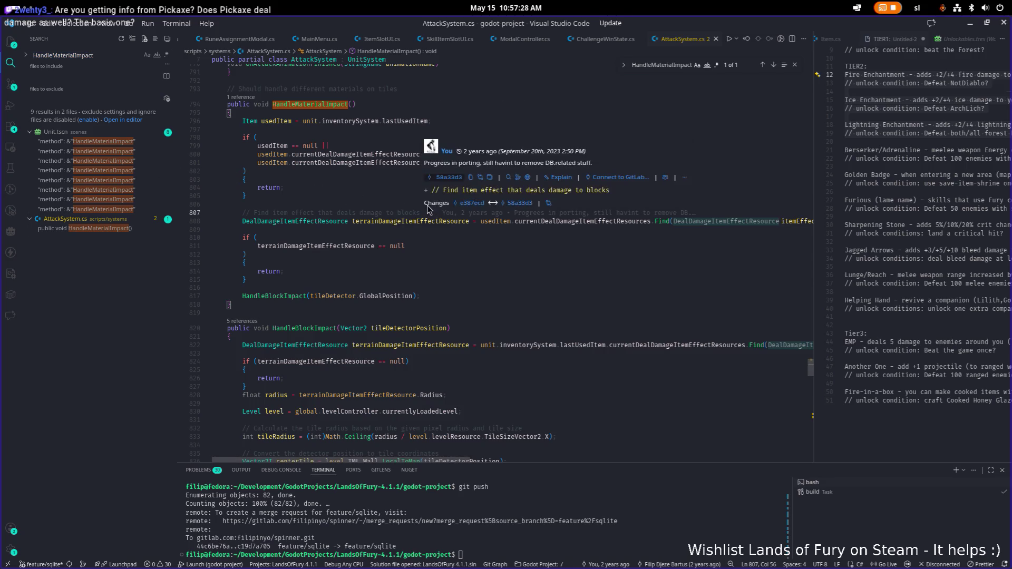
{"action": "key", "text": "ctrl+shift+e"}
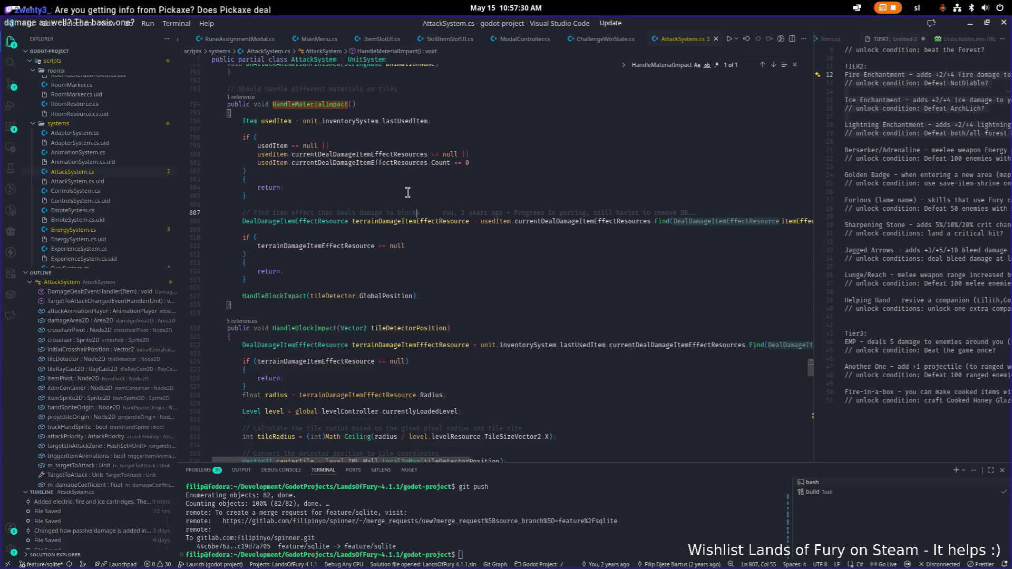
Search AttackSystem.cs for PlayAttackAnimation and cycle through its 4 matches
{"action": "scroll", "coordinate": [409, 191], "scroll_direction": "up", "scroll_amount": 3}
{"action": "scroll", "coordinate": [397, 190], "scroll_direction": "up", "scroll_amount": 3}
{"action": "scroll", "coordinate": [396, 189], "scroll_direction": "up", "scroll_amount": 3}
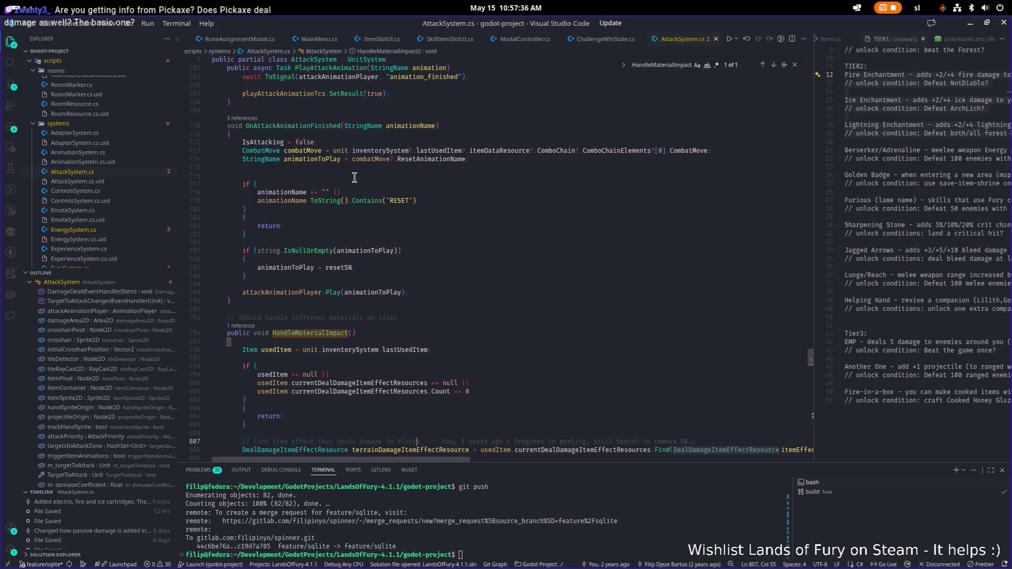
{"action": "scroll", "coordinate": [354, 178], "scroll_direction": "up", "scroll_amount": 6}
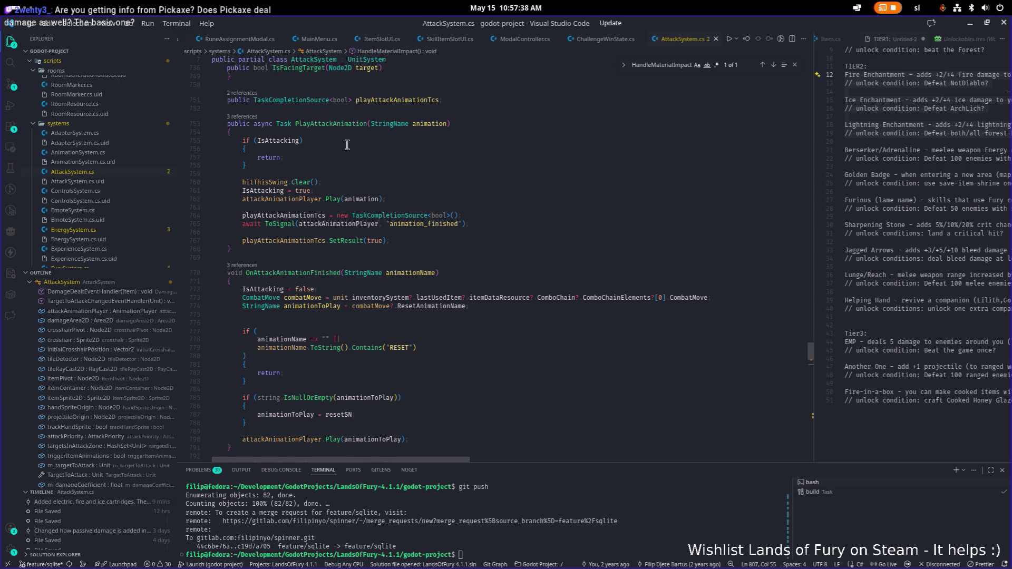
{"action": "scroll", "coordinate": [343, 179], "scroll_direction": "up", "scroll_amount": 1}
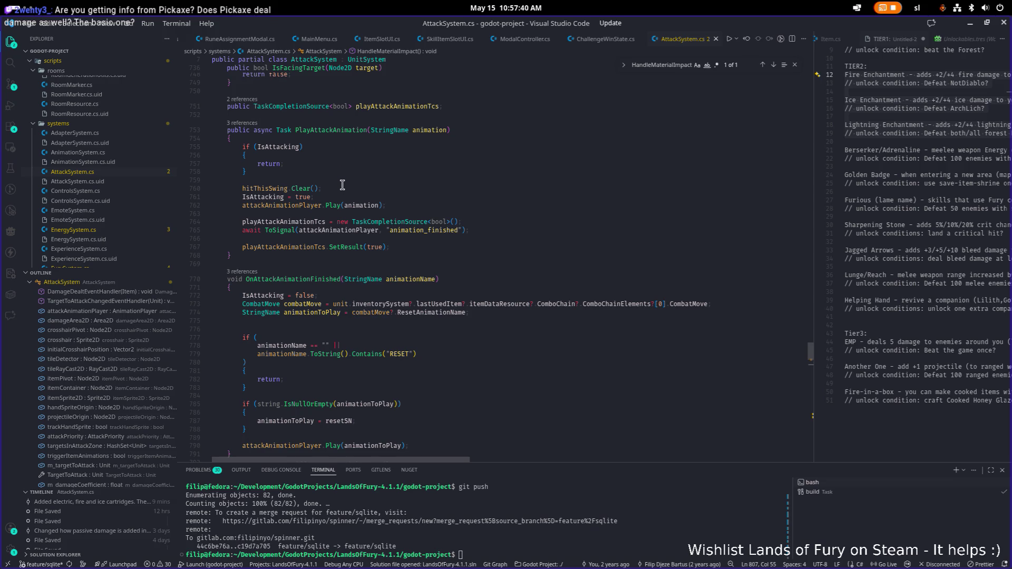
{"action": "double_click", "coordinate": [341, 131]}
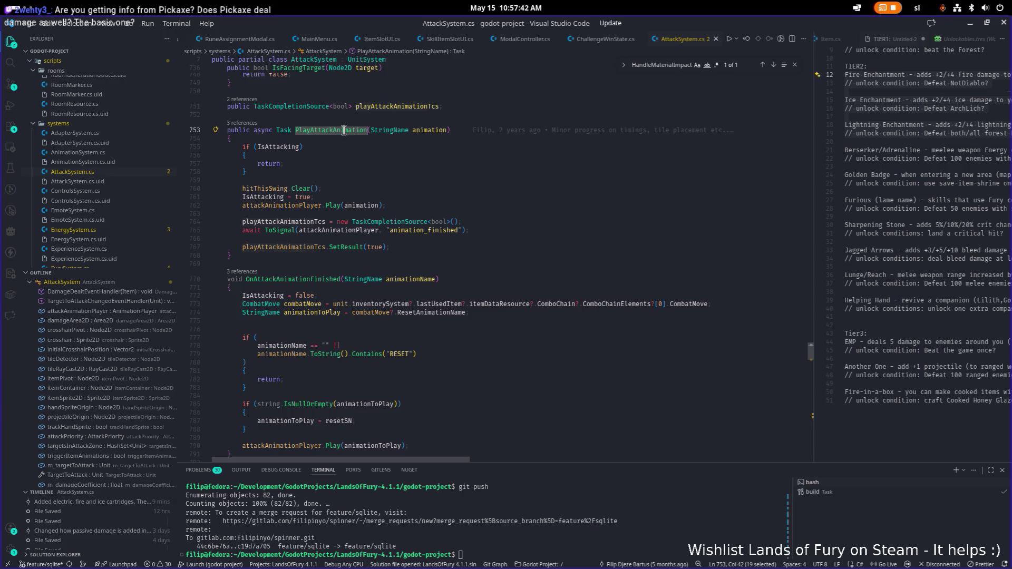
{"action": "scroll", "coordinate": [343, 130], "scroll_direction": "up", "scroll_amount": 4}
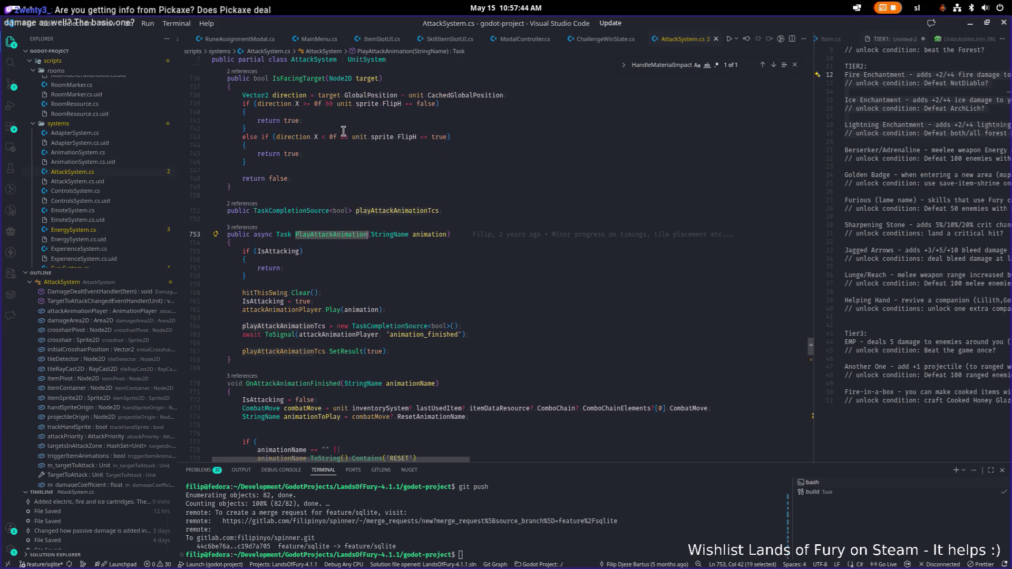
{"action": "scroll", "coordinate": [343, 130], "scroll_direction": "up", "scroll_amount": 2}
{"action": "key", "text": "ctrl+f"}
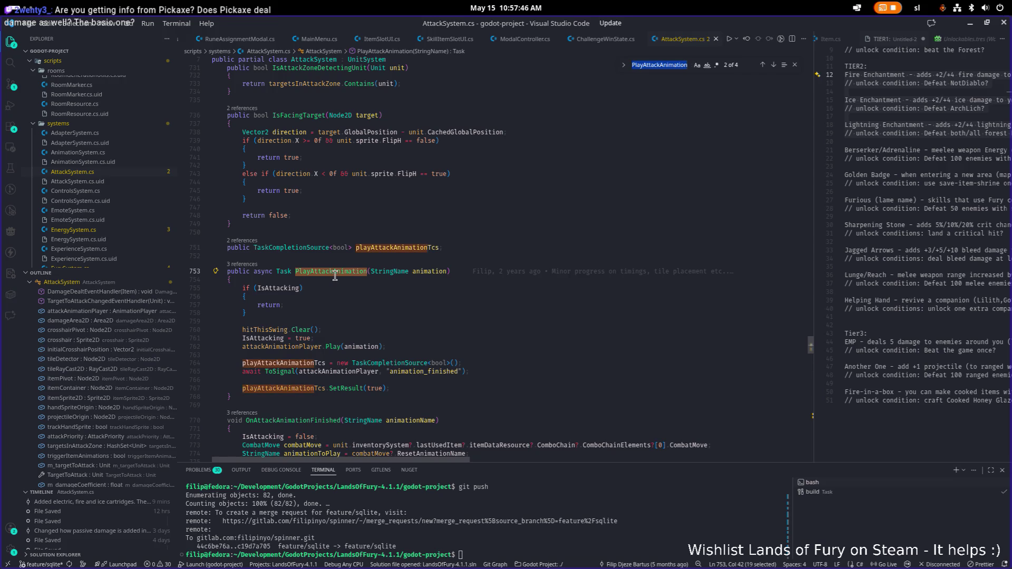
{"action": "key", "text": "Return"}
{"action": "key", "text": "Return"}
{"action": "key", "text": "Return"}
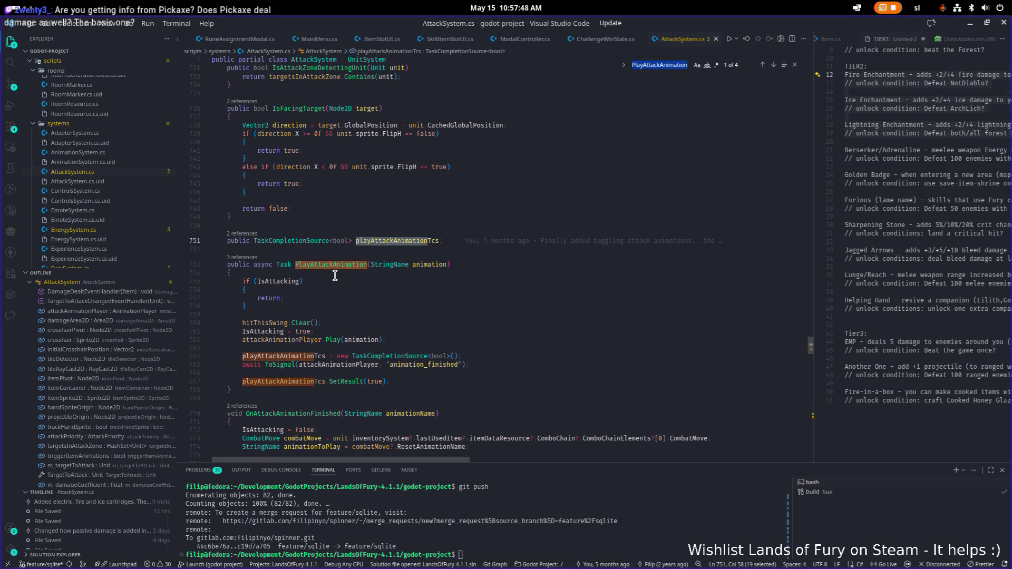
Read through the surrounding attack code in AttackSystem.cs
{"action": "scroll", "coordinate": [335, 275], "scroll_direction": "down", "scroll_amount": 9}
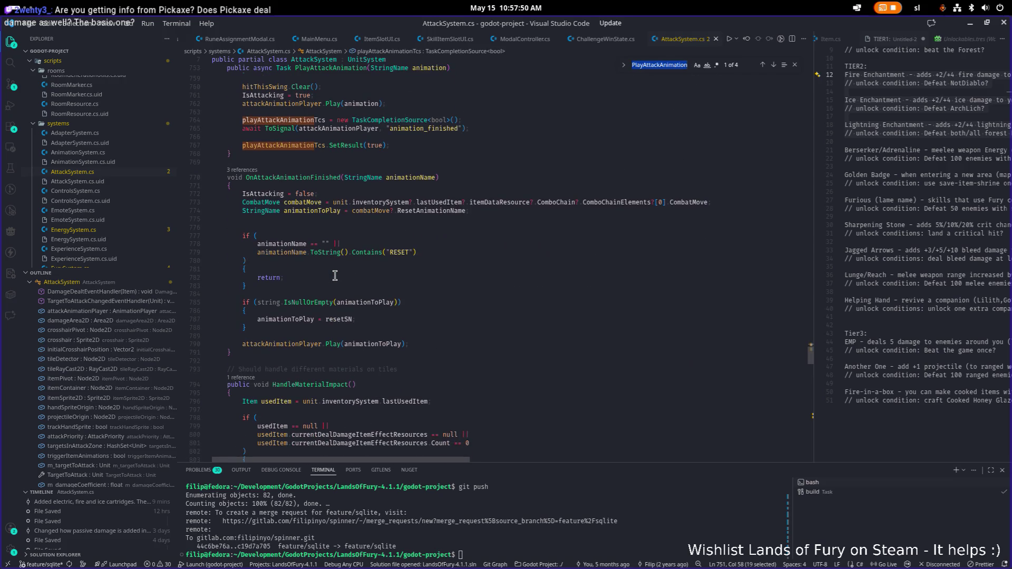
{"action": "scroll", "coordinate": [334, 275], "scroll_direction": "down", "scroll_amount": 8}
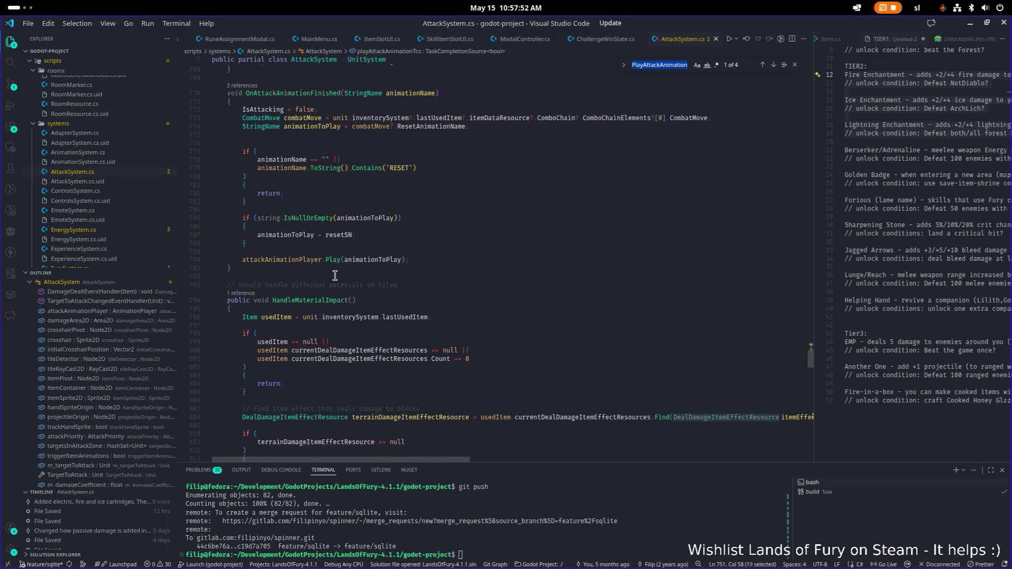
{"action": "scroll", "coordinate": [335, 275], "scroll_direction": "down", "scroll_amount": 20}
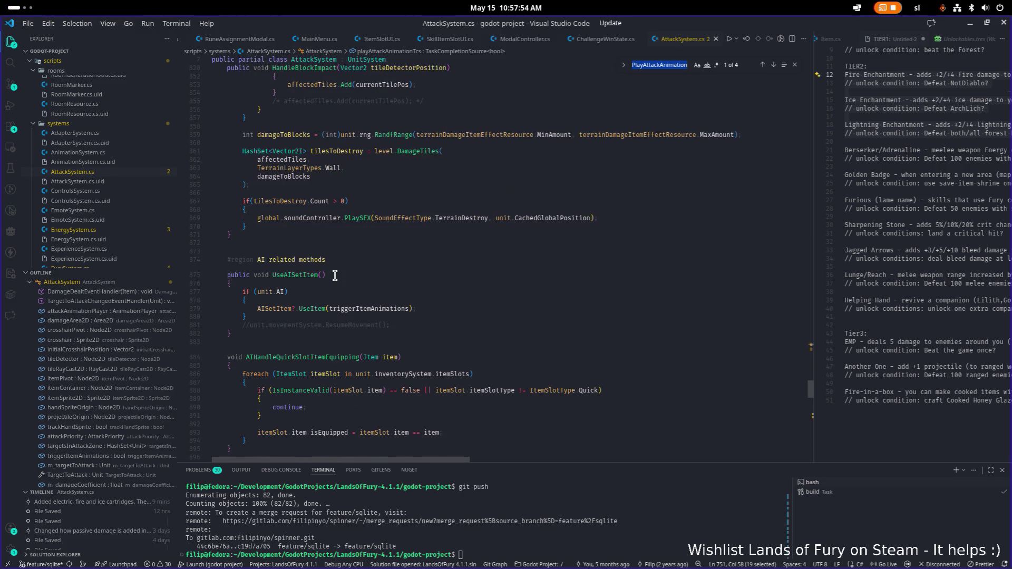
{"action": "scroll", "coordinate": [313, 275], "scroll_direction": "down", "scroll_amount": 12}
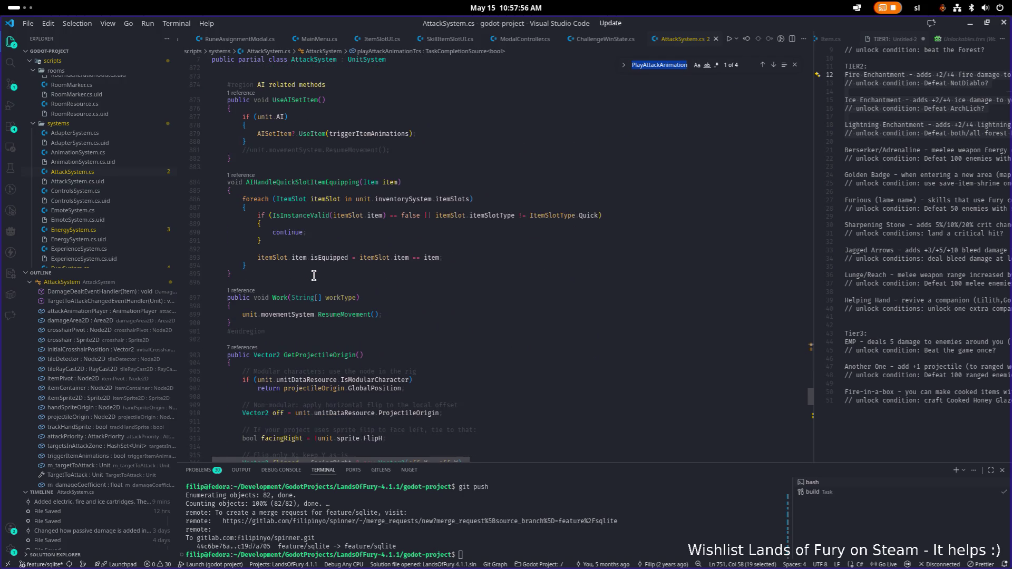
{"action": "scroll", "coordinate": [314, 275], "scroll_direction": "down", "scroll_amount": 13}
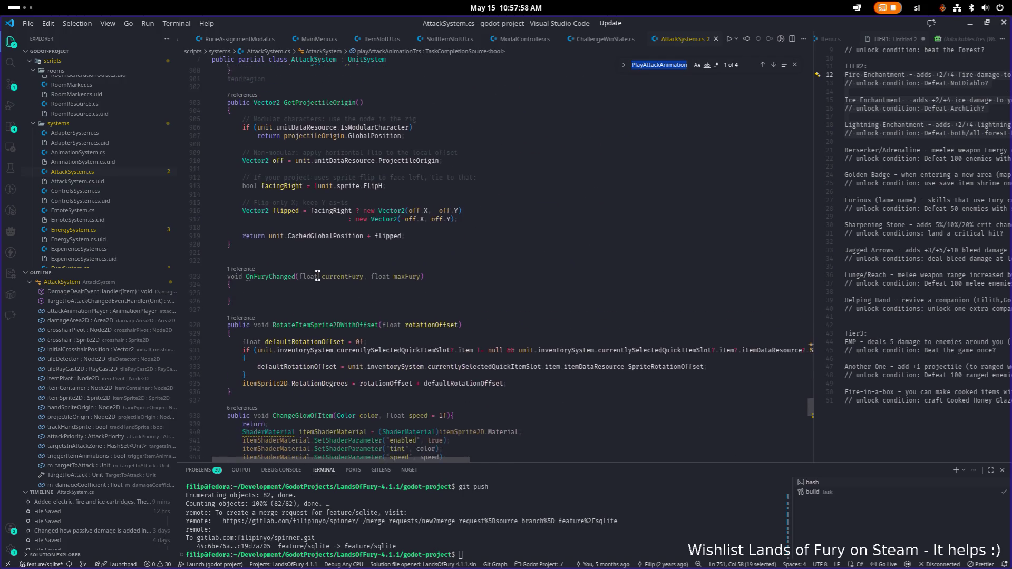
{"action": "scroll", "coordinate": [318, 276], "scroll_direction": "up", "scroll_amount": 20}
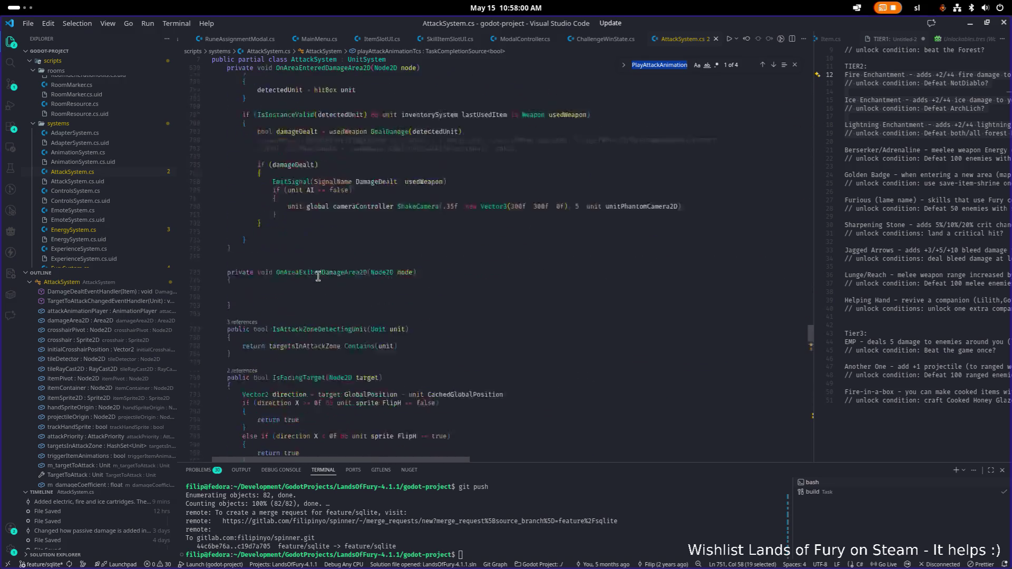
{"action": "scroll", "coordinate": [318, 277], "scroll_direction": "down", "scroll_amount": 4}
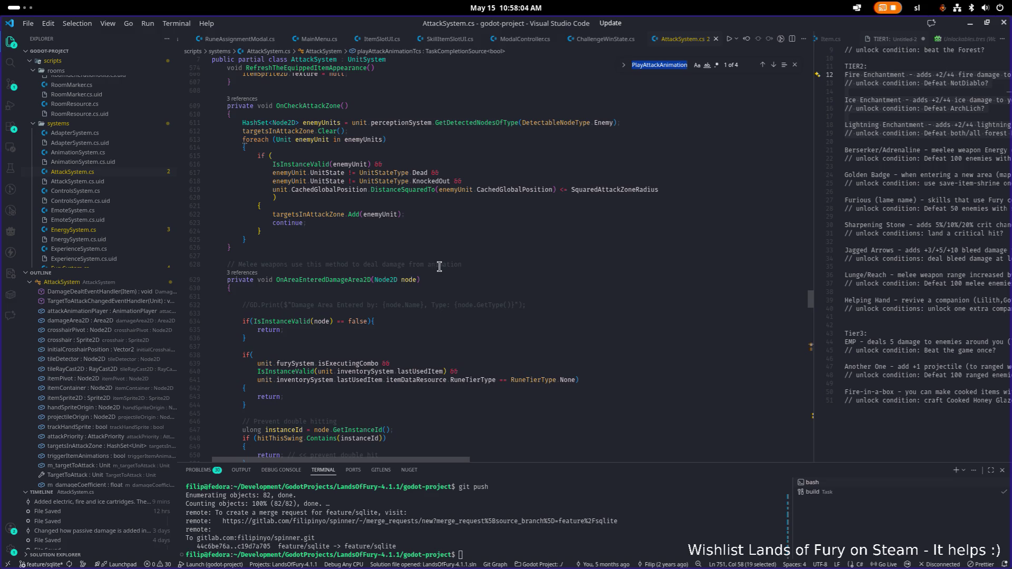
Search for OnAreaEnteredDamageArea2D and step through its 3 matches to the melee handler
{"action": "left_click", "coordinate": [413, 305]}
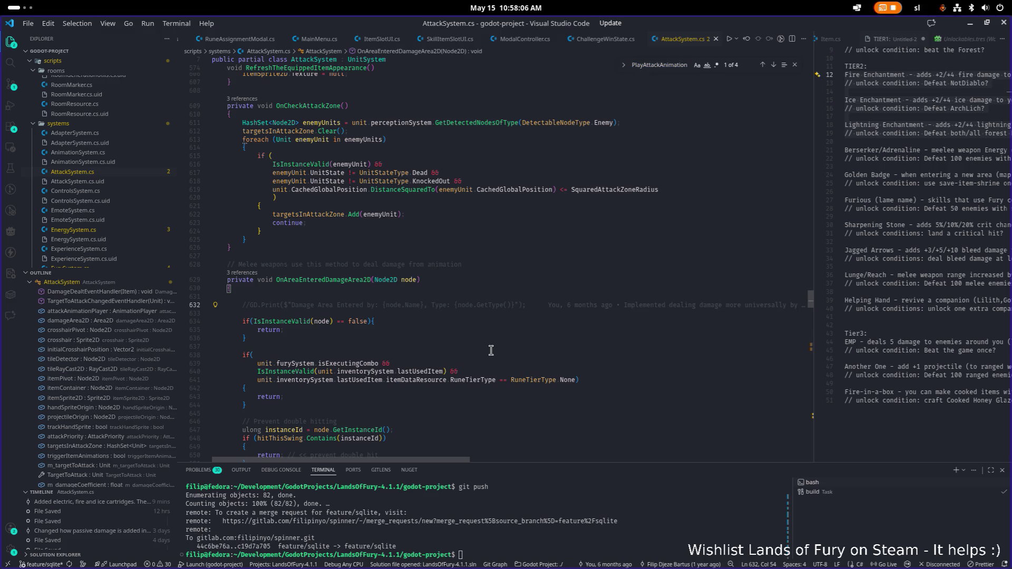
{"action": "scroll", "coordinate": [403, 309], "scroll_direction": "down", "scroll_amount": 1}
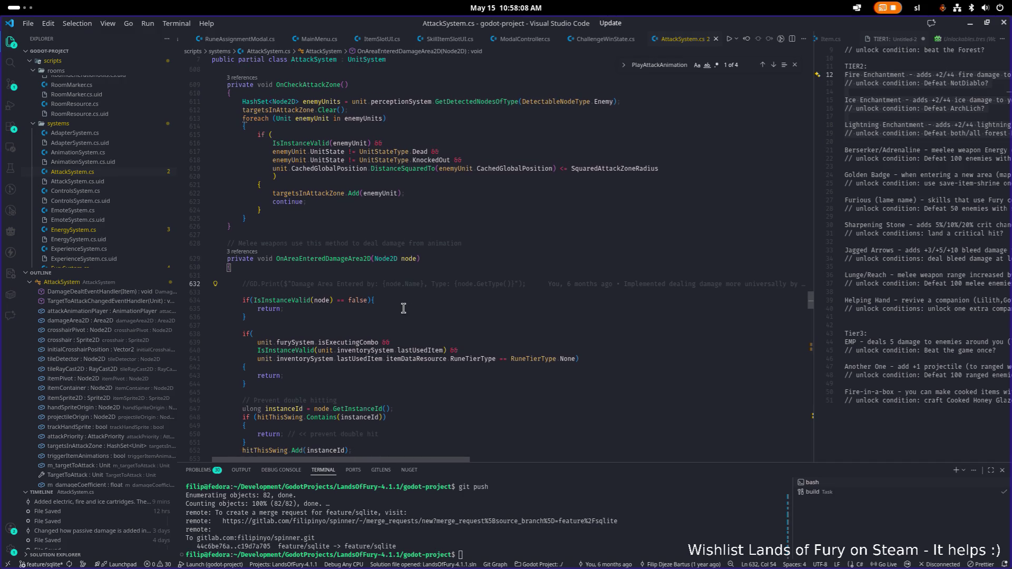
{"action": "scroll", "coordinate": [404, 308], "scroll_direction": "up", "scroll_amount": 10}
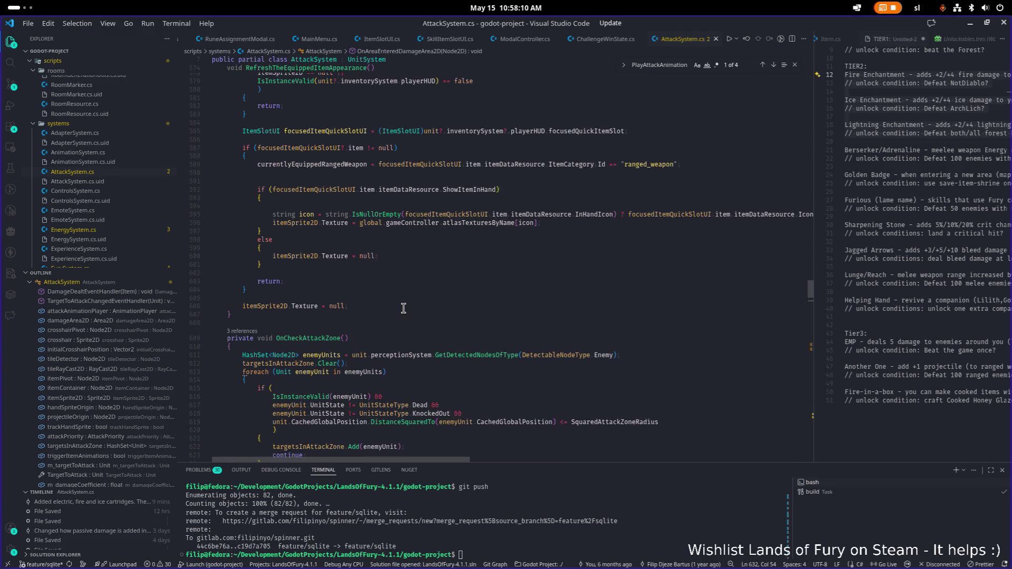
{"action": "scroll", "coordinate": [403, 309], "scroll_direction": "down", "scroll_amount": 10}
{"action": "double_click", "coordinate": [356, 255]}
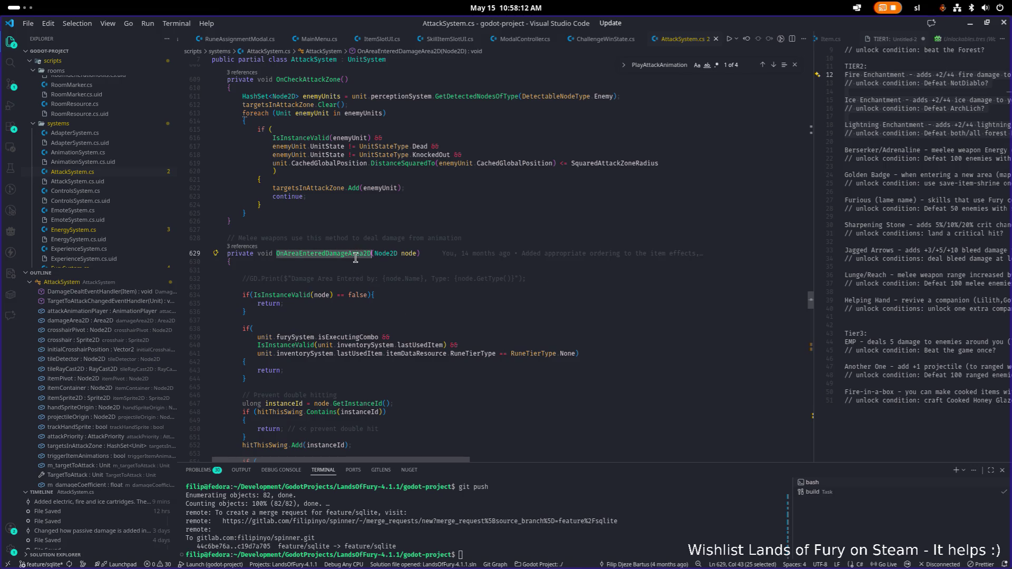
{"action": "key", "text": "ctrl+f"}
{"action": "key", "text": "Return"}
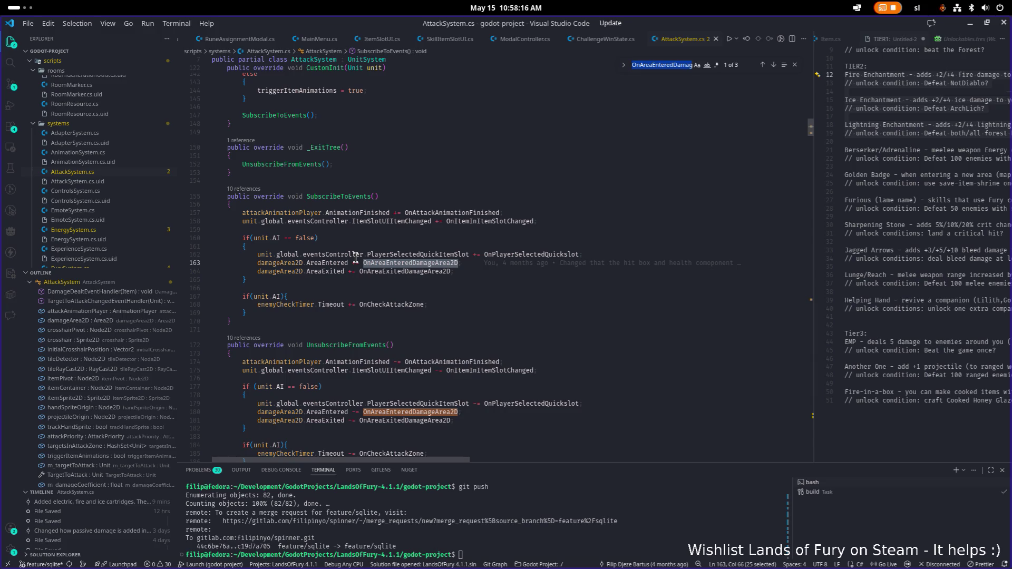
{"action": "key", "text": "Return"}
{"action": "key", "text": "Return"}
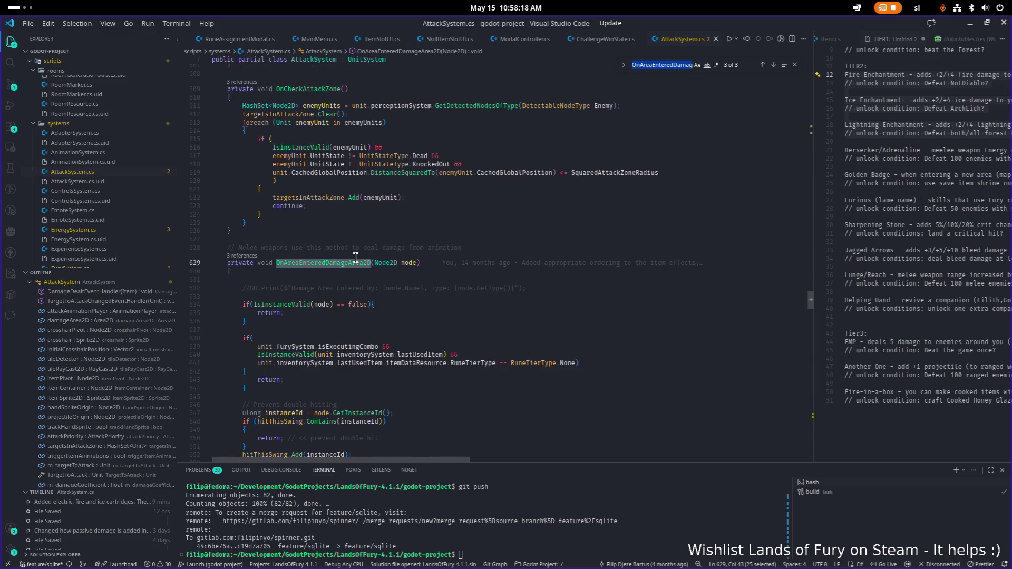
{"action": "scroll", "coordinate": [356, 257], "scroll_direction": "down", "scroll_amount": 1}
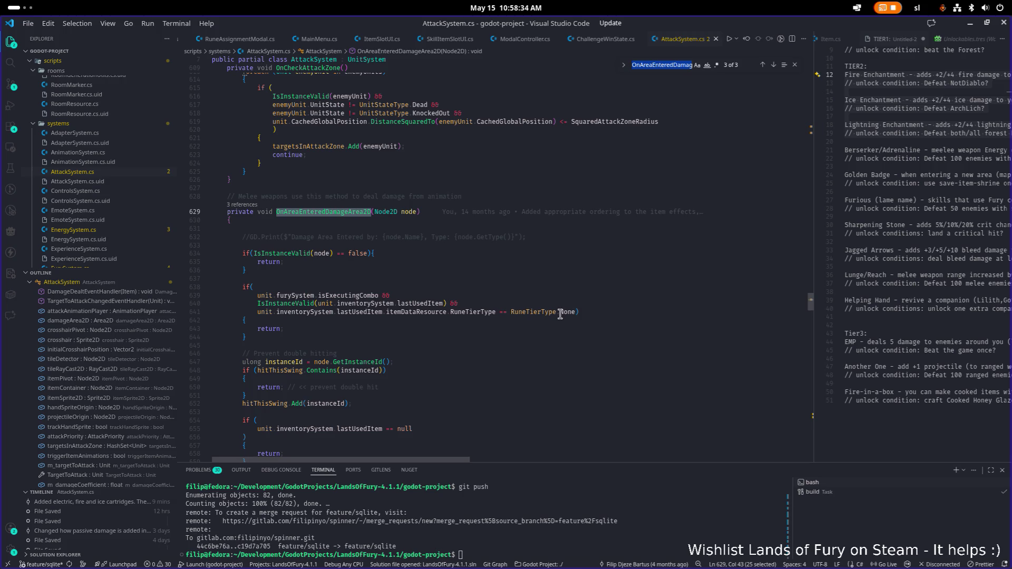
Go to the definition of lastUsedItem from its reference on line 655
{"action": "left_click", "coordinate": [589, 321]}
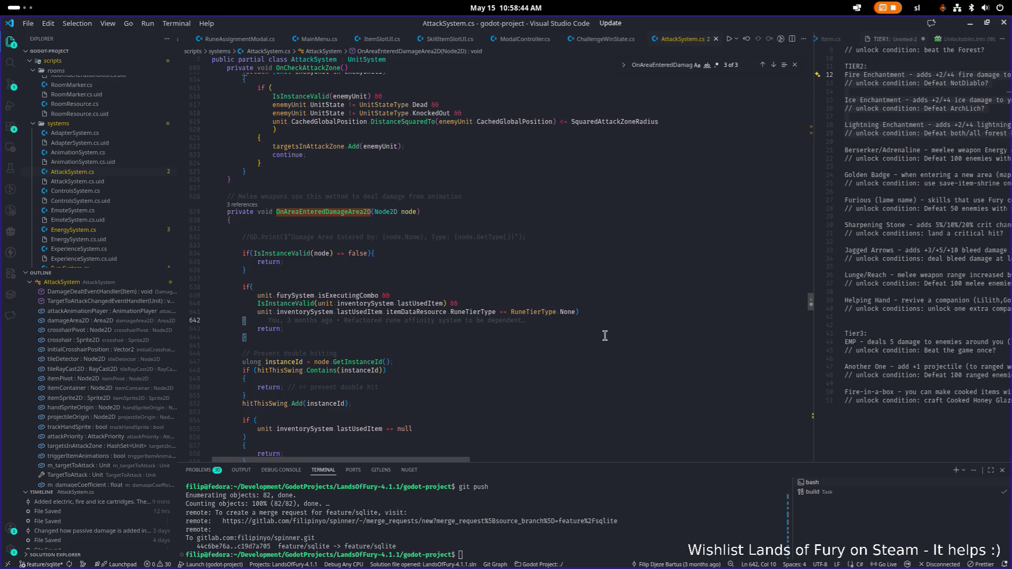
{"action": "scroll", "coordinate": [475, 306], "scroll_direction": "down", "scroll_amount": 3}
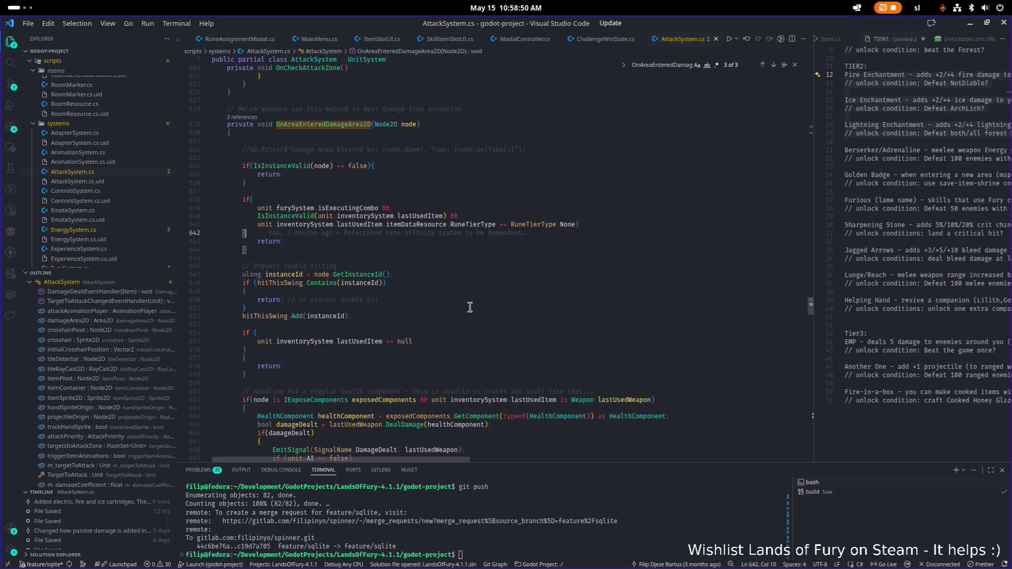
{"action": "scroll", "coordinate": [469, 307], "scroll_direction": "down", "scroll_amount": 2}
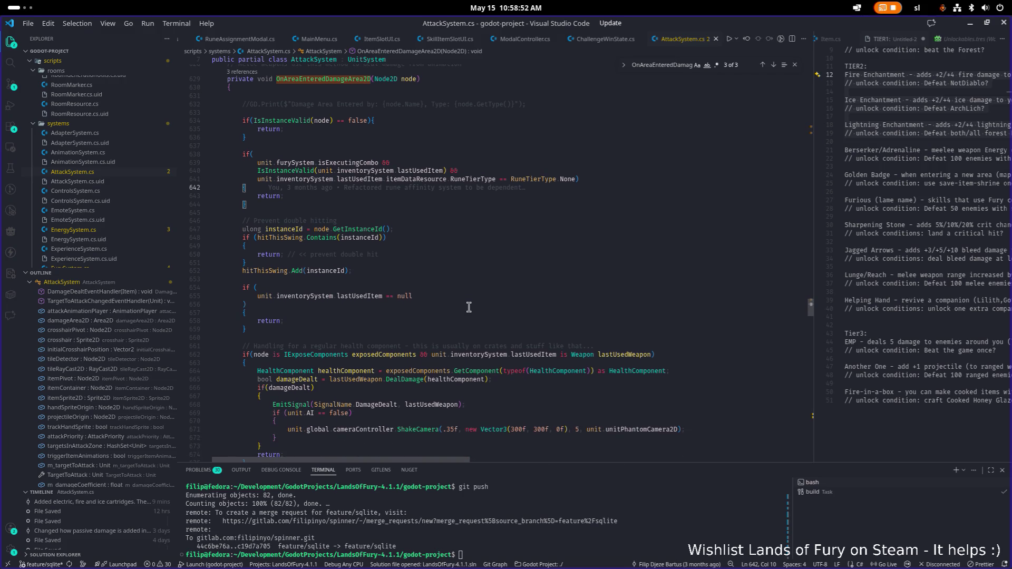
{"action": "scroll", "coordinate": [469, 307], "scroll_direction": "down", "scroll_amount": 1}
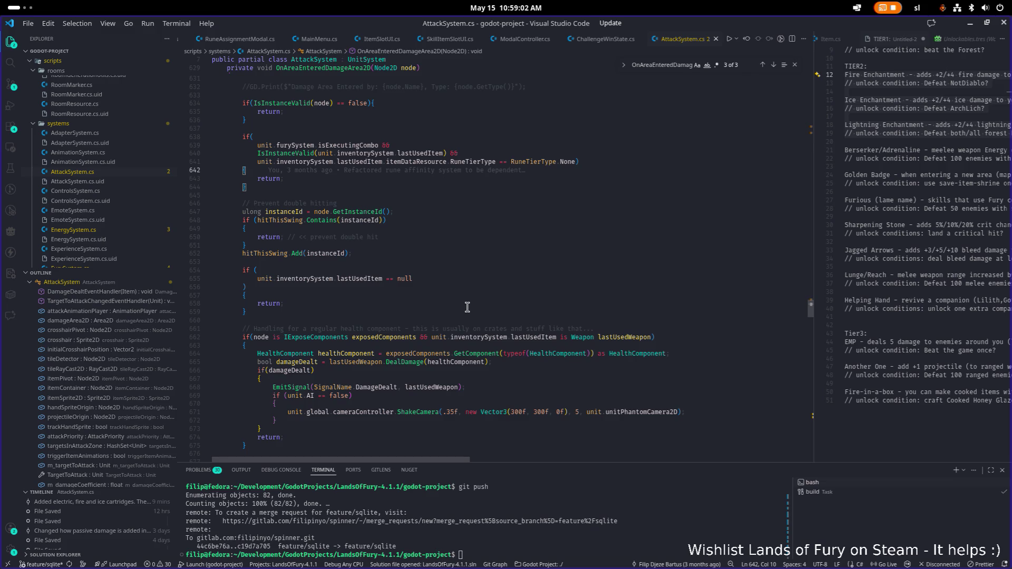
{"action": "left_click", "coordinate": [358, 279]}
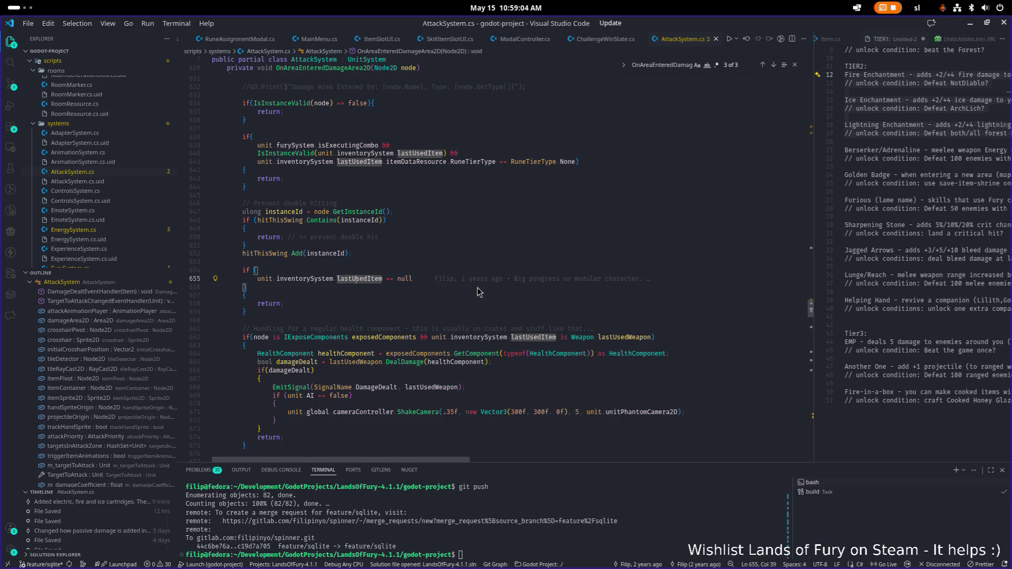
{"action": "key", "text": "F12"}
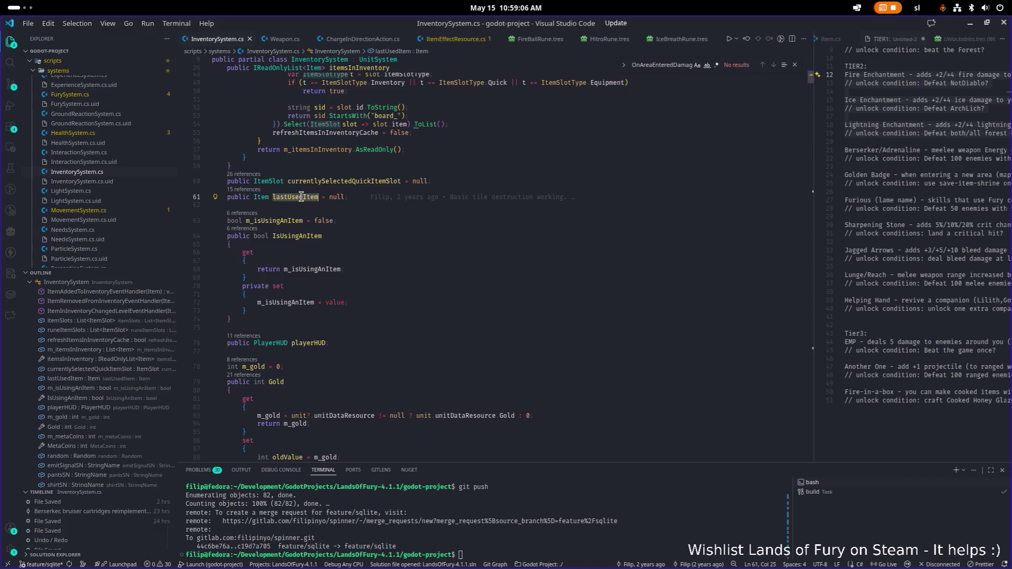
Find lastUsedItem's single declaration on line 61 and widen the TIER1 notes pane
{"action": "double_click", "coordinate": [301, 197]}
{"action": "key", "text": "ctrl+f"}
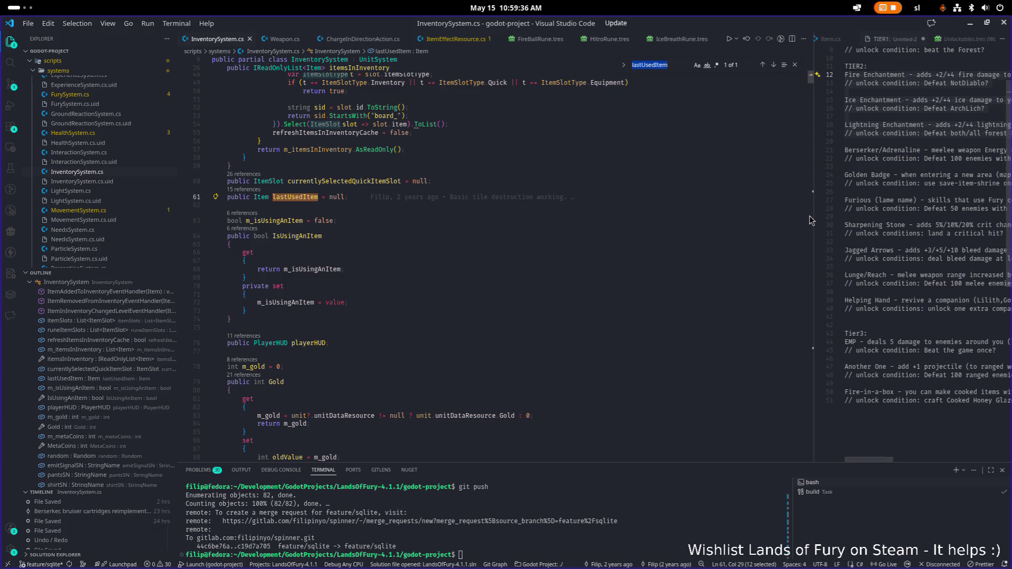
{"action": "left_click_drag", "start_coordinate": [812, 221], "coordinate": [690, 208]}
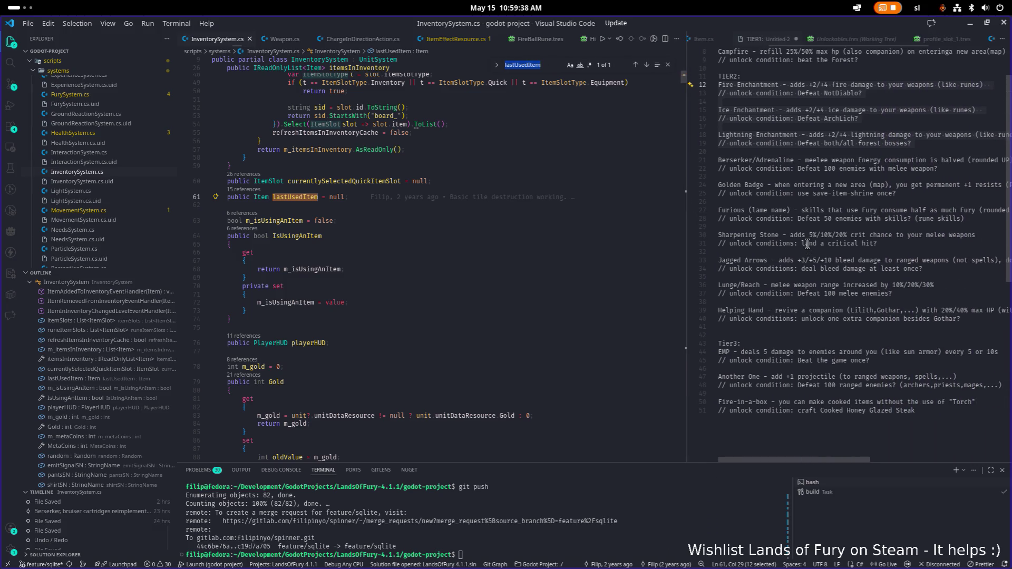
Widen the TIER1 skill notes and select the Helping Hand entry lines
{"action": "scroll", "coordinate": [788, 246], "scroll_direction": "up", "scroll_amount": 1}
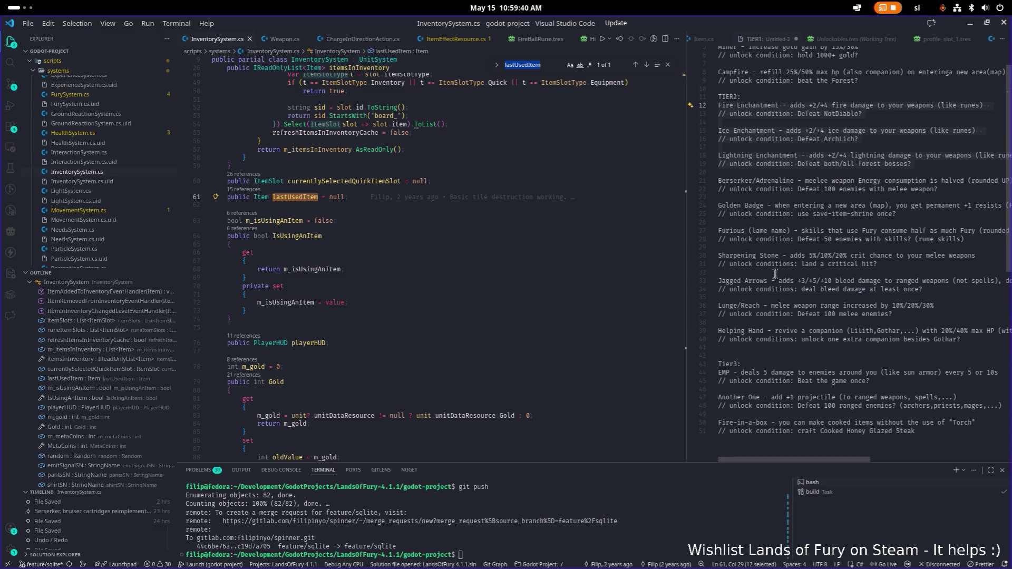
{"action": "mouse_move", "coordinate": [834, 459]}
{"action": "left_mouse_down"}
{"action": "mouse_move", "coordinate": [930, 462]}
{"action": "mouse_move", "coordinate": [799, 449]}
{"action": "left_mouse_up"}
{"action": "triple_click", "coordinate": [741, 332]}
{"action": "left_click", "coordinate": [815, 349], "text": "shift"}
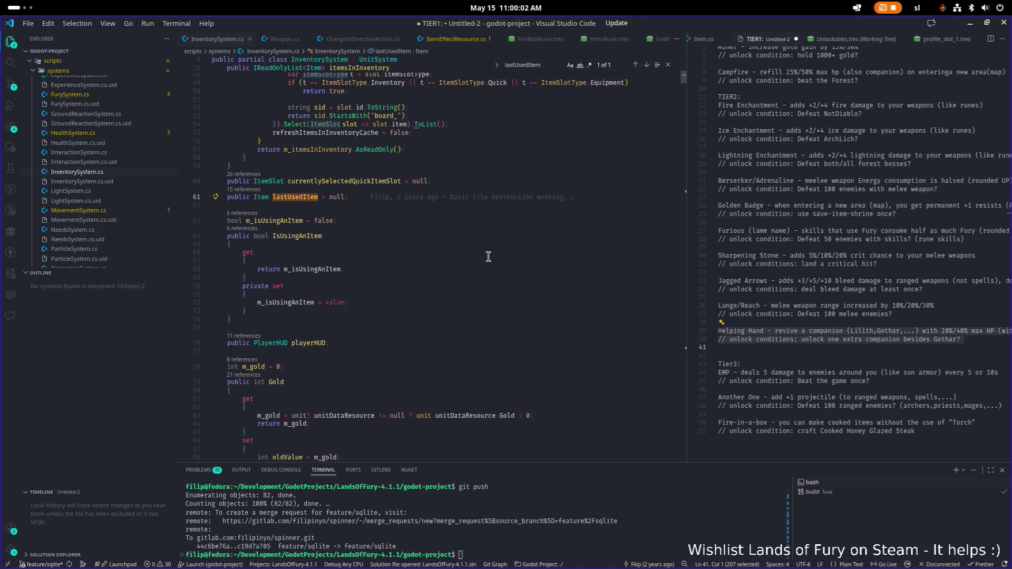
Review the Gold property setter's gold-changed signals, then switch to Godot
{"action": "scroll", "coordinate": [489, 257], "scroll_direction": "down", "scroll_amount": 3}
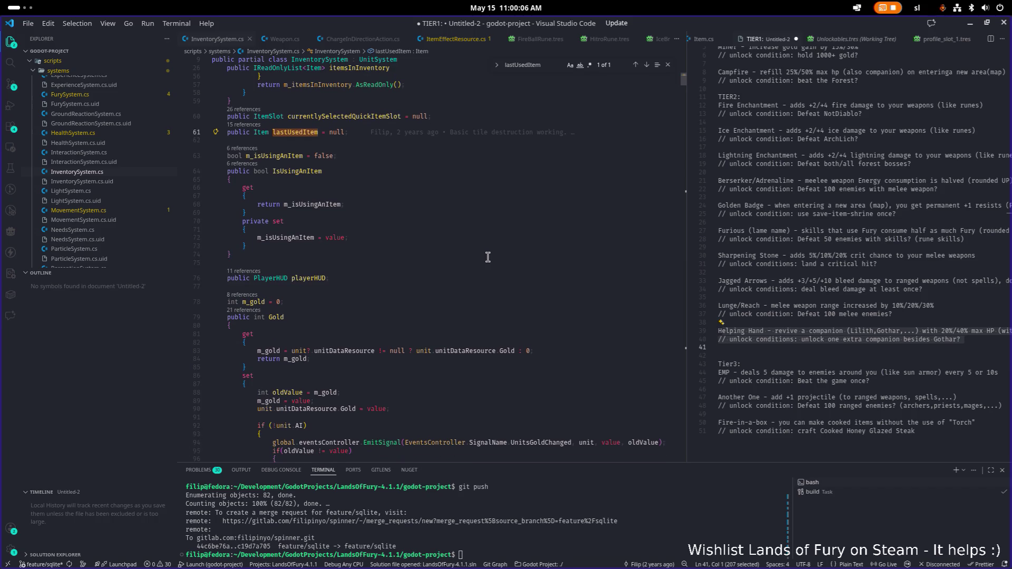
{"action": "scroll", "coordinate": [487, 257], "scroll_direction": "down", "scroll_amount": 6}
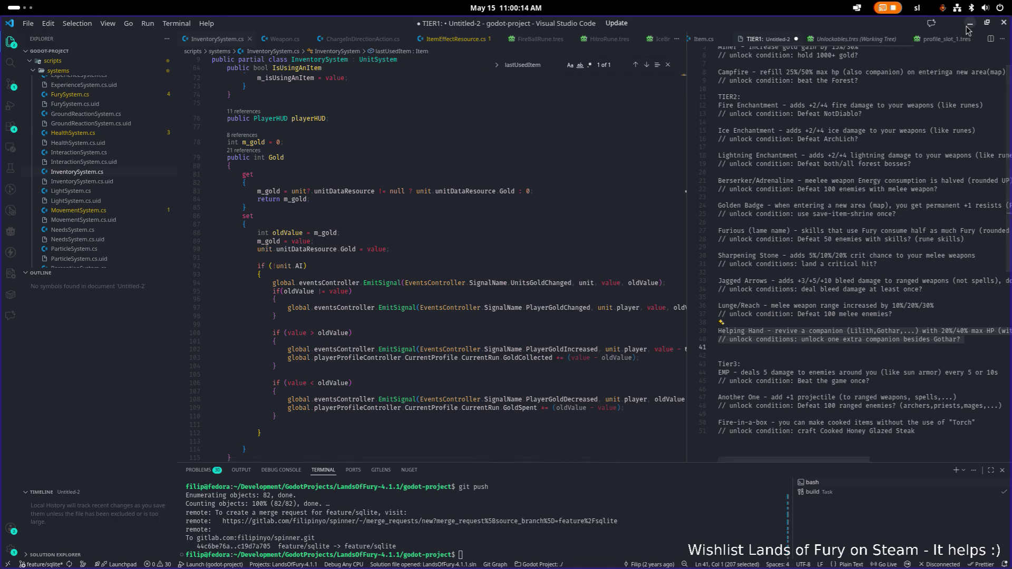
{"action": "key", "text": "alt+Tab"}
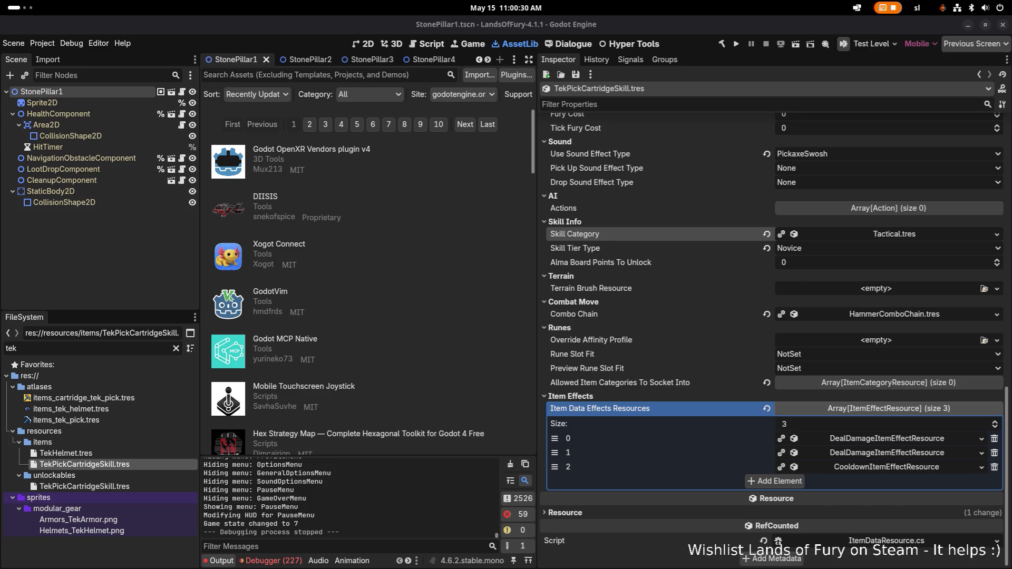
Filter the FileSystem for 'cartridge' and widen the scene and file panels
{"action": "left_click", "coordinate": [132, 347]}
{"action": "key", "text": "ctrl+a"}
{"action": "type", "text": "cartrid"}
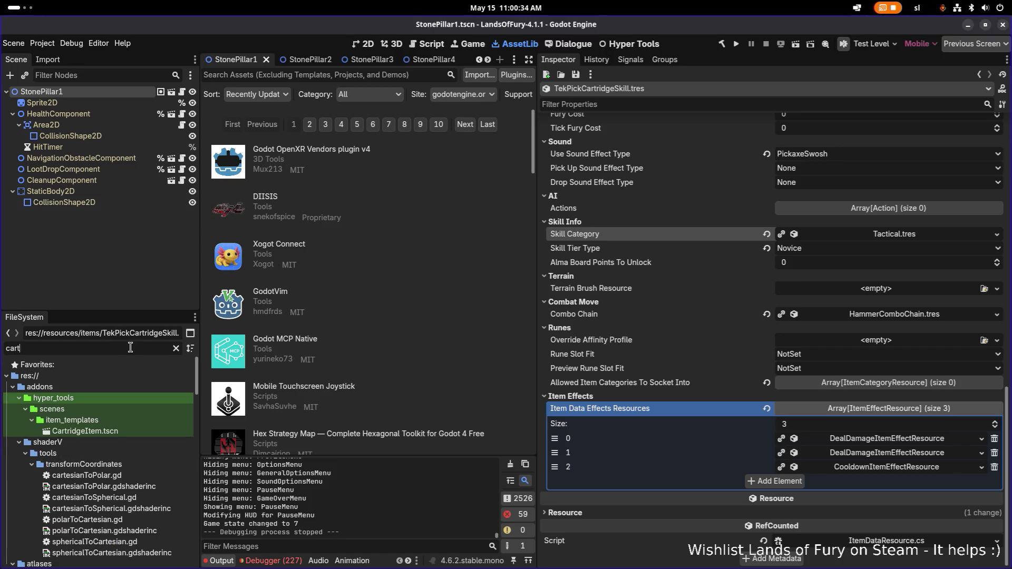
{"action": "type", "text": "ge"}
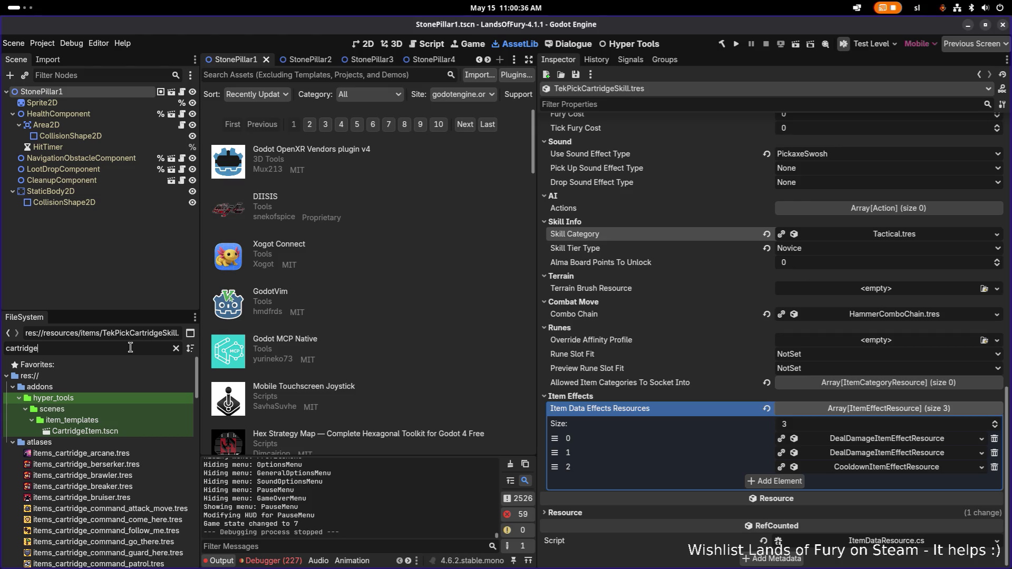
{"action": "scroll", "coordinate": [158, 448], "scroll_direction": "down", "scroll_amount": 10}
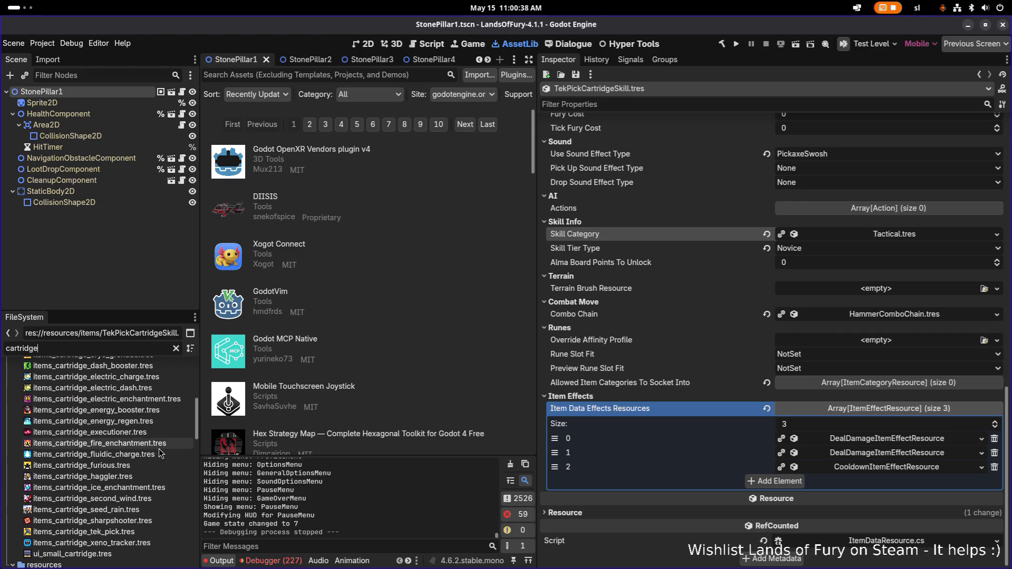
{"action": "scroll", "coordinate": [163, 456], "scroll_direction": "down", "scroll_amount": 2}
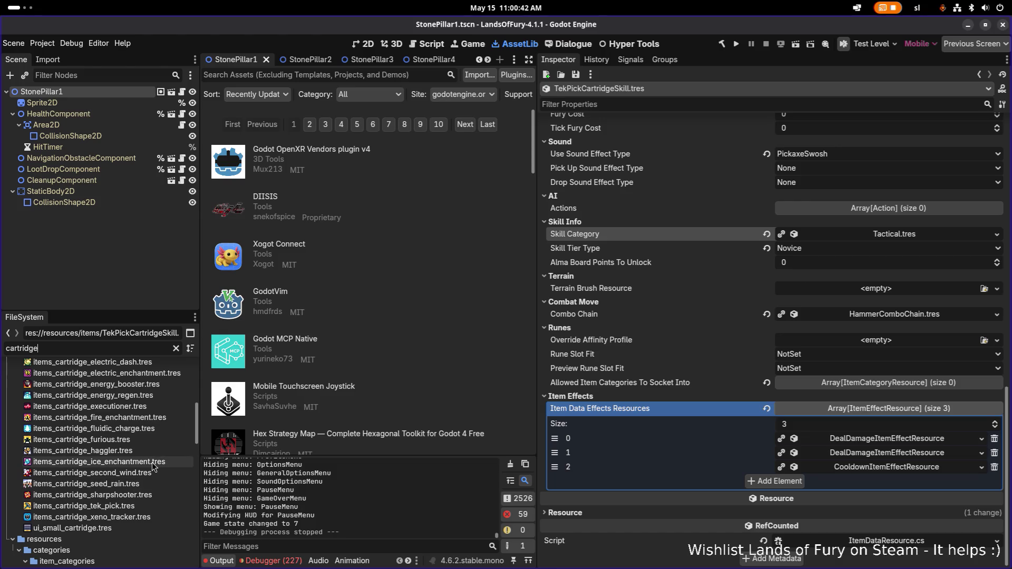
{"action": "scroll", "coordinate": [153, 467], "scroll_direction": "up", "scroll_amount": 2}
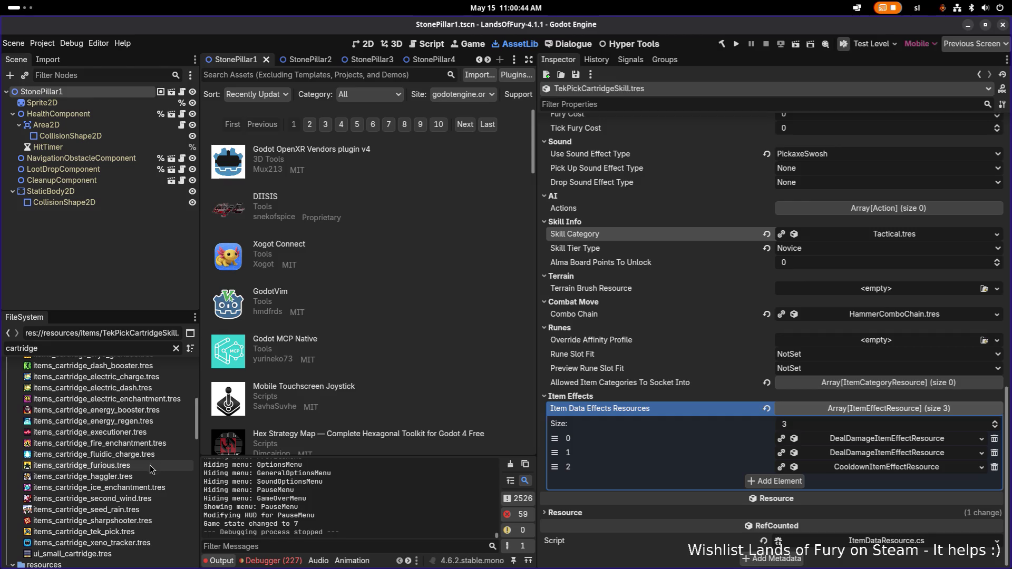
{"action": "scroll", "coordinate": [153, 467], "scroll_direction": "up", "scroll_amount": 2}
{"action": "left_click_drag", "start_coordinate": [202, 383], "coordinate": [309, 387]}
{"action": "mouse_move", "coordinate": [159, 437]}
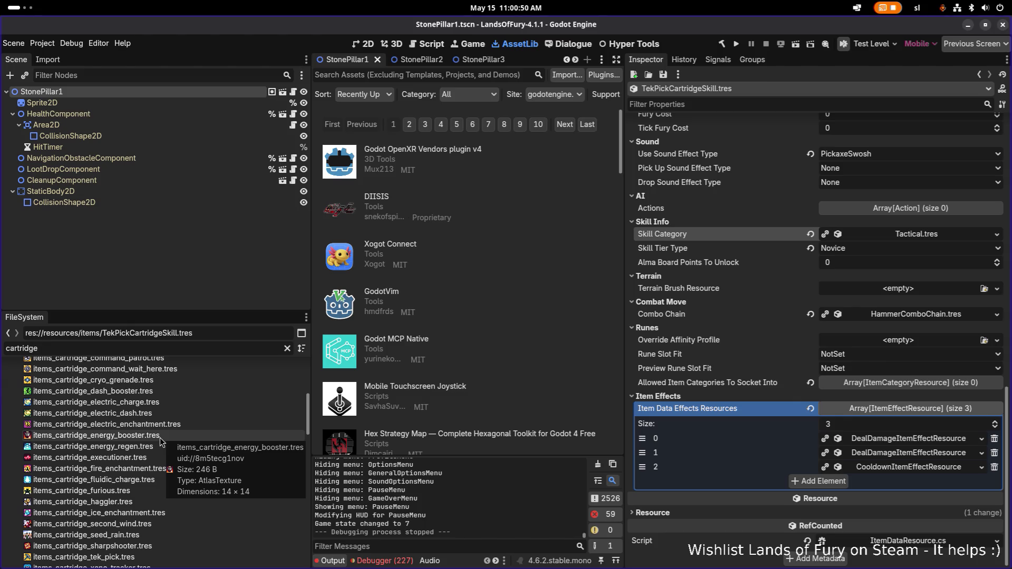
{"action": "scroll", "coordinate": [160, 438], "scroll_direction": "down", "scroll_amount": 1}
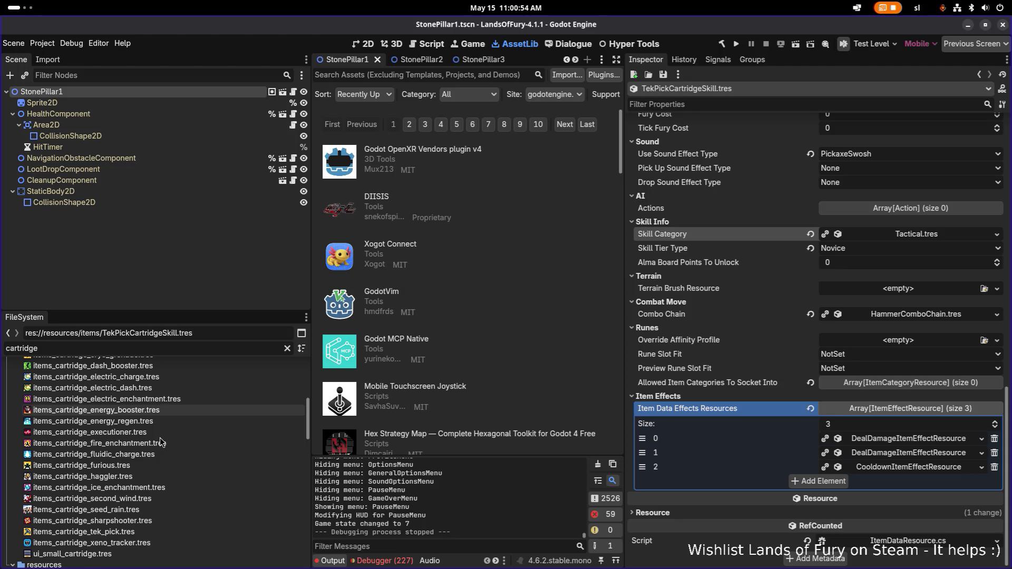
Narrow the filter to 'cartridgeskill' and open BerserkerCartridgeSkill.tres
{"action": "double_click", "coordinate": [195, 350]}
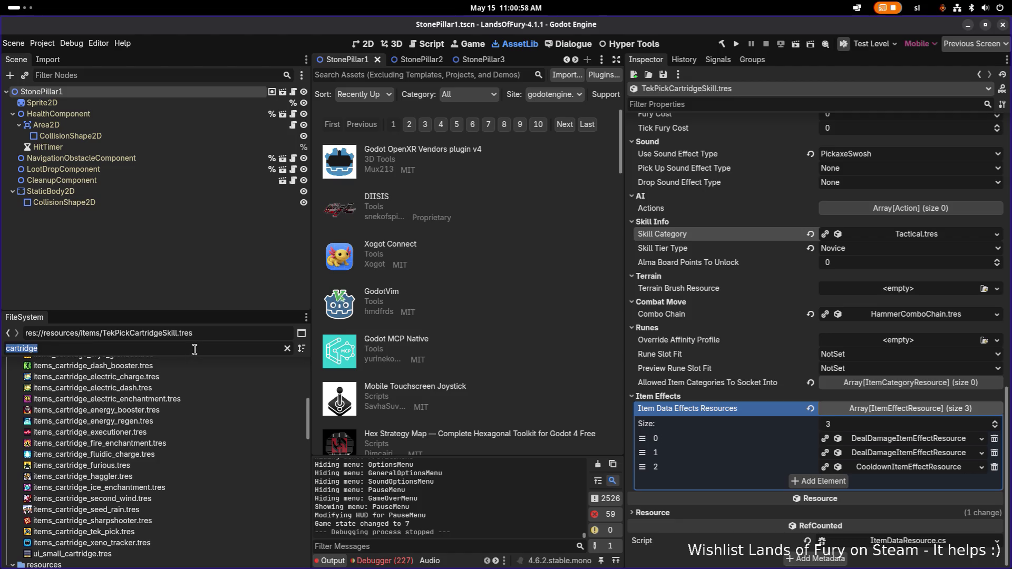
{"action": "type", "text": "cartridges"}
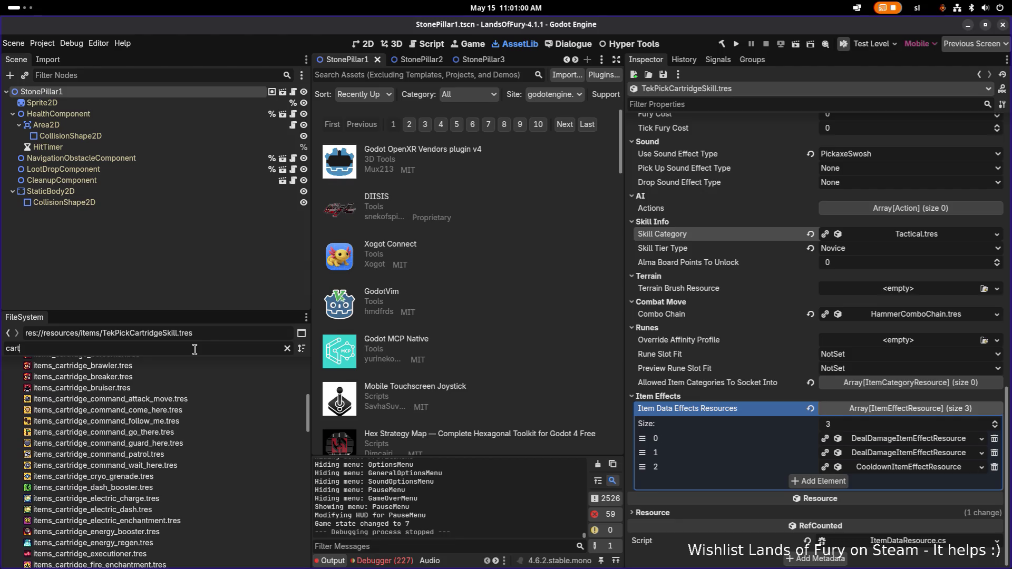
{"action": "key", "text": "BackSpace"}
{"action": "type", "text": "kill"}
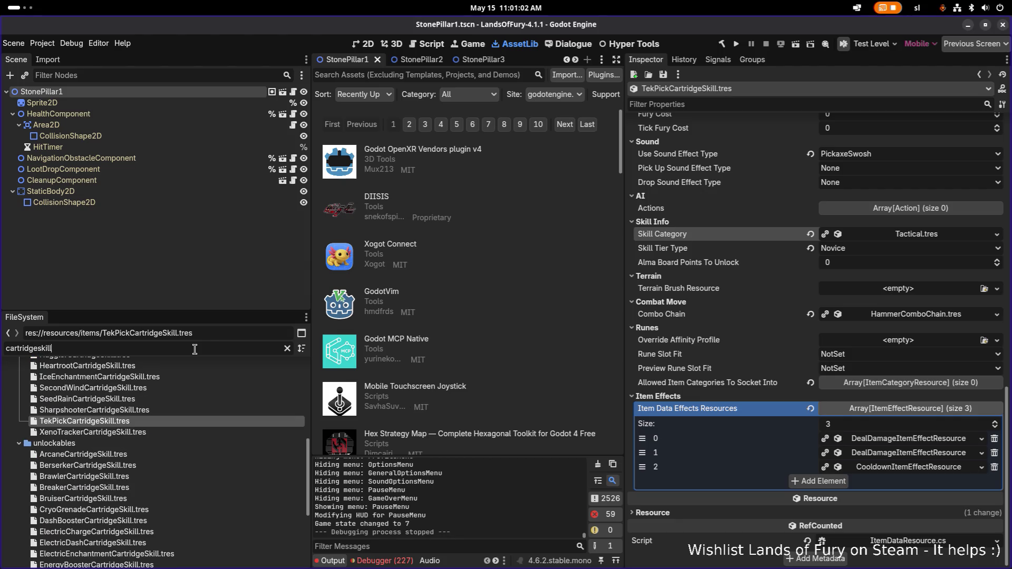
{"action": "scroll", "coordinate": [198, 451], "scroll_direction": "up", "scroll_amount": 3}
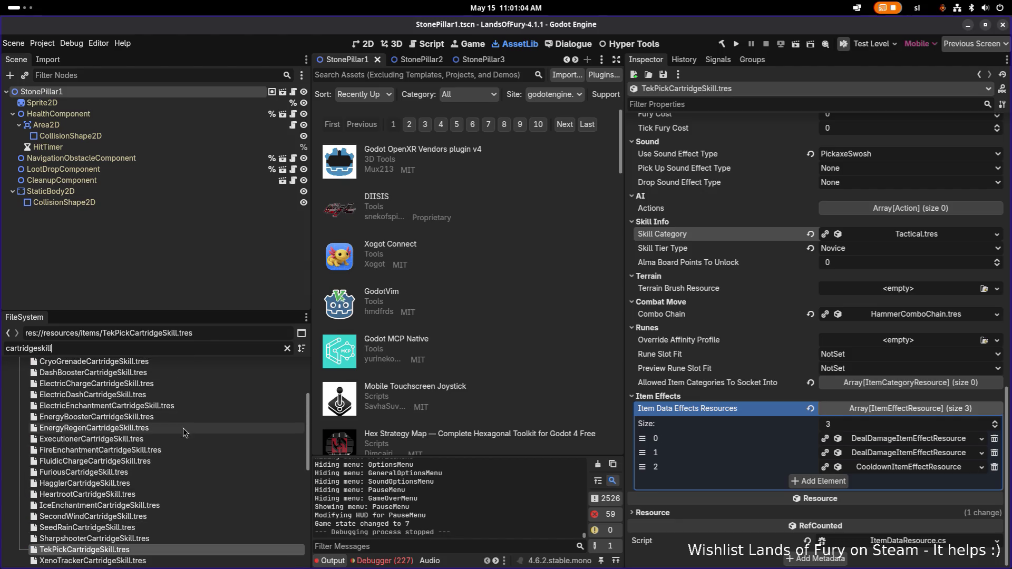
{"action": "scroll", "coordinate": [184, 406], "scroll_direction": "up", "scroll_amount": 1}
{"action": "scroll", "coordinate": [181, 388], "scroll_direction": "up", "scroll_amount": 1}
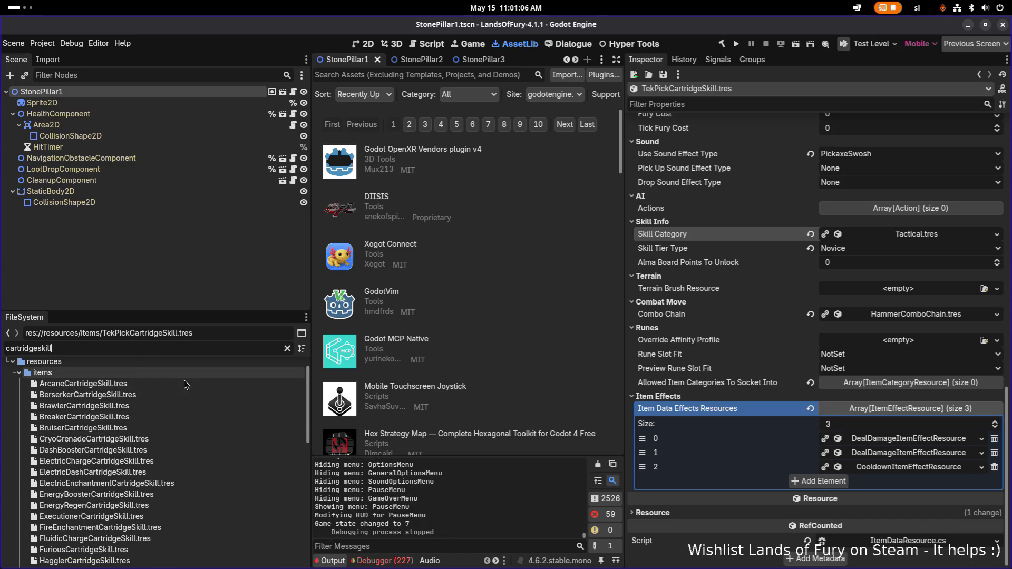
{"action": "left_click", "coordinate": [183, 397]}
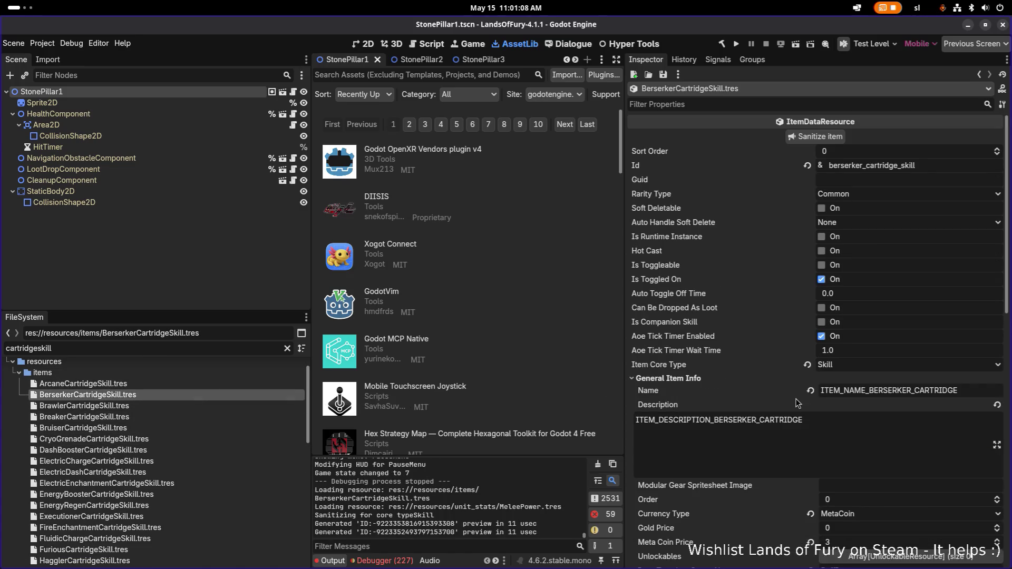
Expand the MeleePower stat modifier effect in Item Effects element 0
{"action": "scroll", "coordinate": [797, 403], "scroll_direction": "down", "scroll_amount": 5}
{"action": "scroll", "coordinate": [788, 404], "scroll_direction": "down", "scroll_amount": 8}
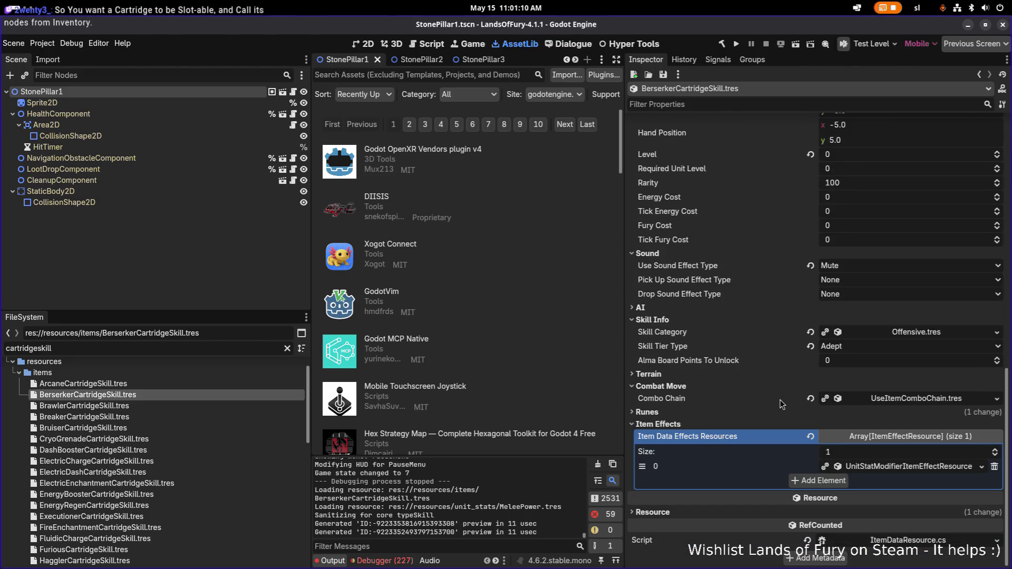
{"action": "left_click", "coordinate": [874, 466]}
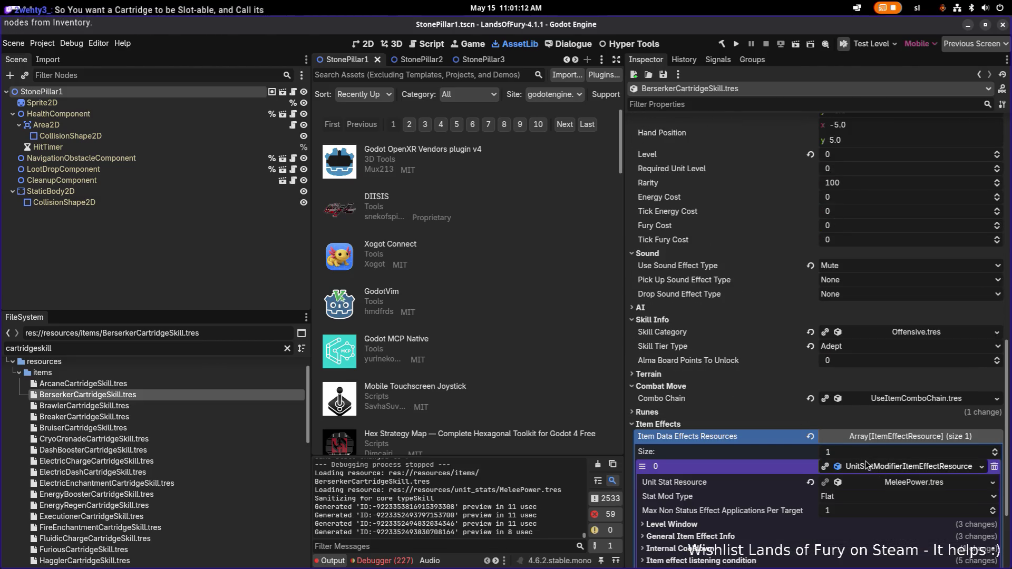
{"action": "scroll", "coordinate": [867, 464], "scroll_direction": "down", "scroll_amount": 3}
{"action": "left_click", "coordinate": [879, 336]}
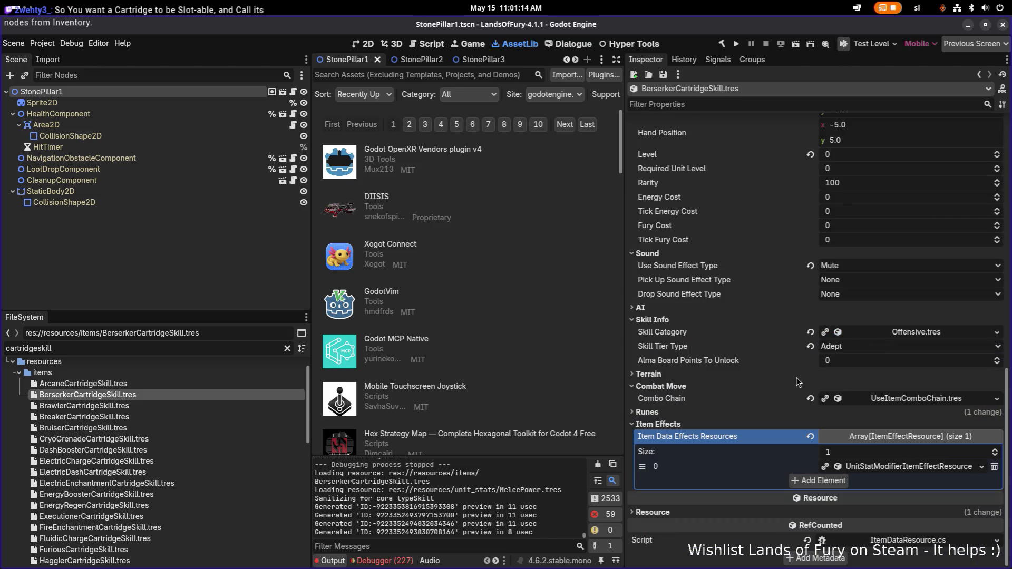
{"action": "left_click", "coordinate": [839, 467]}
{"action": "scroll", "coordinate": [840, 459], "scroll_direction": "down", "scroll_amount": 3}
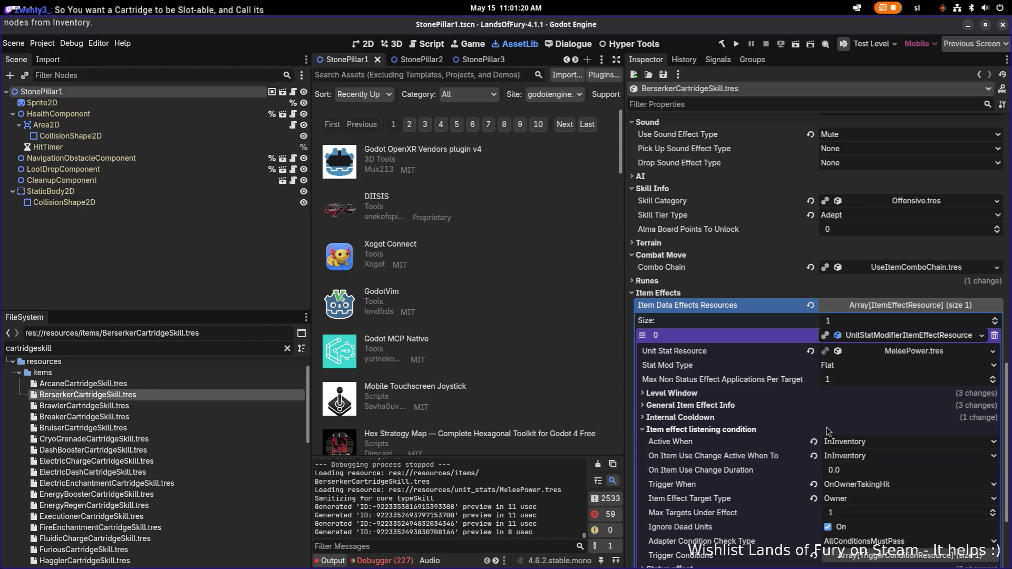
Show the status effect settings: berserk_rage group, RefreshDuration reapply, PowerUp glyph, 15.0 duration
{"action": "left_click", "coordinate": [827, 429]}
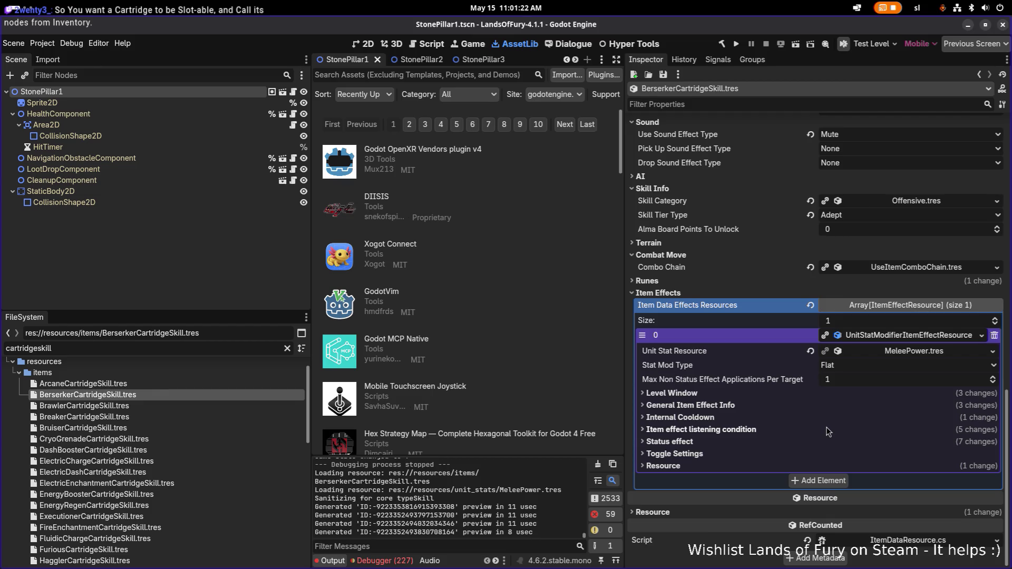
{"action": "left_click", "coordinate": [812, 413]}
{"action": "left_click", "coordinate": [811, 414]}
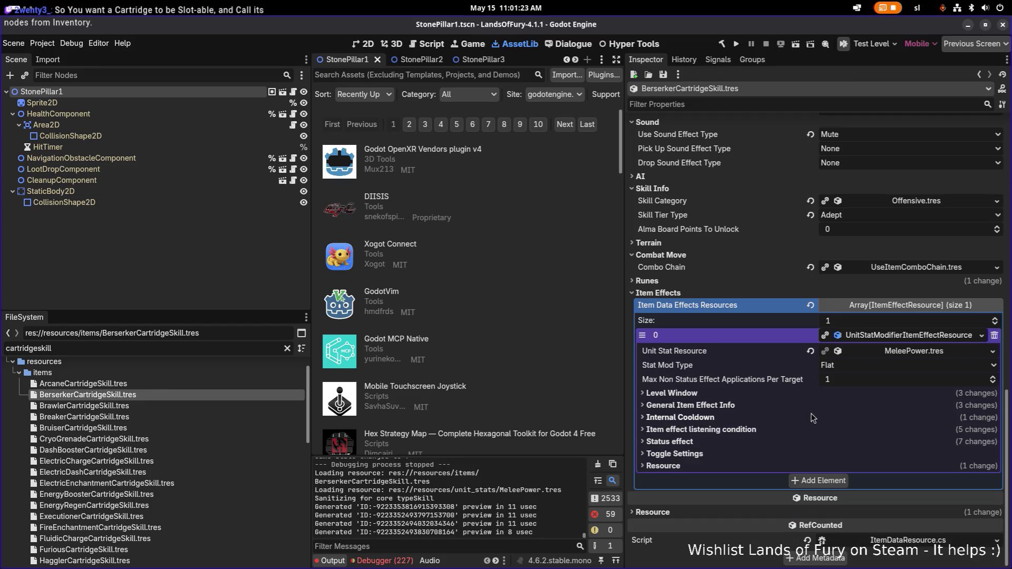
{"action": "left_click", "coordinate": [784, 454]}
{"action": "left_click", "coordinate": [783, 454]}
{"action": "left_click", "coordinate": [787, 441]}
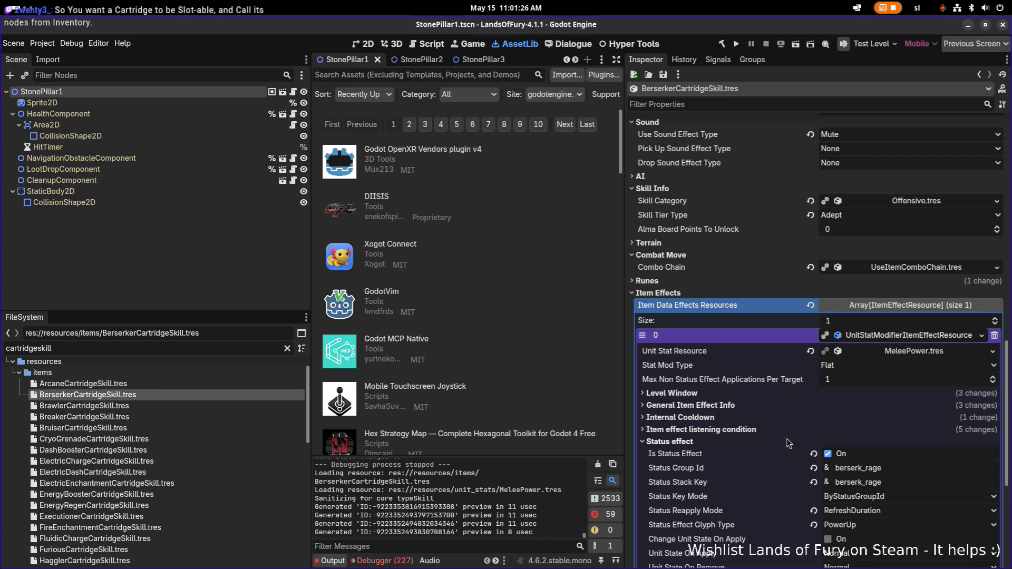
{"action": "left_click", "coordinate": [787, 442]}
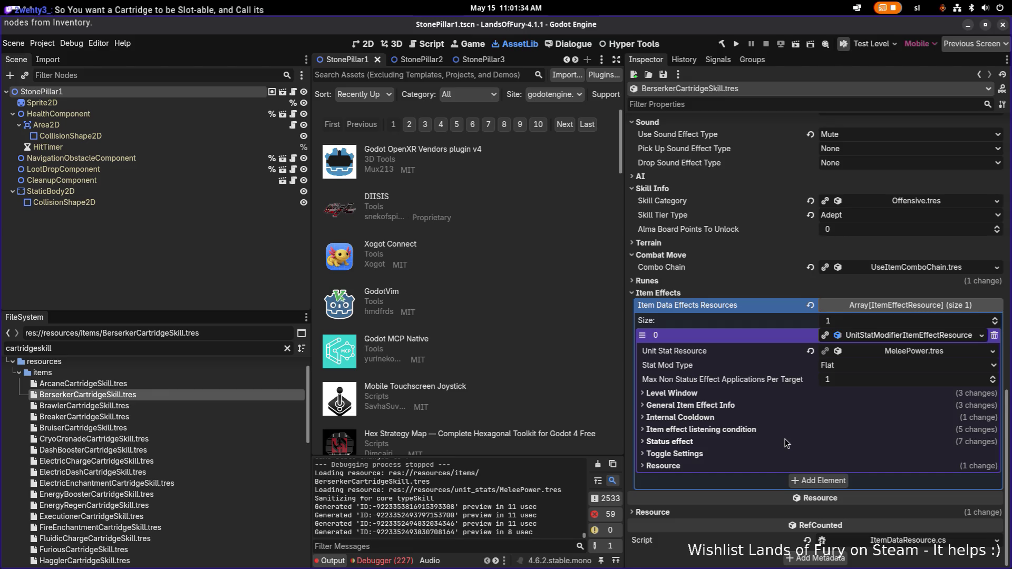
{"action": "left_click", "coordinate": [786, 442]}
{"action": "scroll", "coordinate": [786, 442], "scroll_direction": "down", "scroll_amount": 5}
{"action": "scroll", "coordinate": [785, 442], "scroll_direction": "down", "scroll_amount": 1}
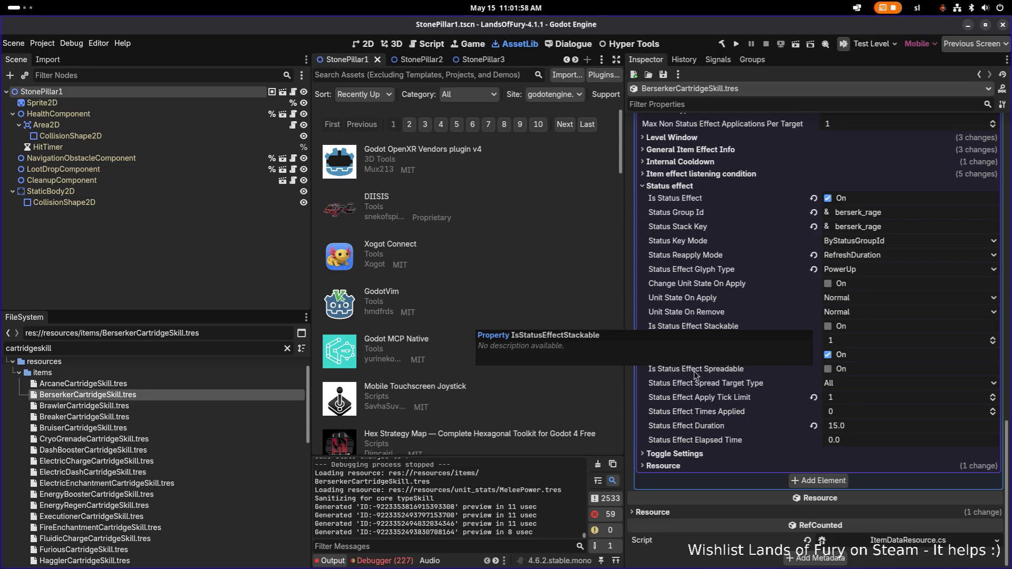
{"action": "key", "text": "alt+Tab"}
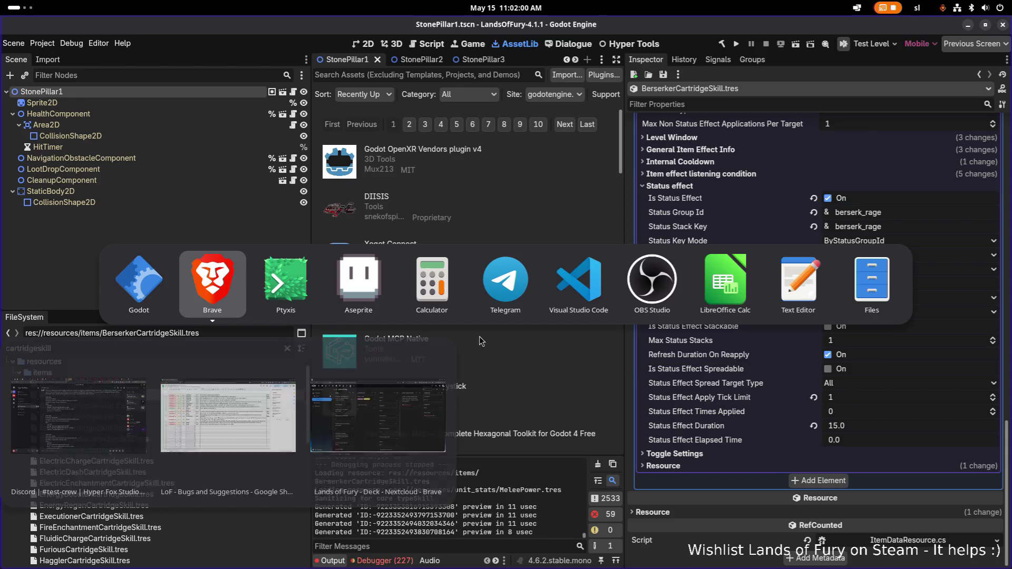
Quick-search files for 'unitdata', then briefly check Godot before returning to VS Code
{"action": "left_click", "coordinate": [450, 298]}
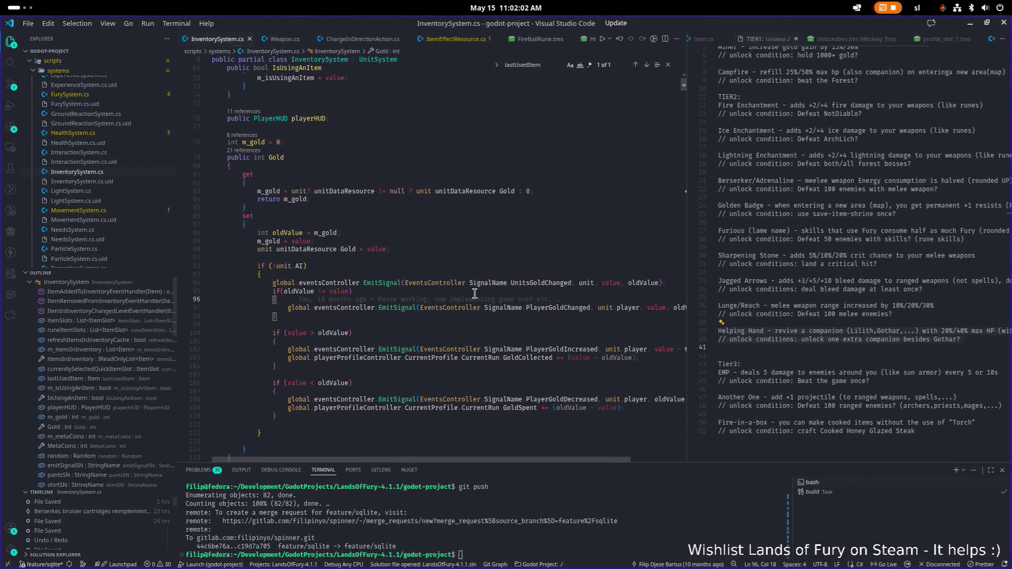
{"action": "key", "text": "ctrl+p"}
{"action": "type", "text": "uni"}
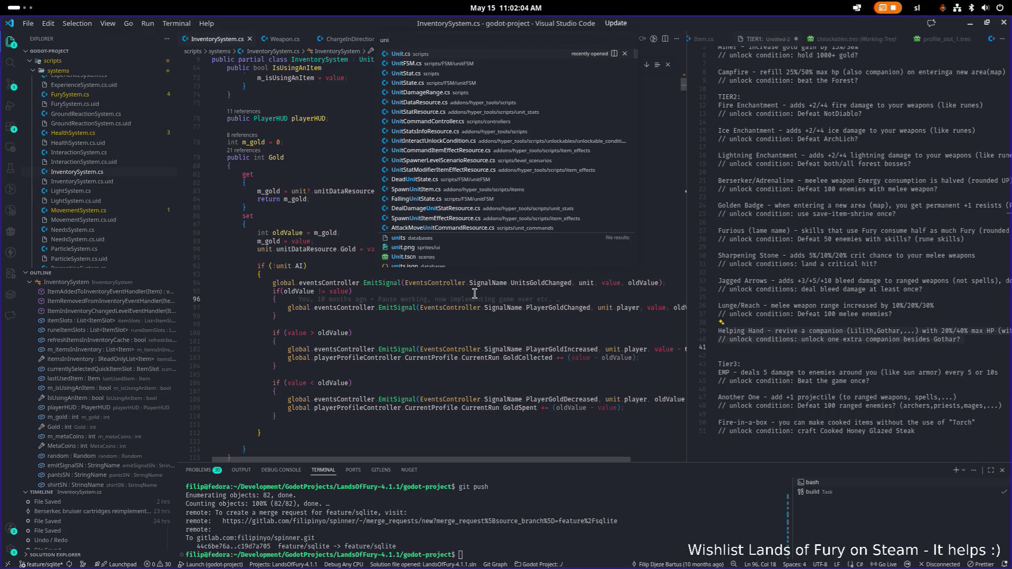
{"action": "type", "text": "tdata"}
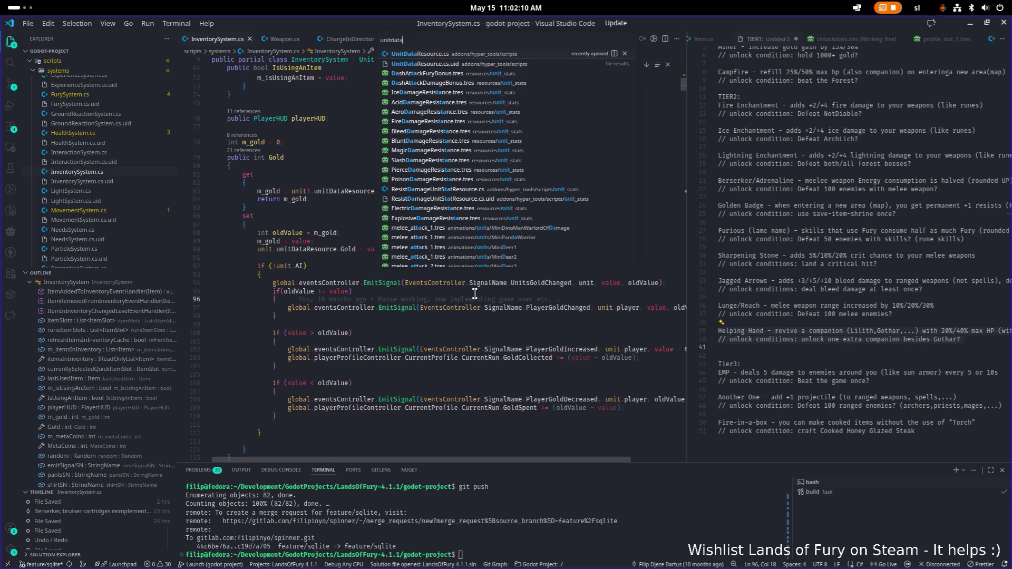
{"action": "key", "text": "Down"}
{"action": "key", "text": "Down"}
{"action": "key", "text": "Down"}
{"action": "key", "text": "Escape"}
{"action": "key", "text": "alt+Tab"}
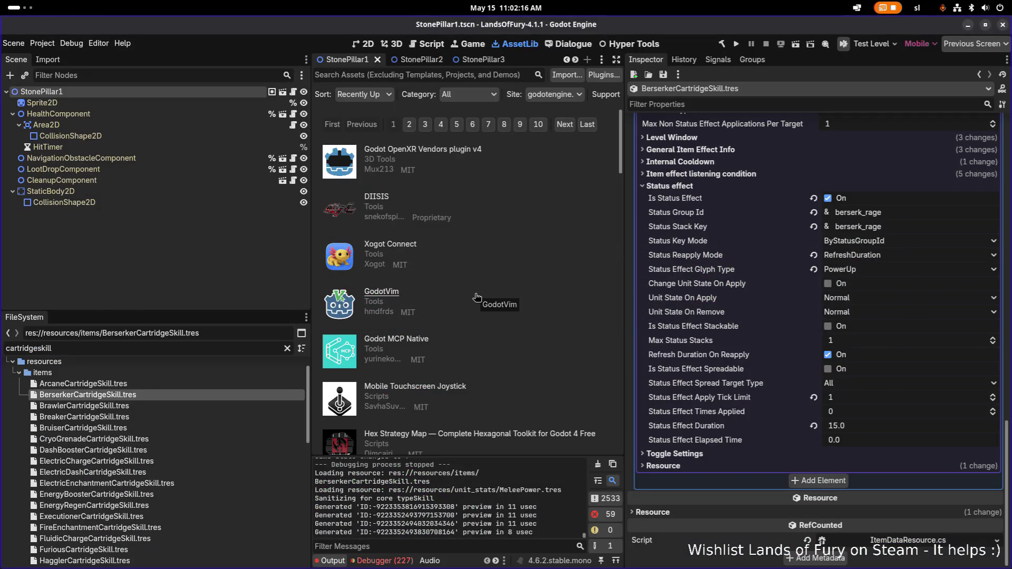
{"action": "scroll", "coordinate": [795, 299], "scroll_direction": "up", "scroll_amount": 6}
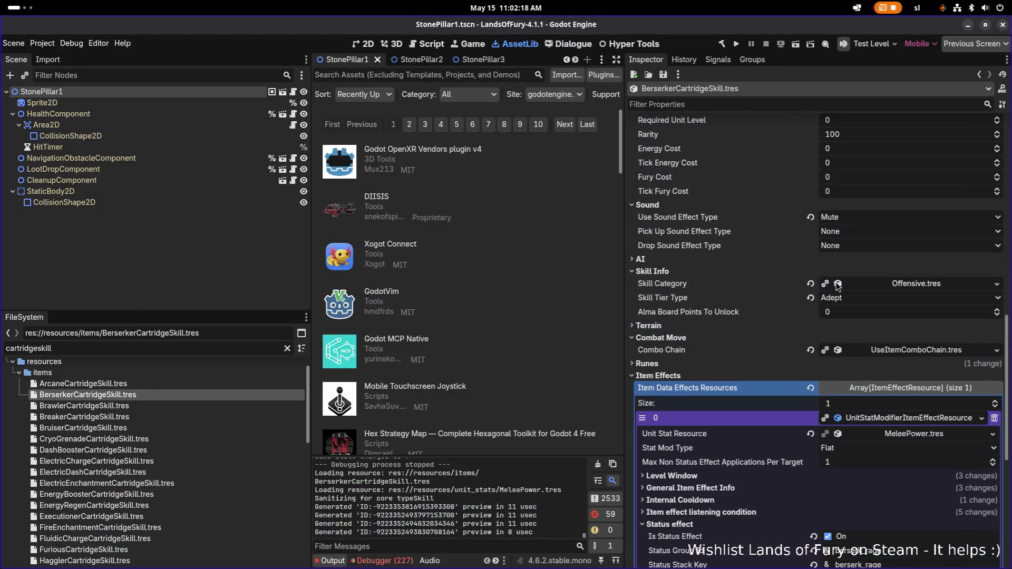
{"action": "key", "text": "alt+Tab"}
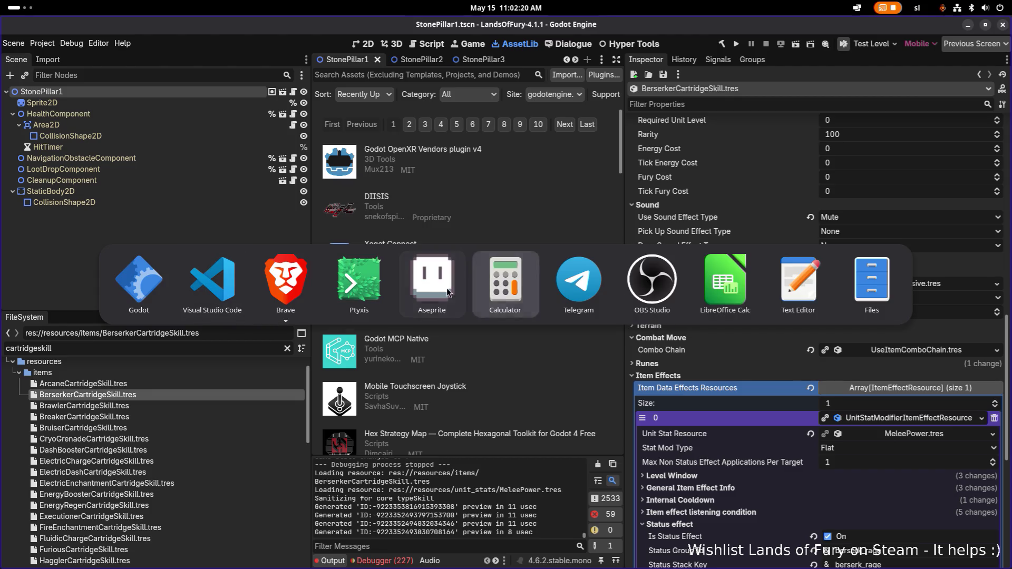
Open UnitStatModifierItemEffectResource.cs through quick open
{"action": "key", "text": "ctrl+p"}
{"action": "type", "text": "u"}
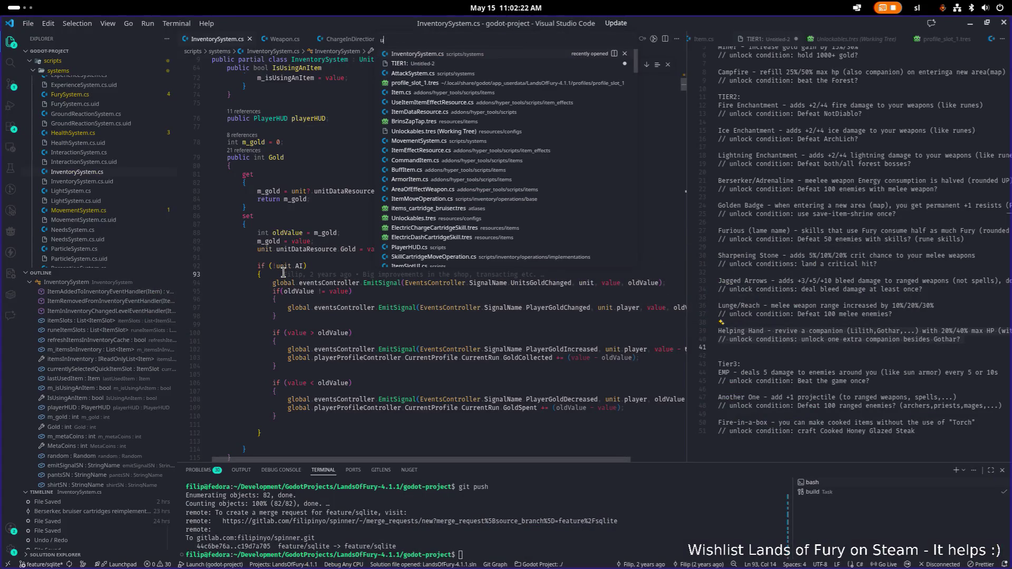
{"action": "type", "text": "nitstatmor"}
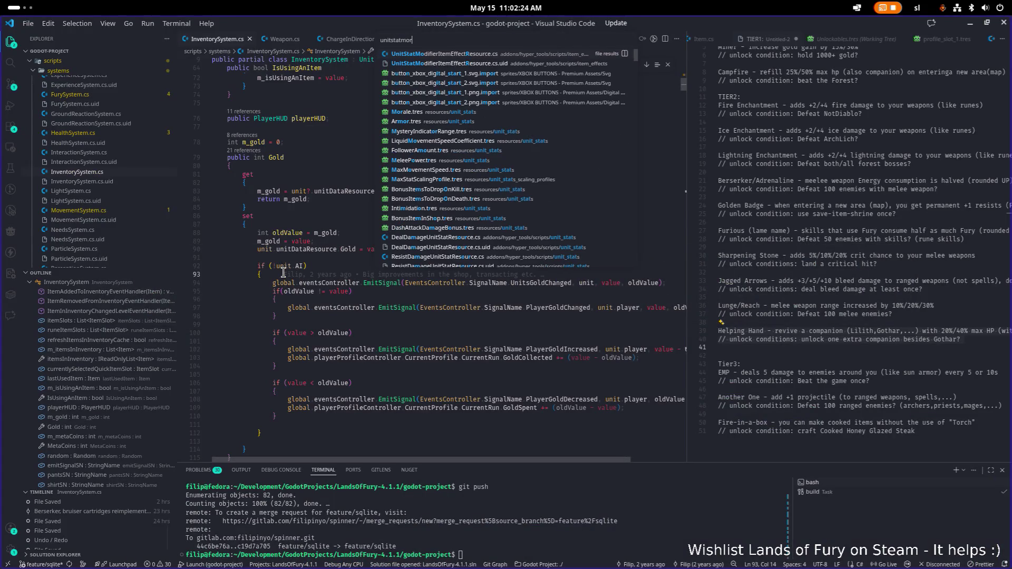
{"action": "key", "text": "Return"}
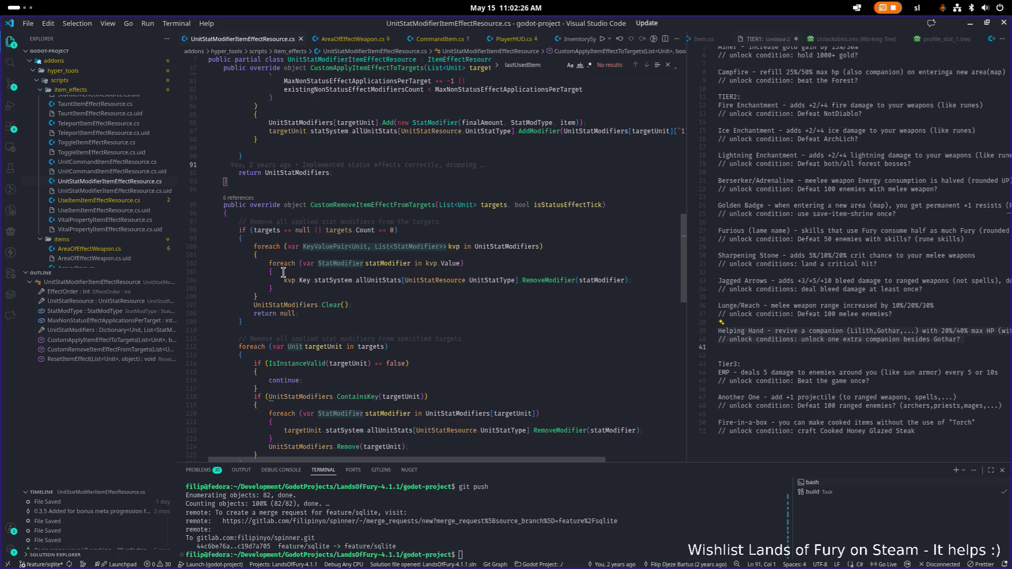
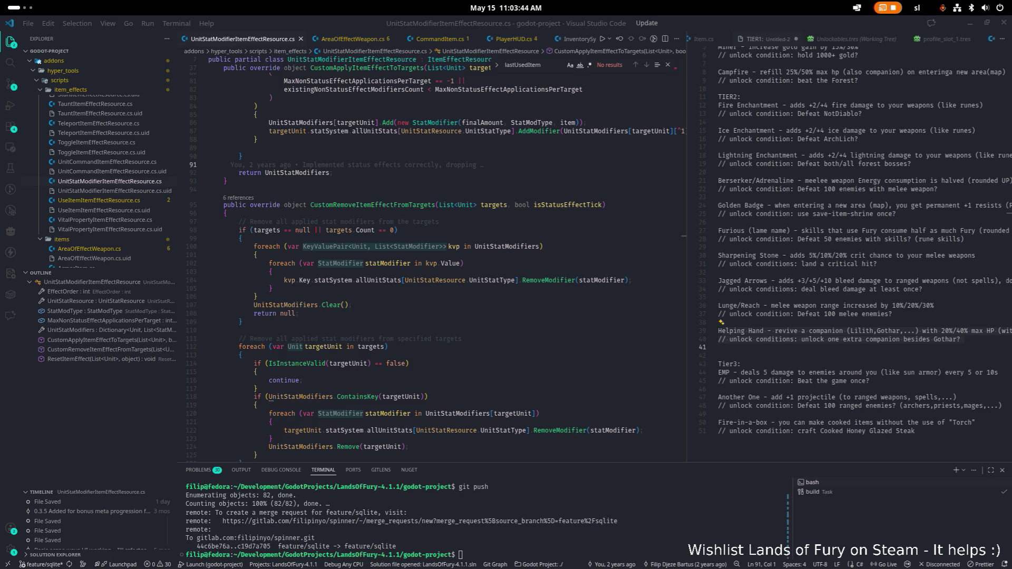
Review the script line in VS Code that clears the stat modifiers
{"action": "mouse_move", "coordinate": [432, 253]}
{"action": "left_click", "coordinate": [402, 304]}
{"action": "mouse_move", "coordinate": [399, 304]}
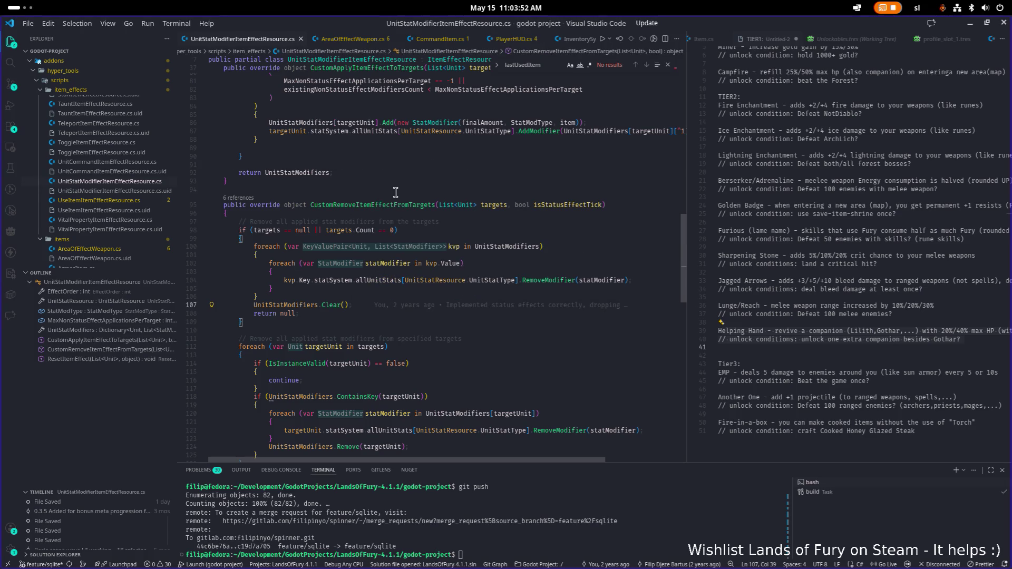
{"action": "mouse_move", "coordinate": [385, 265]}
{"action": "scroll", "coordinate": [438, 335], "scroll_direction": "down", "scroll_amount": 3}
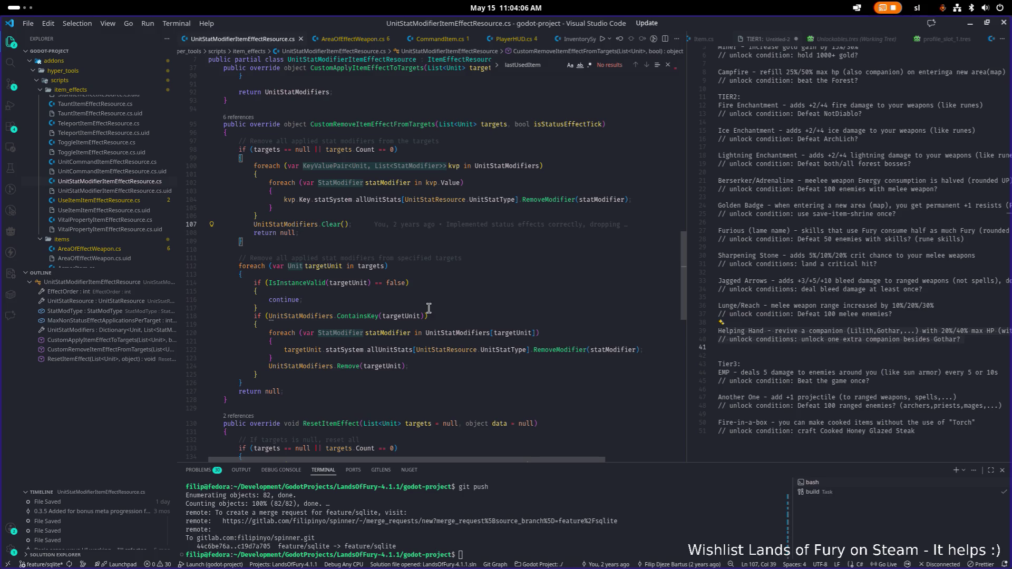
Open BrawlerCartridgeSkill.tres in Godot and inspect its Item Effects entries in the Inspector
{"action": "left_click", "coordinate": [970, 23]}
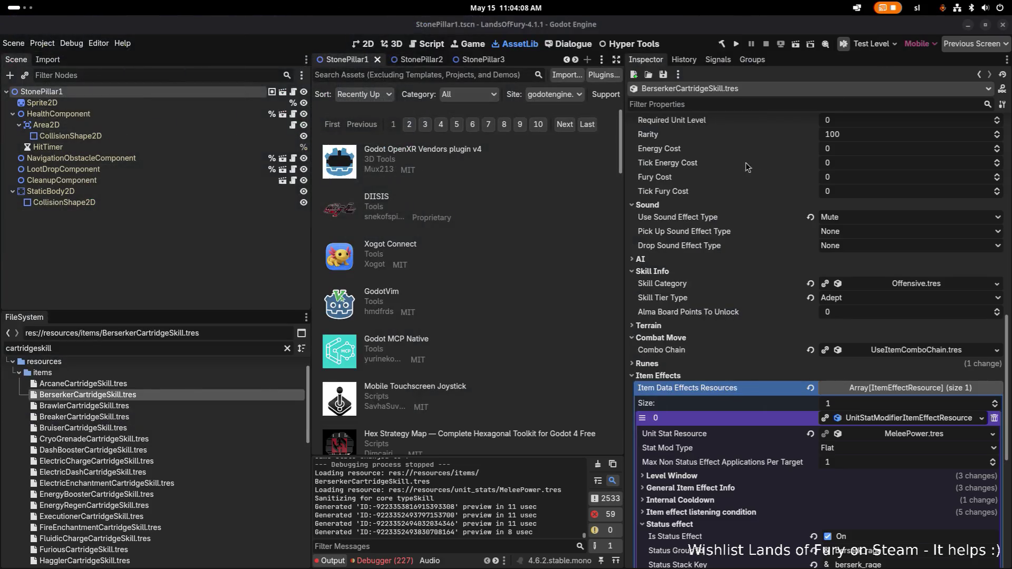
{"action": "scroll", "coordinate": [760, 220], "scroll_direction": "down", "scroll_amount": 3}
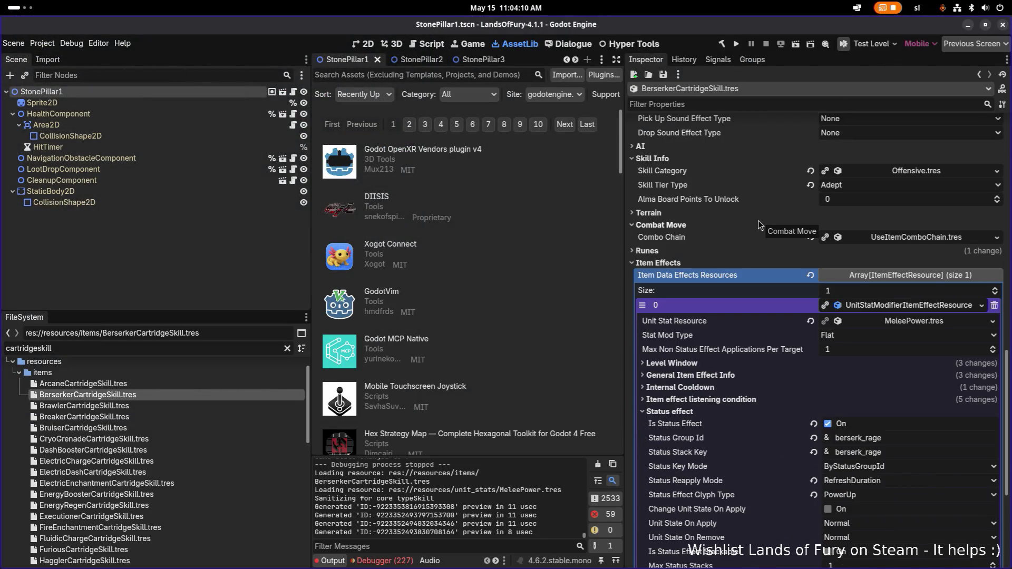
{"action": "scroll", "coordinate": [758, 222], "scroll_direction": "down", "scroll_amount": 6}
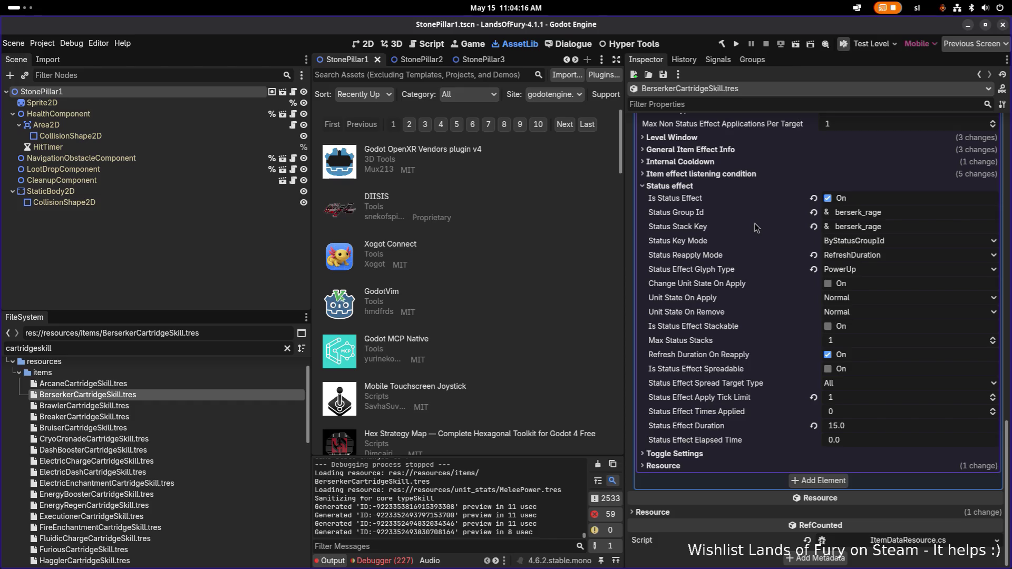
{"action": "left_click", "coordinate": [139, 405]}
{"action": "scroll", "coordinate": [744, 382], "scroll_direction": "down", "scroll_amount": 5}
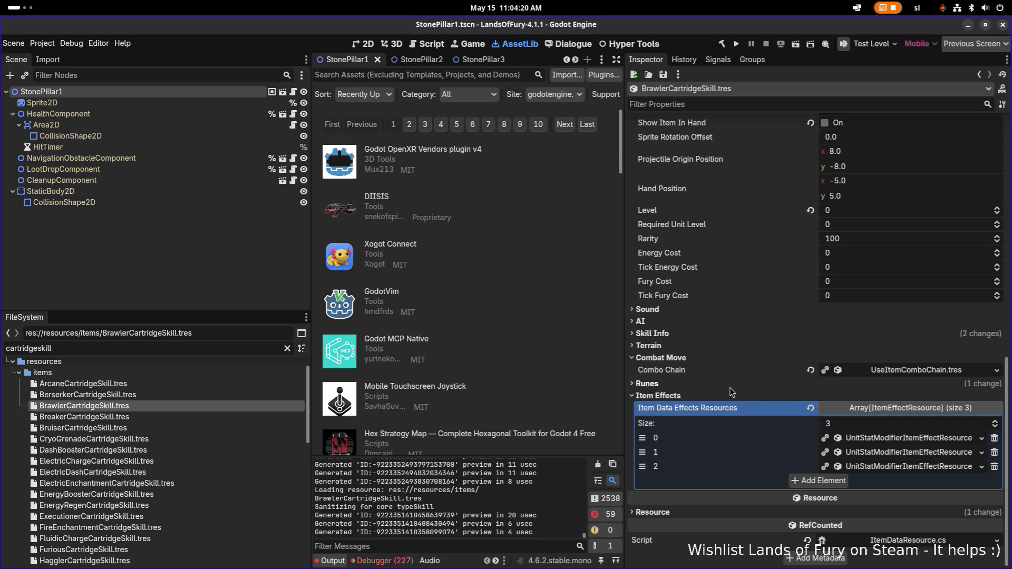
{"action": "scroll", "coordinate": [865, 441], "scroll_direction": "down", "scroll_amount": 3}
{"action": "scroll", "coordinate": [868, 442], "scroll_direction": "down", "scroll_amount": 1}
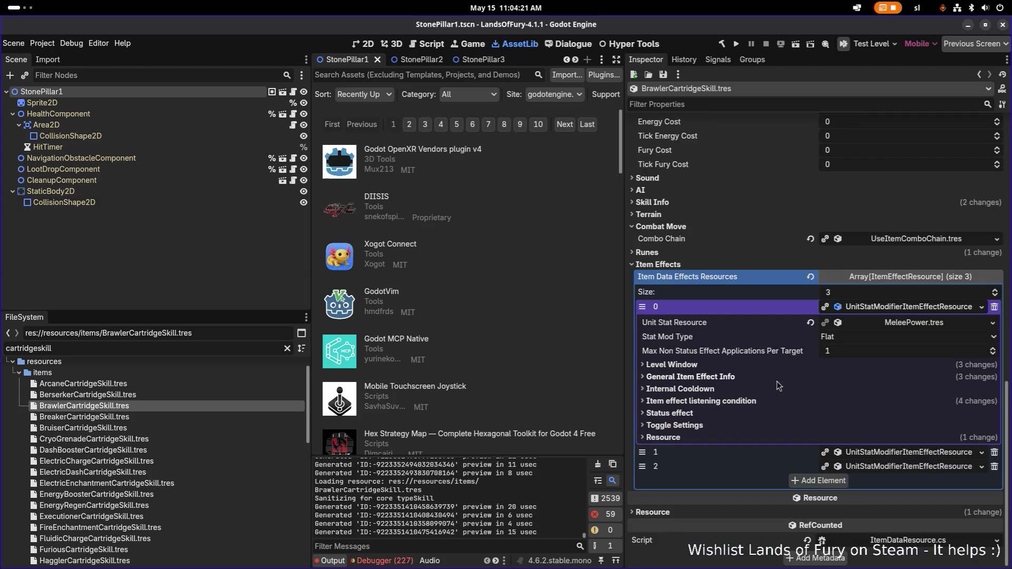
{"action": "left_click", "coordinate": [756, 401]}
{"action": "left_click", "coordinate": [756, 401]}
{"action": "left_click", "coordinate": [685, 306]}
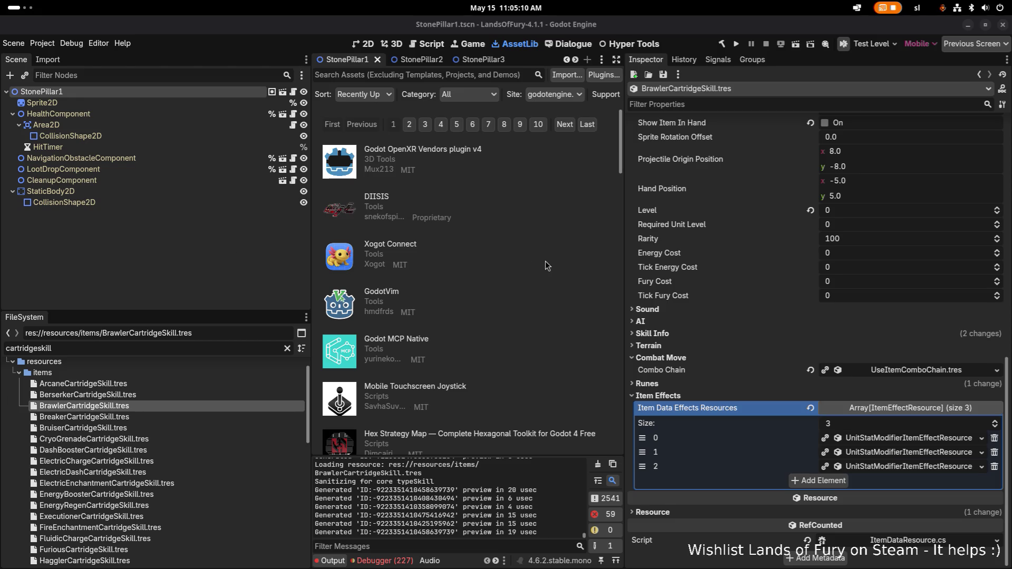
Switch over to Aseprite with the Items.png sprite sheet
{"action": "key", "text": "alt+Tab"}
{"action": "key", "text": "Escape"}
{"action": "key", "text": "alt+Tab"}
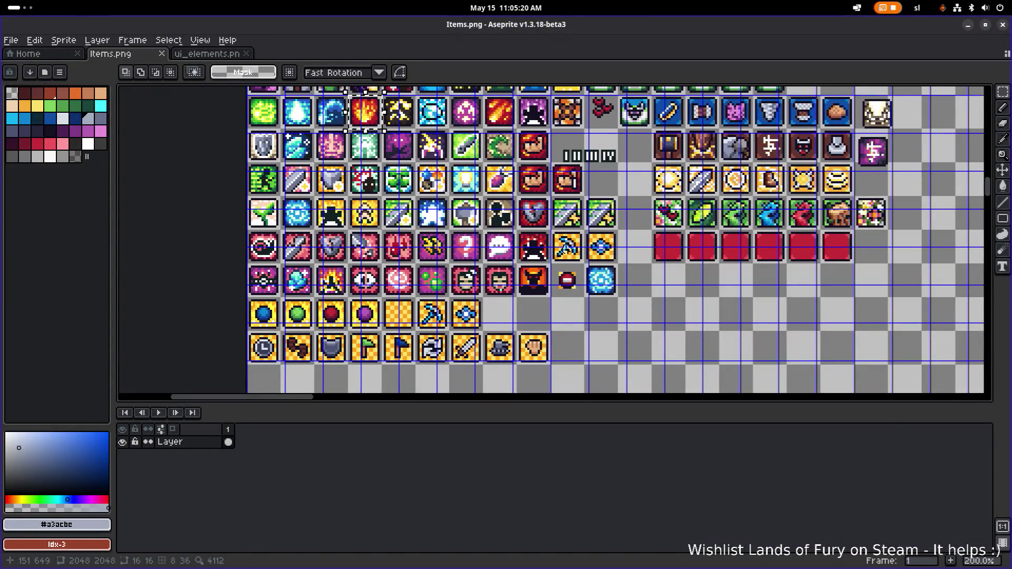
Zoom and pan across the Items.png icon rows, then clear the fire-icon selection
{"action": "scroll", "coordinate": [565, 250], "scroll_direction": "down", "scroll_amount": 2}
{"action": "scroll", "coordinate": [539, 234], "scroll_direction": "up", "scroll_amount": 1}
{"action": "scroll", "coordinate": [540, 234], "scroll_direction": "up", "scroll_amount": 3}
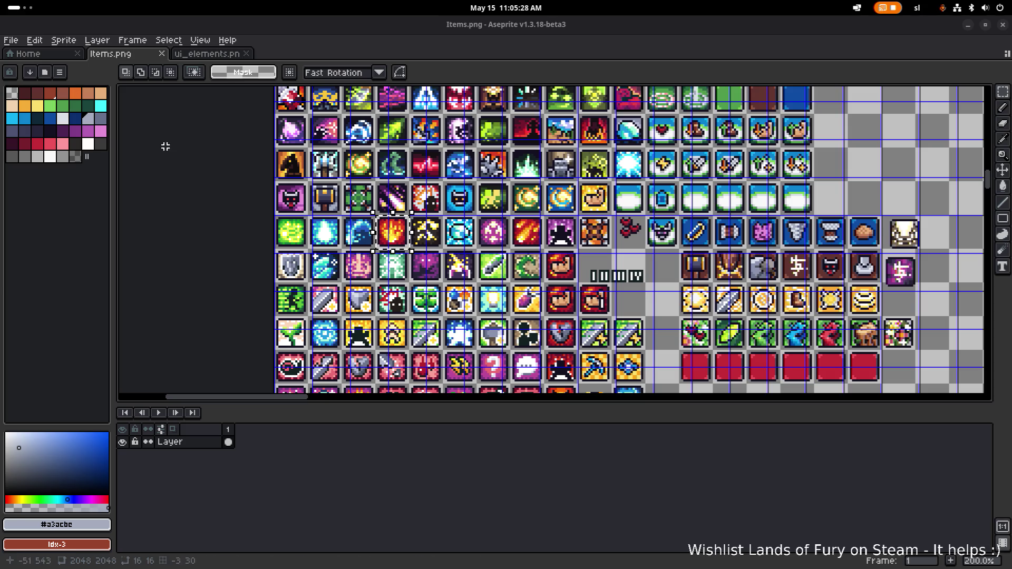
{"action": "left_click_drag", "start_coordinate": [400, 249], "coordinate": [396, 207]}
{"action": "scroll", "coordinate": [396, 206], "scroll_direction": "down", "scroll_amount": 4}
{"action": "scroll", "coordinate": [396, 207], "scroll_direction": "right", "scroll_amount": 3}
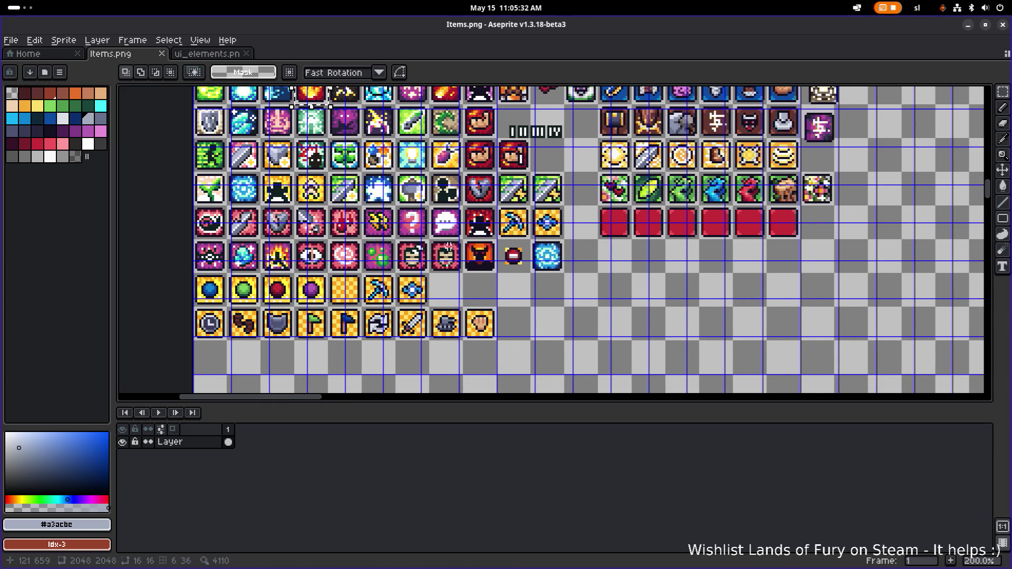
{"action": "scroll", "coordinate": [361, 248], "scroll_direction": "up", "scroll_amount": 3}
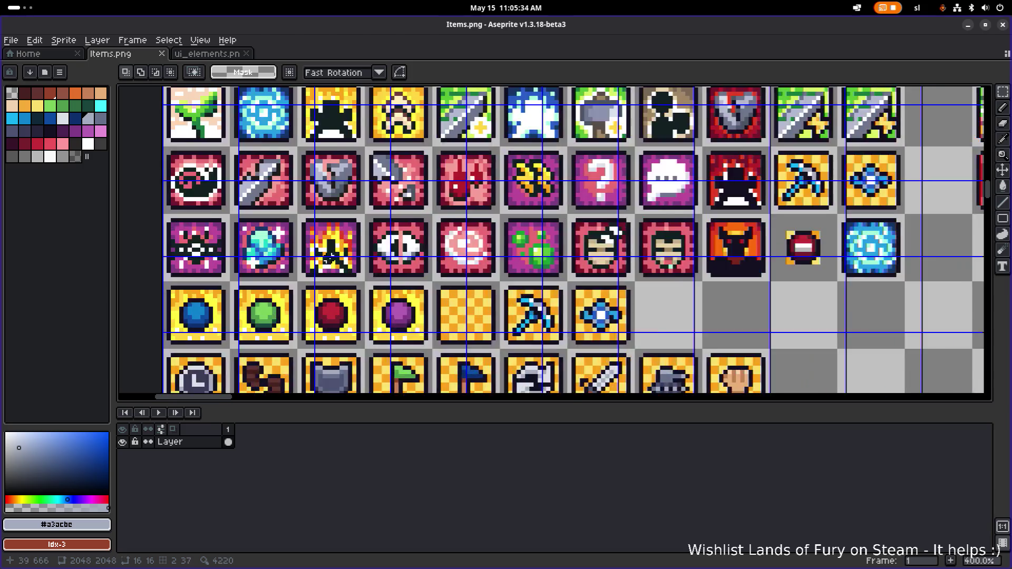
{"action": "scroll", "coordinate": [367, 248], "scroll_direction": "down", "scroll_amount": 1}
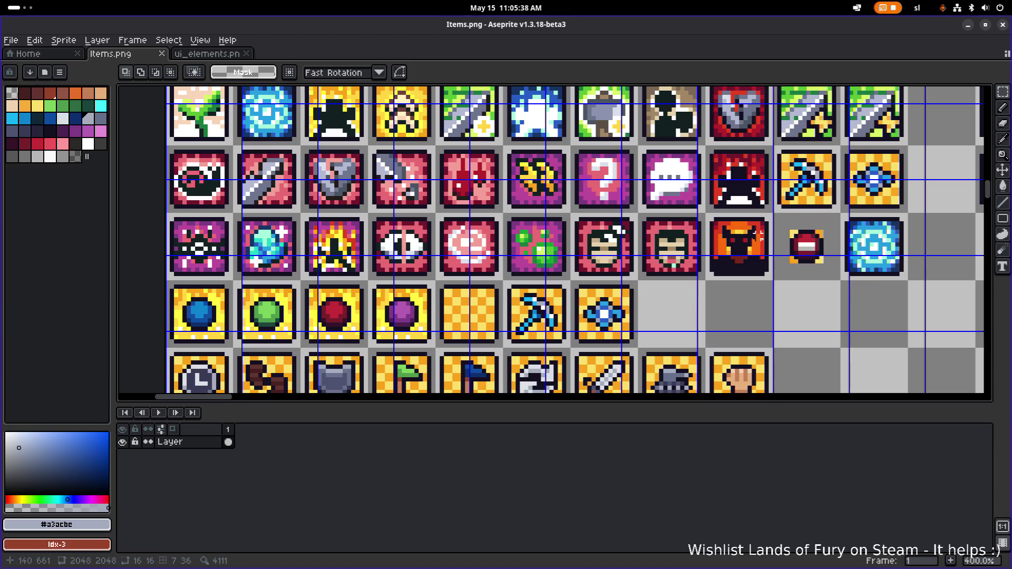
{"action": "scroll", "coordinate": [565, 219], "scroll_direction": "down", "scroll_amount": 1}
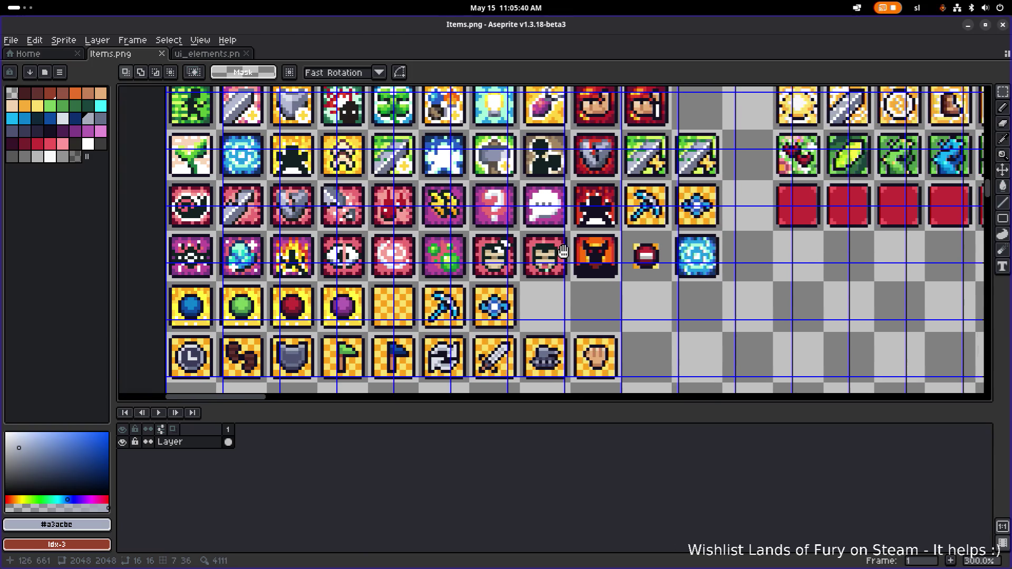
{"action": "left_click_drag", "start_coordinate": [564, 218], "coordinate": [550, 266]}
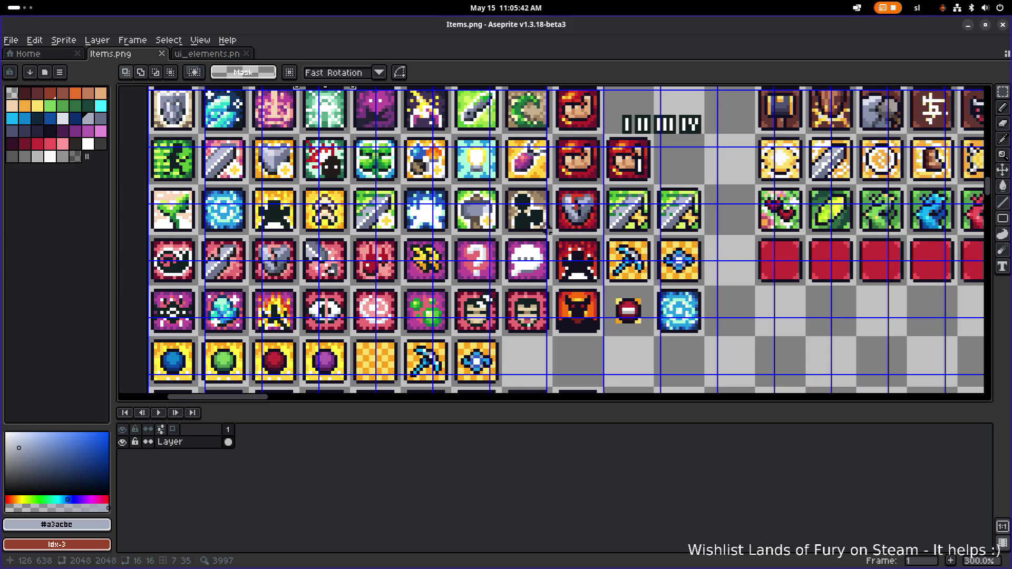
{"action": "scroll", "coordinate": [491, 213], "scroll_direction": "up", "scroll_amount": 1}
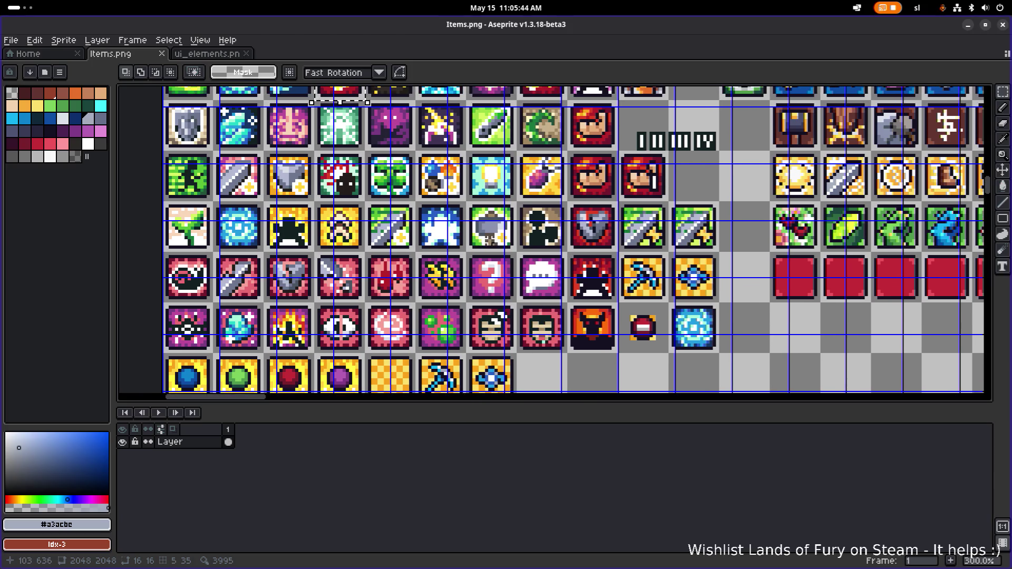
{"action": "scroll", "coordinate": [384, 210], "scroll_direction": "up", "scroll_amount": 2}
{"action": "scroll", "coordinate": [384, 210], "scroll_direction": "left", "scroll_amount": 2}
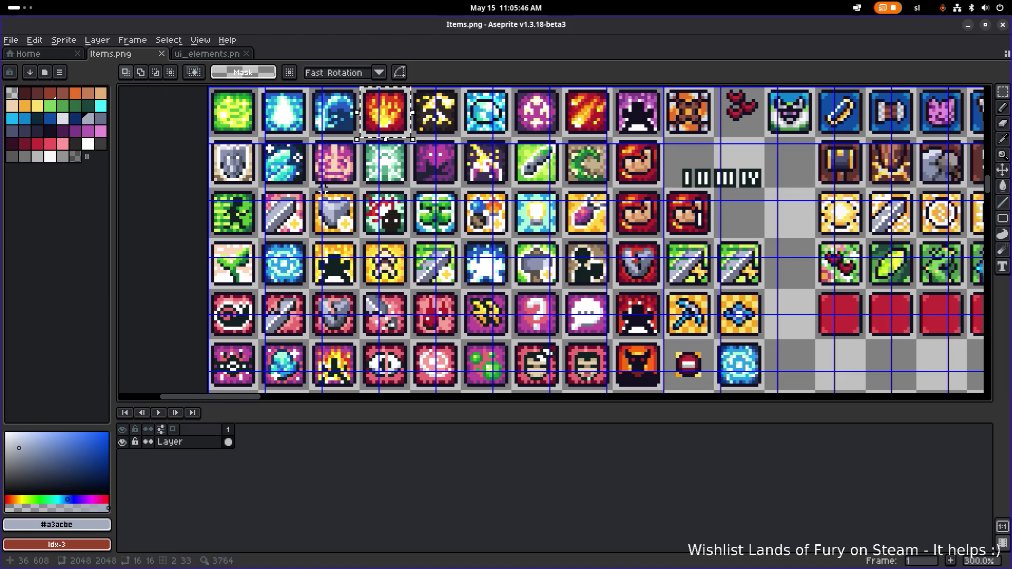
{"action": "scroll", "coordinate": [325, 190], "scroll_direction": "down", "scroll_amount": 1}
{"action": "scroll", "coordinate": [353, 212], "scroll_direction": "up", "scroll_amount": 2}
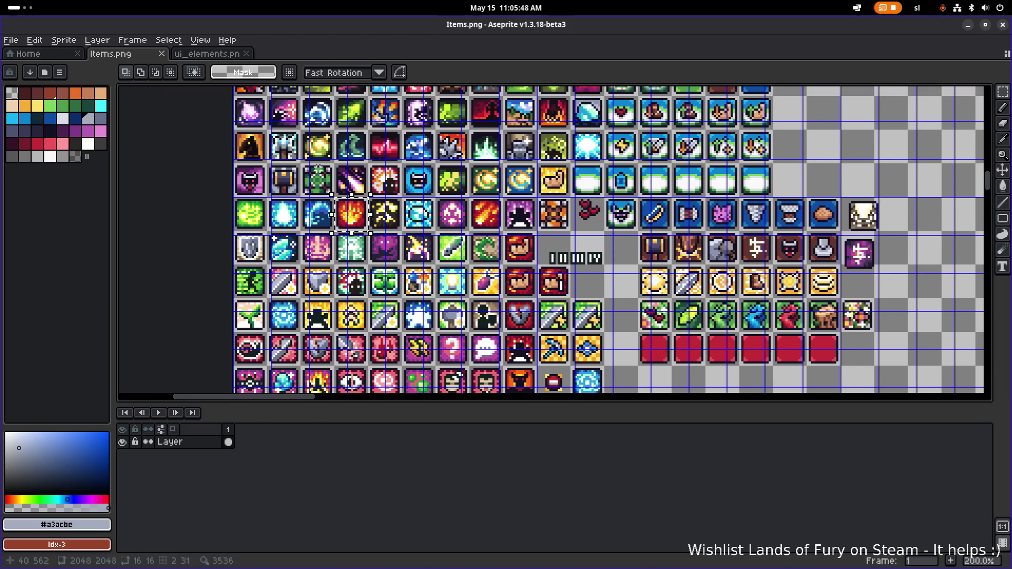
{"action": "scroll", "coordinate": [338, 201], "scroll_direction": "up", "scroll_amount": 1}
{"action": "scroll", "coordinate": [301, 157], "scroll_direction": "down", "scroll_amount": 1}
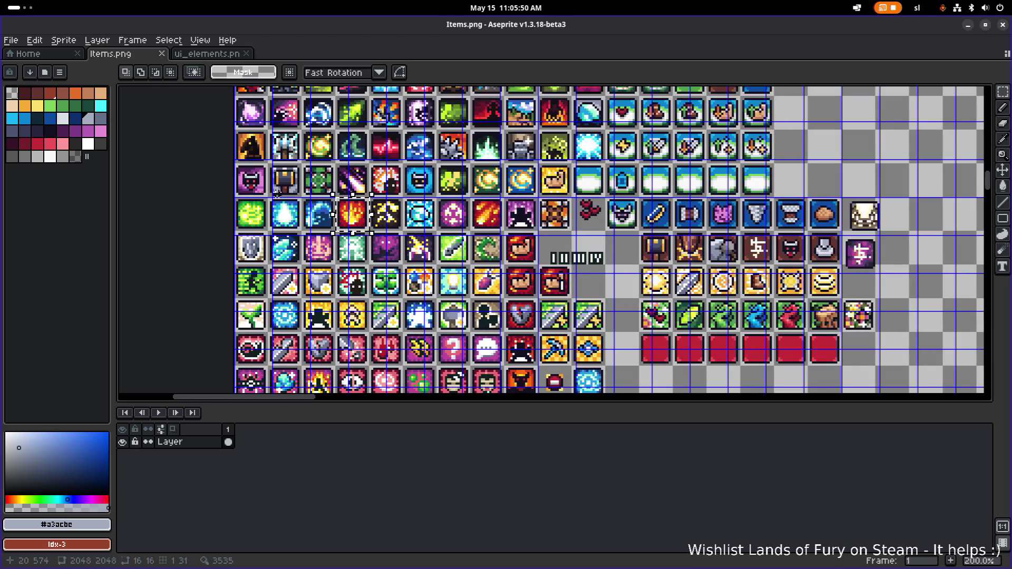
{"action": "scroll", "coordinate": [283, 190], "scroll_direction": "up", "scroll_amount": 2}
{"action": "key", "text": "ctrl+d"}
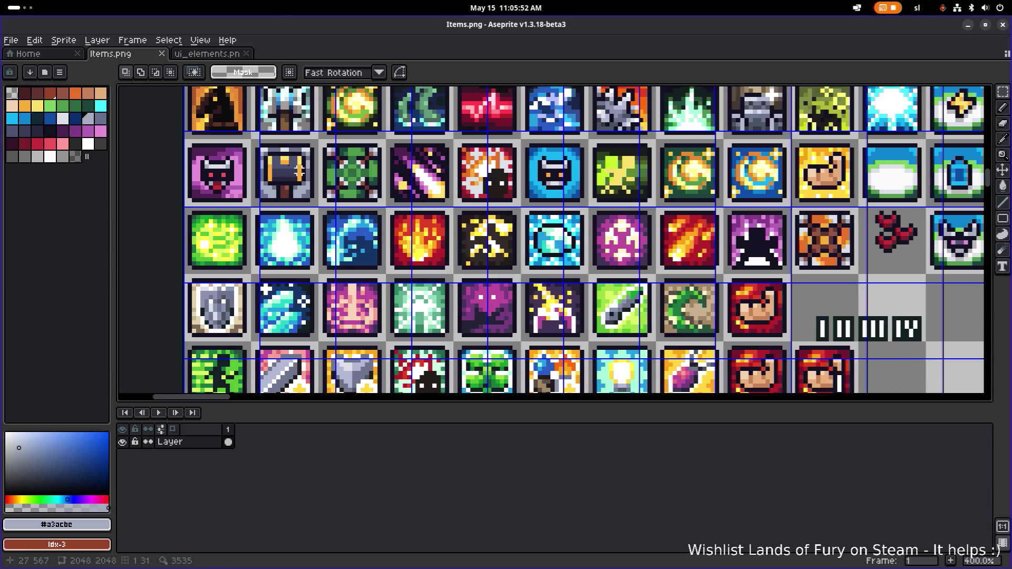
Select the dark chest tile and drop a copy into an empty cell after the blue diamond
{"action": "left_click_drag", "start_coordinate": [254, 145], "coordinate": [318, 207]}
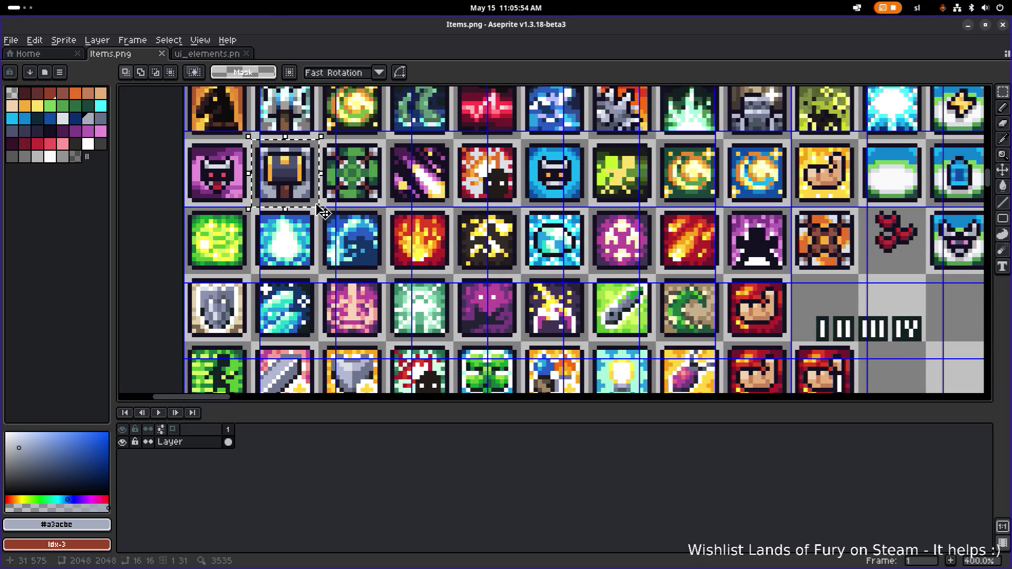
{"action": "scroll", "coordinate": [322, 211], "scroll_direction": "down", "scroll_amount": 2}
{"action": "scroll", "coordinate": [328, 213], "scroll_direction": "down", "scroll_amount": 2}
{"action": "mouse_move", "coordinate": [251, 106]}
{"action": "left_mouse_down"}
{"action": "mouse_move", "coordinate": [568, 364]}
{"action": "mouse_move", "coordinate": [522, 282]}
{"action": "mouse_move", "coordinate": [453, 259]}
{"action": "mouse_move", "coordinate": [397, 256]}
{"action": "mouse_move", "coordinate": [542, 267]}
{"action": "mouse_move", "coordinate": [471, 267]}
{"action": "left_mouse_up"}
{"action": "scroll", "coordinate": [570, 368], "scroll_direction": "up", "scroll_amount": 1}
{"action": "scroll", "coordinate": [522, 282], "scroll_direction": "up", "scroll_amount": 1}
Shift the floating chest copy one cell right and place it
{"action": "scroll", "coordinate": [542, 267], "scroll_direction": "down", "scroll_amount": 1}
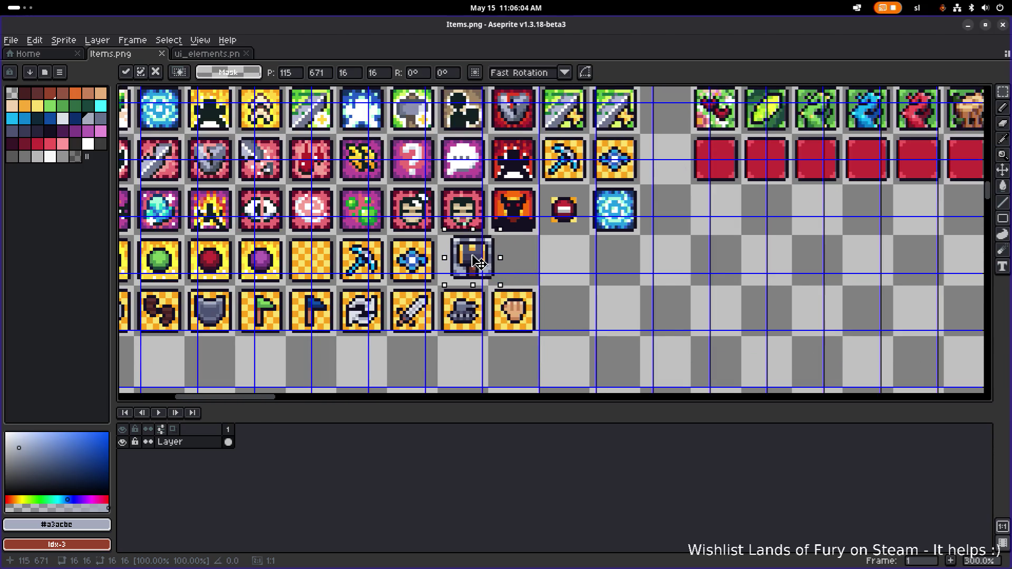
{"action": "scroll", "coordinate": [466, 253], "scroll_direction": "down", "scroll_amount": 2}
{"action": "scroll", "coordinate": [461, 222], "scroll_direction": "up", "scroll_amount": 2}
{"action": "scroll", "coordinate": [459, 211], "scroll_direction": "down", "scroll_amount": 2}
{"action": "scroll", "coordinate": [460, 211], "scroll_direction": "up", "scroll_amount": 2}
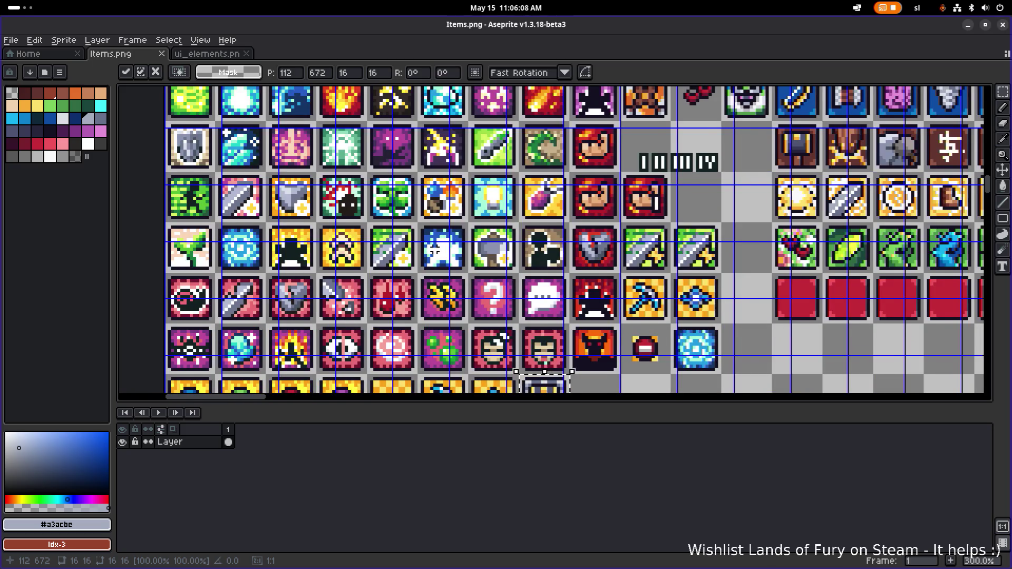
{"action": "scroll", "coordinate": [434, 249], "scroll_direction": "down", "scroll_amount": 1}
{"action": "scroll", "coordinate": [434, 249], "scroll_direction": "up", "scroll_amount": 2}
{"action": "scroll", "coordinate": [509, 235], "scroll_direction": "down", "scroll_amount": 2}
{"action": "scroll", "coordinate": [516, 247], "scroll_direction": "up", "scroll_amount": 2}
{"action": "scroll", "coordinate": [522, 253], "scroll_direction": "down", "scroll_amount": 1}
{"action": "scroll", "coordinate": [530, 260], "scroll_direction": "up", "scroll_amount": 1}
{"action": "scroll", "coordinate": [530, 260], "scroll_direction": "up", "scroll_amount": 2}
{"action": "left_click_drag", "start_coordinate": [537, 281], "coordinate": [711, 284]}
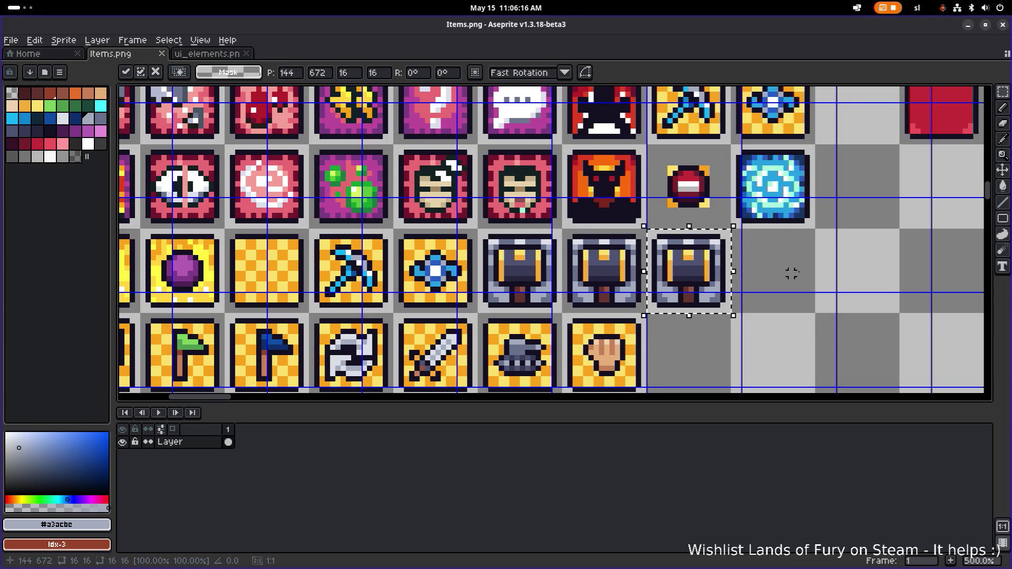
{"action": "left_click", "coordinate": [792, 273]}
{"action": "scroll", "coordinate": [592, 282], "scroll_direction": "up", "scroll_amount": 4}
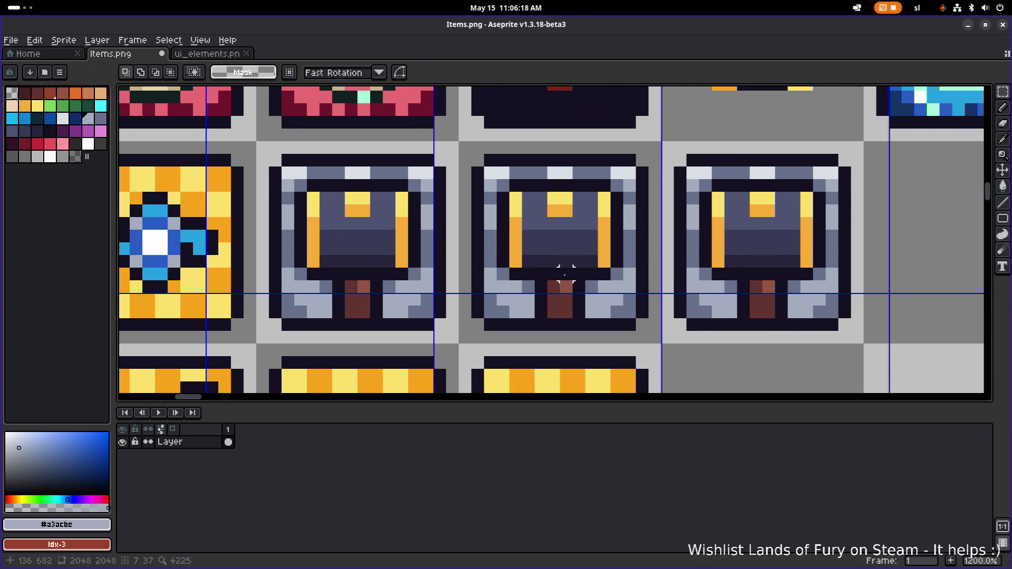
Draw two dark outline lines down the middle chest's centre and right side
{"action": "key", "text": "i"}
{"action": "left_click", "coordinate": [549, 267]}
{"action": "key", "text": "b"}
{"action": "left_click_drag", "start_coordinate": [541, 264], "coordinate": [542, 212]}
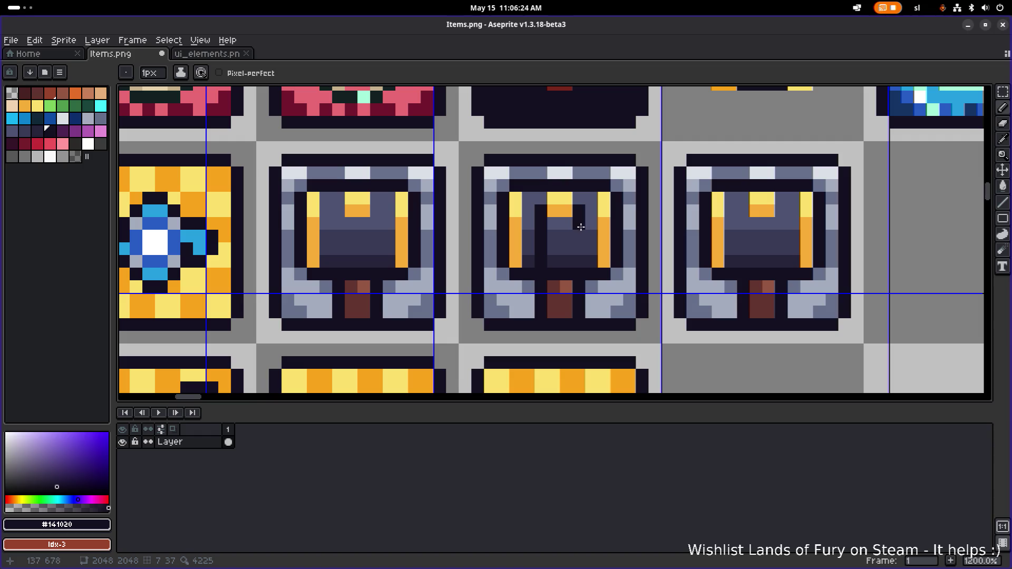
{"action": "left_click_drag", "start_coordinate": [580, 219], "coordinate": [579, 263]}
Paint the middle chest's lower-left column and upper-left orange stripe grey
{"action": "left_click", "coordinate": [490, 248], "text": "alt"}
{"action": "mouse_move", "coordinate": [500, 239]}
{"action": "left_mouse_down"}
{"action": "mouse_move", "coordinate": [526, 277]}
{"action": "mouse_move", "coordinate": [516, 274]}
{"action": "left_mouse_up"}
{"action": "left_click", "coordinate": [507, 216], "text": "alt"}
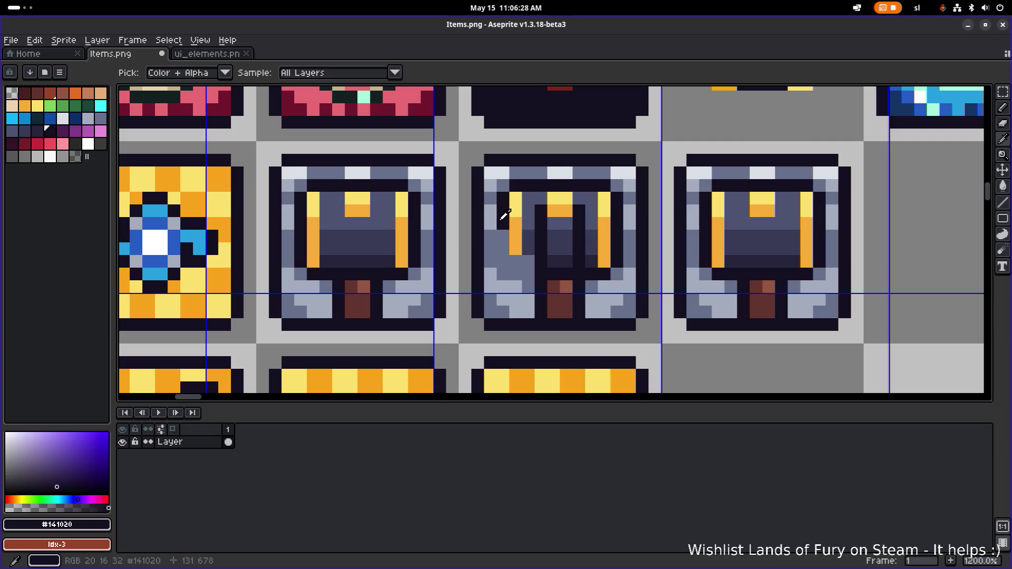
{"action": "mouse_move", "coordinate": [507, 221]}
{"action": "left_mouse_down"}
{"action": "mouse_move", "coordinate": [525, 222]}
{"action": "mouse_move", "coordinate": [515, 198]}
{"action": "mouse_move", "coordinate": [507, 202]}
{"action": "mouse_move", "coordinate": [575, 186]}
{"action": "mouse_move", "coordinate": [615, 216]}
{"action": "mouse_move", "coordinate": [618, 250]}
{"action": "mouse_move", "coordinate": [592, 285]}
{"action": "mouse_move", "coordinate": [554, 256]}
{"action": "mouse_move", "coordinate": [491, 240]}
{"action": "mouse_move", "coordinate": [505, 236]}
{"action": "left_mouse_up"}
{"action": "left_click", "coordinate": [628, 227], "text": "alt"}
{"action": "left_click", "coordinate": [544, 274], "text": "alt"}
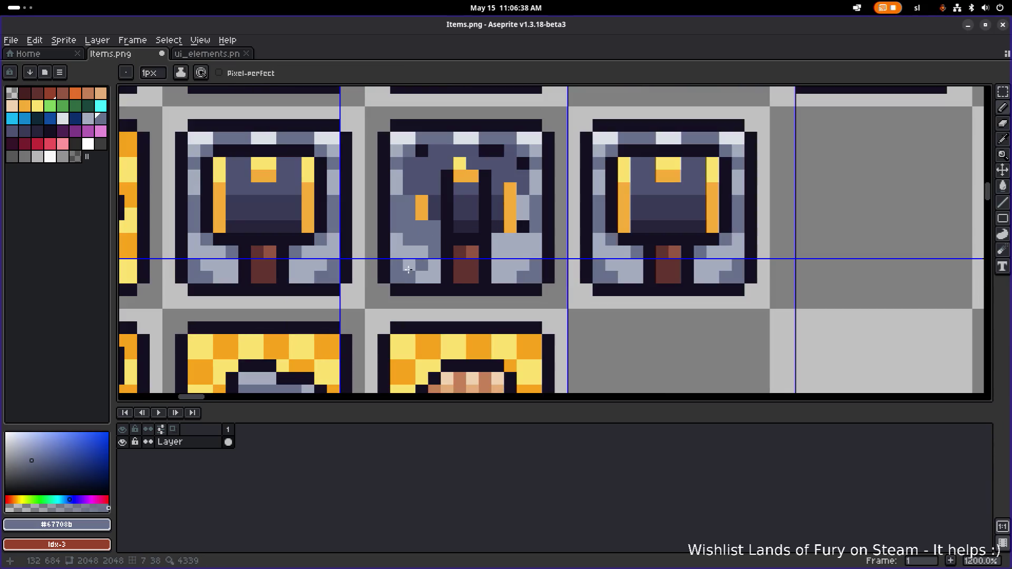
Repaint the chest's dark brown base with light grey #a3acbe and medium grey #67708b
{"action": "scroll", "coordinate": [428, 266], "scroll_direction": "up", "scroll_amount": 1}
{"action": "scroll", "coordinate": [458, 265], "scroll_direction": "down", "scroll_amount": 3}
{"action": "scroll", "coordinate": [449, 263], "scroll_direction": "up", "scroll_amount": 1}
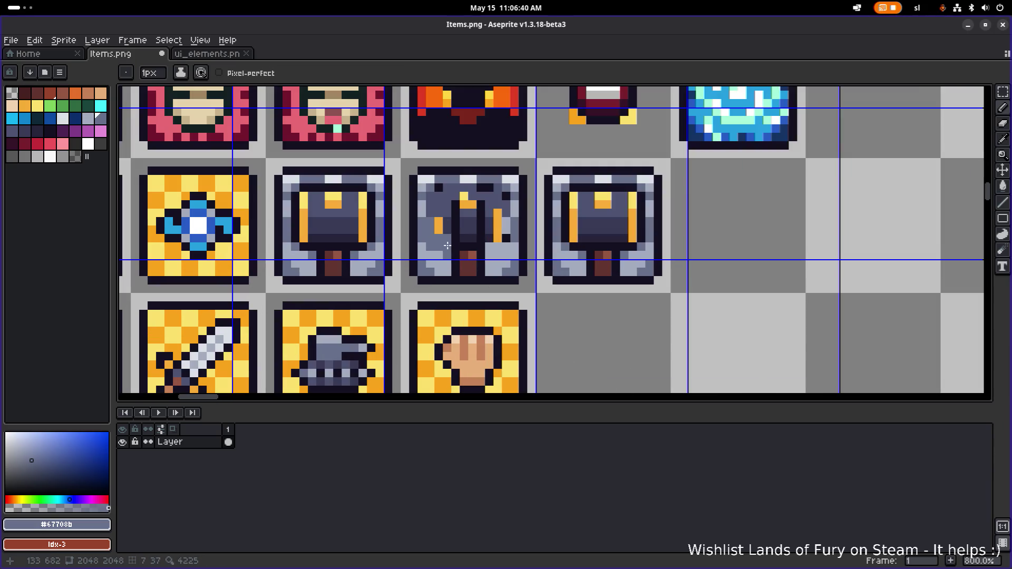
{"action": "scroll", "coordinate": [443, 248], "scroll_direction": "down", "scroll_amount": 2}
{"action": "scroll", "coordinate": [430, 252], "scroll_direction": "up", "scroll_amount": 5}
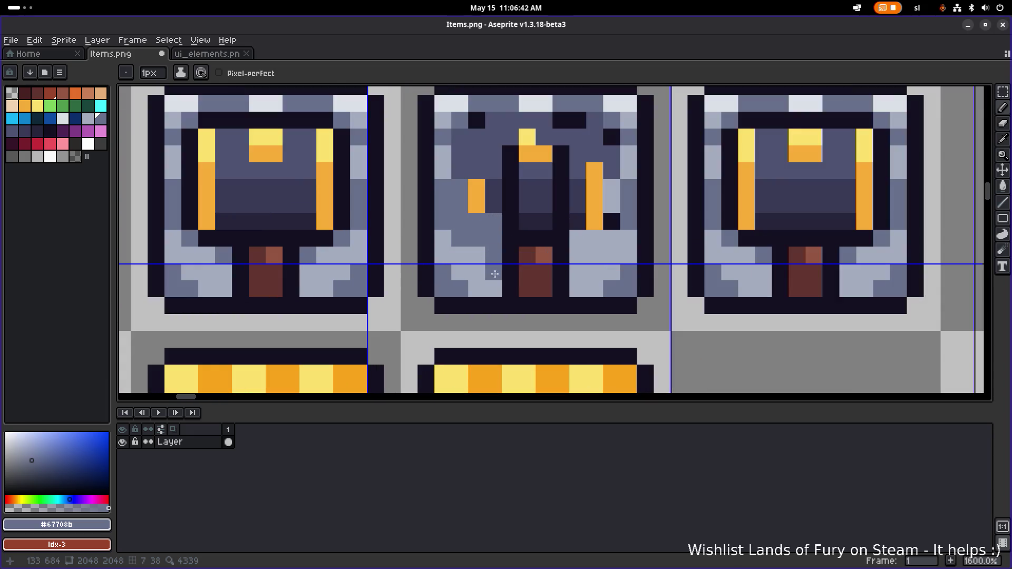
{"action": "left_click", "coordinate": [497, 271], "text": "alt"}
{"action": "mouse_move", "coordinate": [488, 285]}
{"action": "left_mouse_down"}
{"action": "mouse_move", "coordinate": [595, 238]}
{"action": "mouse_move", "coordinate": [580, 238]}
{"action": "mouse_move", "coordinate": [622, 240]}
{"action": "mouse_move", "coordinate": [594, 221]}
{"action": "mouse_move", "coordinate": [613, 194]}
{"action": "left_mouse_up"}
{"action": "left_click", "coordinate": [527, 273]}
{"action": "left_click", "coordinate": [494, 255], "text": "alt"}
Recolour the orange interior pixels #a3acbe and the stray black pixels #67708b
{"action": "left_click", "coordinate": [460, 176], "text": "alt"}
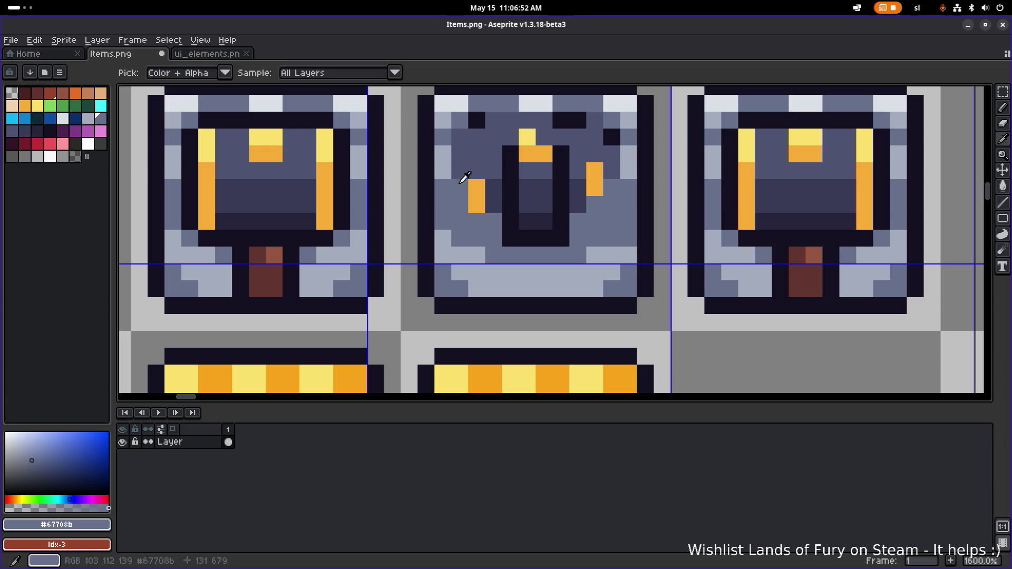
{"action": "left_click", "coordinate": [478, 188]}
{"action": "mouse_move", "coordinate": [477, 189]}
{"action": "left_mouse_down"}
{"action": "mouse_move", "coordinate": [548, 237]}
{"action": "mouse_move", "coordinate": [529, 217]}
{"action": "mouse_move", "coordinate": [575, 190]}
{"action": "mouse_move", "coordinate": [490, 171]}
{"action": "mouse_move", "coordinate": [448, 206]}
{"action": "left_mouse_up"}
{"action": "key", "text": "ctrl+z"}
{"action": "left_click", "coordinate": [437, 158], "text": "alt"}
{"action": "left_click", "coordinate": [454, 158]}
{"action": "left_click", "coordinate": [453, 175]}
{"action": "left_click", "coordinate": [554, 159]}
{"action": "left_click", "coordinate": [588, 175]}
Cover the gold lock with dark grey #4c5371 and lighten the lower-right pixels
{"action": "left_click", "coordinate": [542, 170], "text": "alt"}
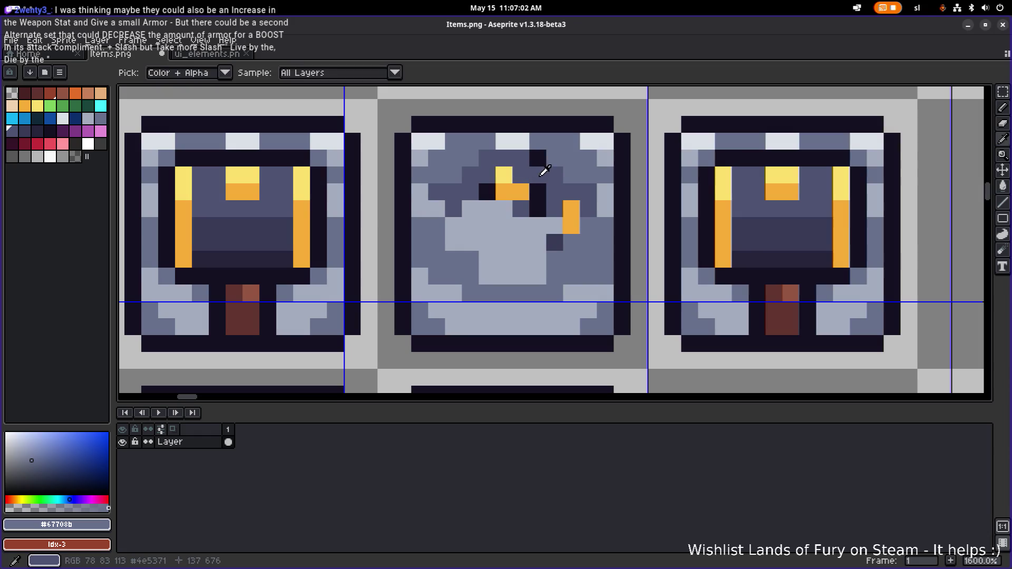
{"action": "mouse_move", "coordinate": [468, 204]}
{"action": "left_mouse_down"}
{"action": "mouse_move", "coordinate": [538, 208]}
{"action": "mouse_move", "coordinate": [487, 192]}
{"action": "mouse_move", "coordinate": [572, 209]}
{"action": "mouse_move", "coordinate": [563, 243]}
{"action": "mouse_move", "coordinate": [552, 240]}
{"action": "left_mouse_up"}
{"action": "left_click", "coordinate": [554, 226], "text": "alt"}
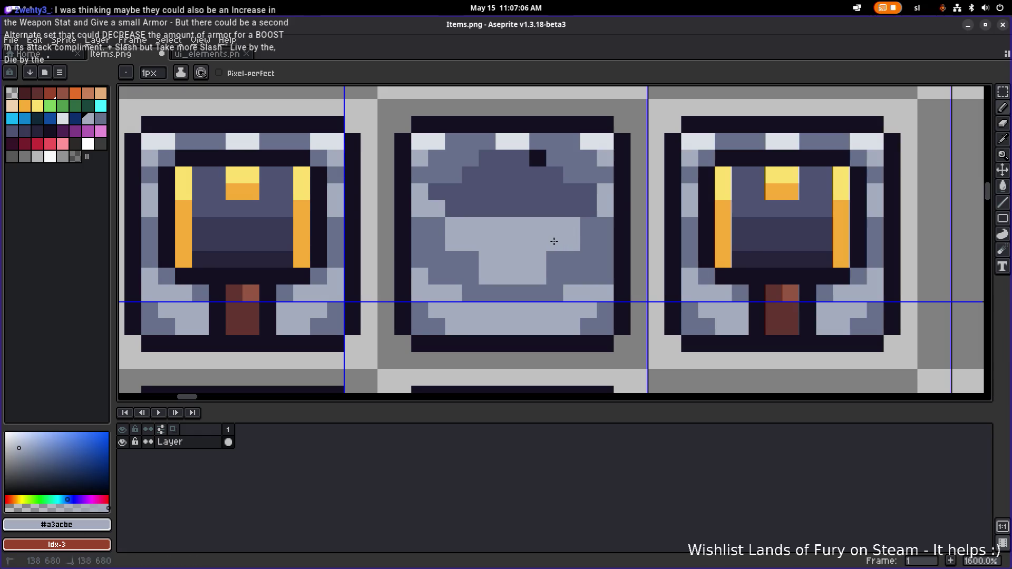
{"action": "scroll", "coordinate": [571, 236], "scroll_direction": "down", "scroll_amount": 1}
{"action": "scroll", "coordinate": [571, 236], "scroll_direction": "up", "scroll_amount": 1}
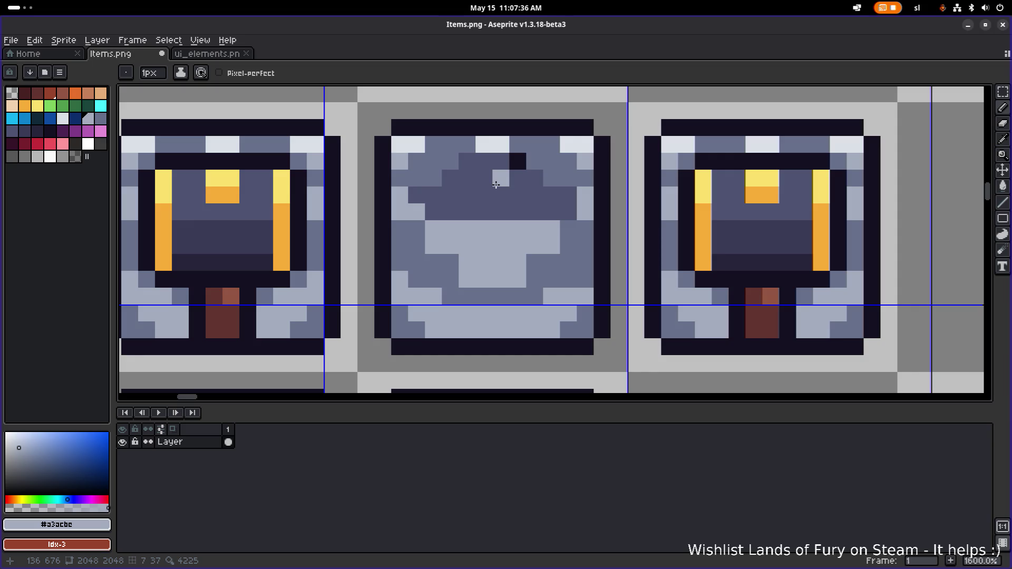
Repaint a pixel in the tile's dark top patch light grey #a3acbe
{"action": "left_click", "coordinate": [549, 211]}
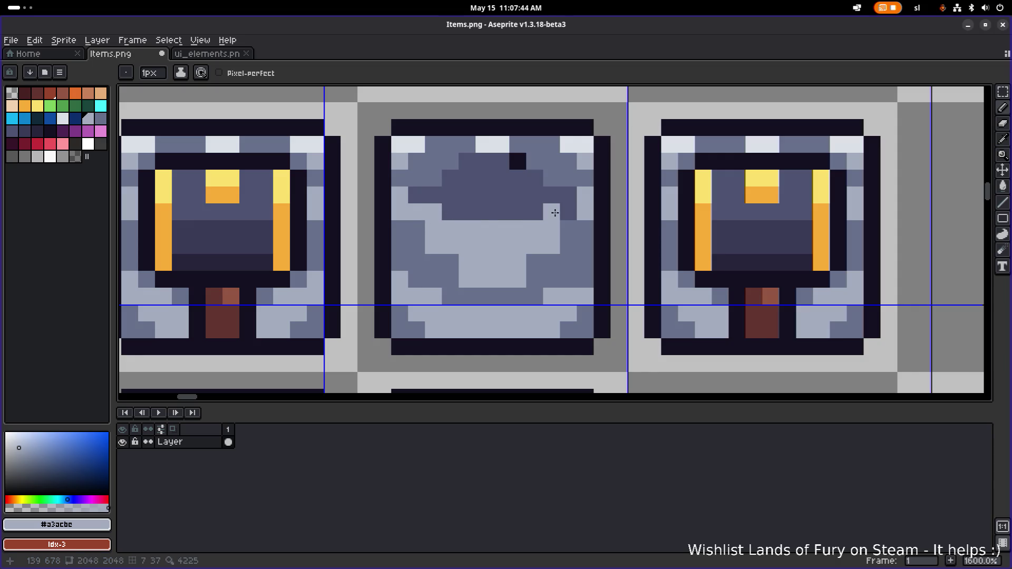
Recolour several dark-patch pixels medium grey #67708b and reshape the patch edges
{"action": "left_click", "coordinate": [511, 143], "text": "alt"}
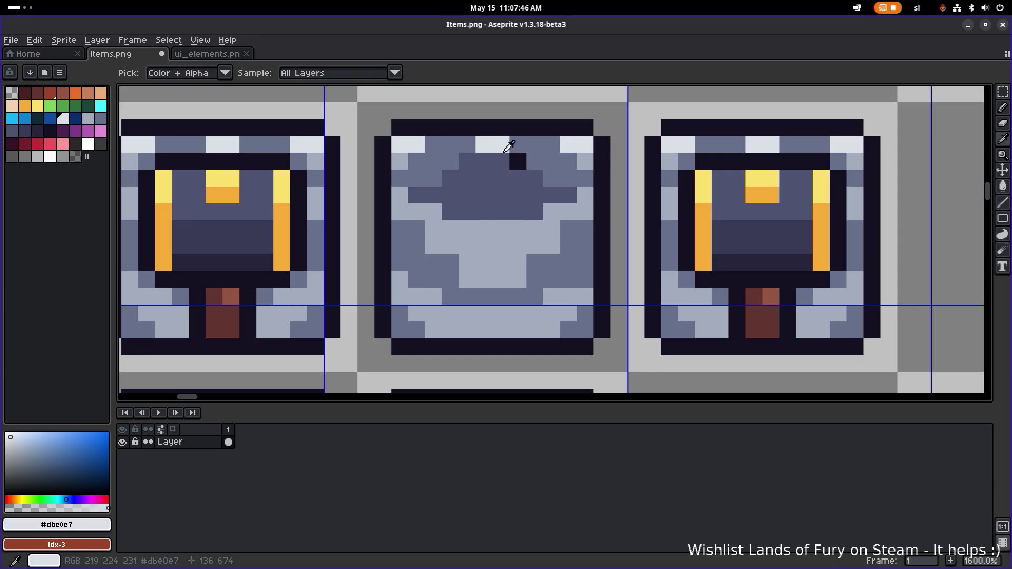
{"action": "left_click", "coordinate": [519, 162]}
{"action": "scroll", "coordinate": [585, 190], "scroll_direction": "down", "scroll_amount": 2}
{"action": "scroll", "coordinate": [553, 194], "scroll_direction": "up", "scroll_amount": 2}
{"action": "left_click", "coordinate": [482, 174]}
{"action": "left_click", "coordinate": [505, 161]}
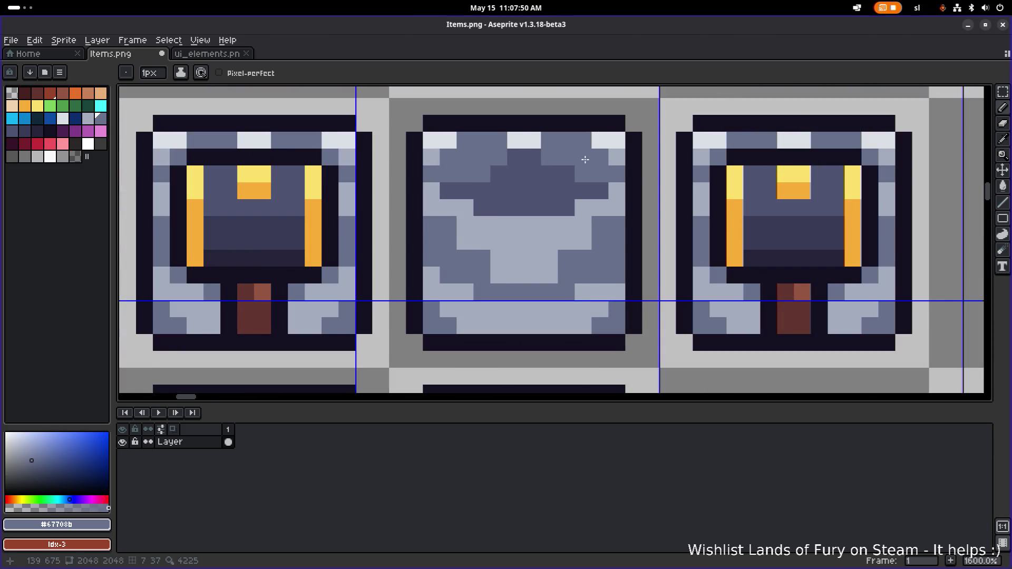
{"action": "scroll", "coordinate": [585, 159], "scroll_direction": "down", "scroll_amount": 3}
{"action": "scroll", "coordinate": [567, 208], "scroll_direction": "up", "scroll_amount": 5}
{"action": "left_click", "coordinate": [567, 209]}
{"action": "left_click", "coordinate": [543, 211], "text": "alt"}
{"action": "mouse_move", "coordinate": [499, 232]}
{"action": "left_mouse_down"}
{"action": "mouse_move", "coordinate": [539, 232]}
{"action": "mouse_move", "coordinate": [507, 235]}
{"action": "left_mouse_up"}
{"action": "scroll", "coordinate": [555, 238], "scroll_direction": "down", "scroll_amount": 1}
Extend the dark patch with a row of #4c5371 pixels plus one extra pixel
{"action": "left_click", "coordinate": [556, 238], "text": "alt"}
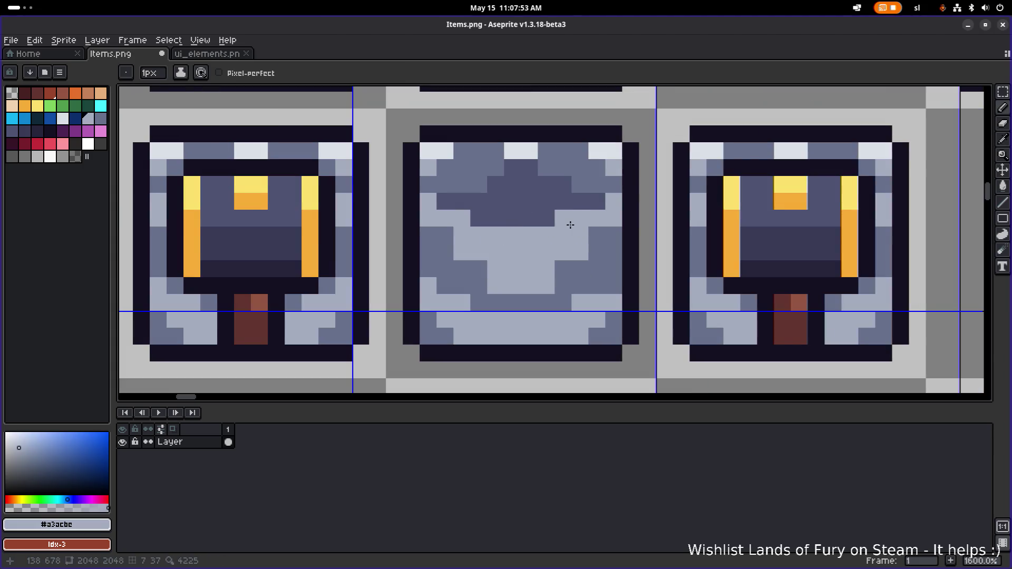
{"action": "scroll", "coordinate": [504, 161], "scroll_direction": "down", "scroll_amount": 2}
{"action": "scroll", "coordinate": [520, 165], "scroll_direction": "up", "scroll_amount": 2}
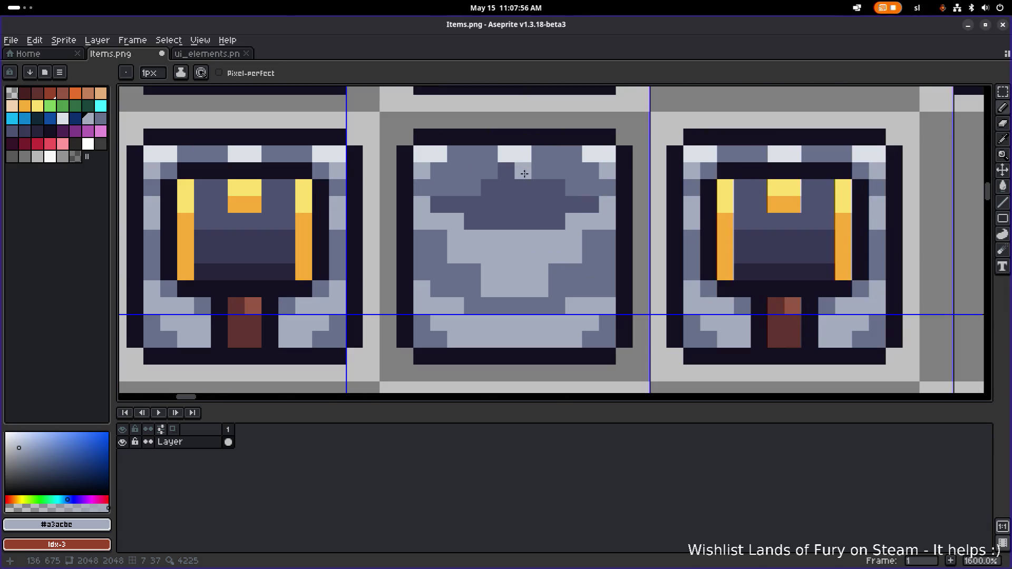
{"action": "left_click", "coordinate": [506, 215], "text": "alt"}
{"action": "mouse_move", "coordinate": [499, 252]}
{"action": "left_mouse_down"}
{"action": "mouse_move", "coordinate": [523, 252]}
{"action": "mouse_move", "coordinate": [520, 231]}
{"action": "mouse_move", "coordinate": [538, 228]}
{"action": "mouse_move", "coordinate": [484, 234]}
{"action": "mouse_move", "coordinate": [548, 238]}
{"action": "mouse_move", "coordinate": [572, 219]}
{"action": "mouse_move", "coordinate": [589, 221]}
{"action": "left_mouse_up"}
{"action": "left_click", "coordinate": [455, 219]}
{"action": "scroll", "coordinate": [458, 219], "scroll_direction": "down", "scroll_amount": 2}
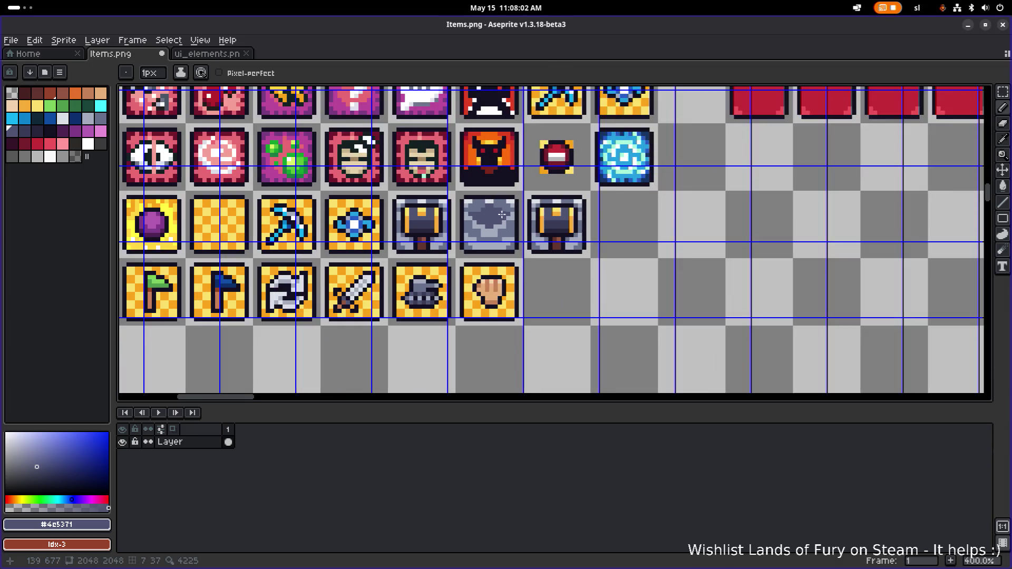
{"action": "scroll", "coordinate": [453, 214], "scroll_direction": "up", "scroll_amount": 2}
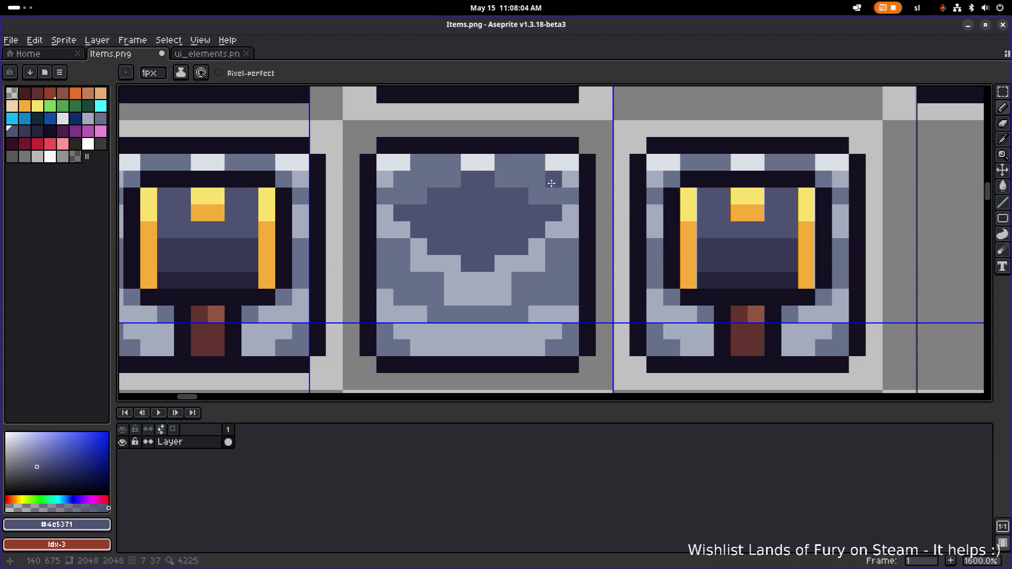
{"action": "scroll", "coordinate": [559, 211], "scroll_direction": "down", "scroll_amount": 4}
Bucket-fill the dark interior with #a3acbe and turn the white top-right corner pixels blue-grey
{"action": "key", "text": "g"}
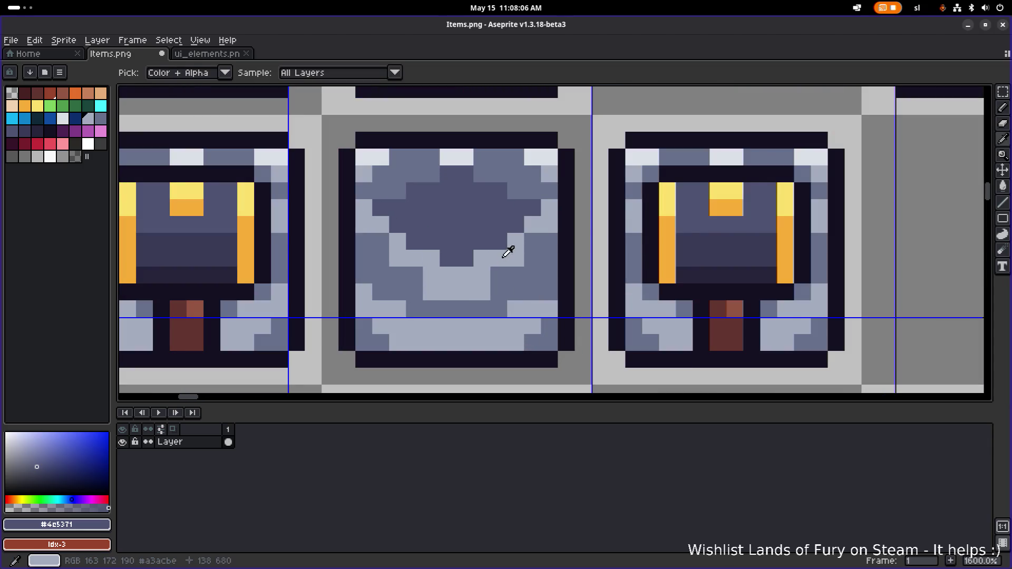
{"action": "left_click", "coordinate": [513, 245], "text": "alt"}
{"action": "left_click", "coordinate": [474, 217]}
{"action": "scroll", "coordinate": [512, 216], "scroll_direction": "down", "scroll_amount": 3}
{"action": "scroll", "coordinate": [492, 213], "scroll_direction": "up", "scroll_amount": 3}
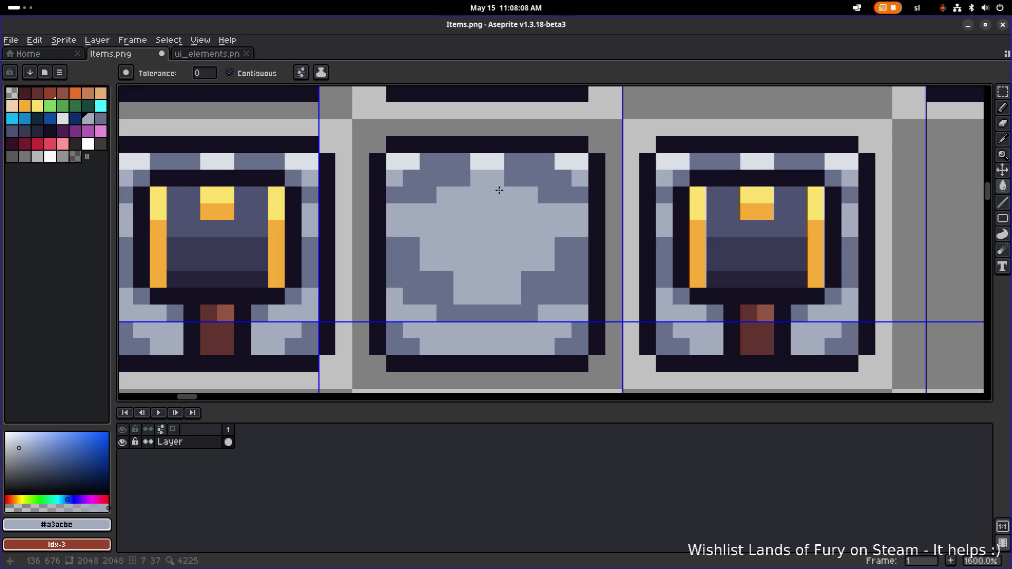
{"action": "left_click", "coordinate": [567, 166]}
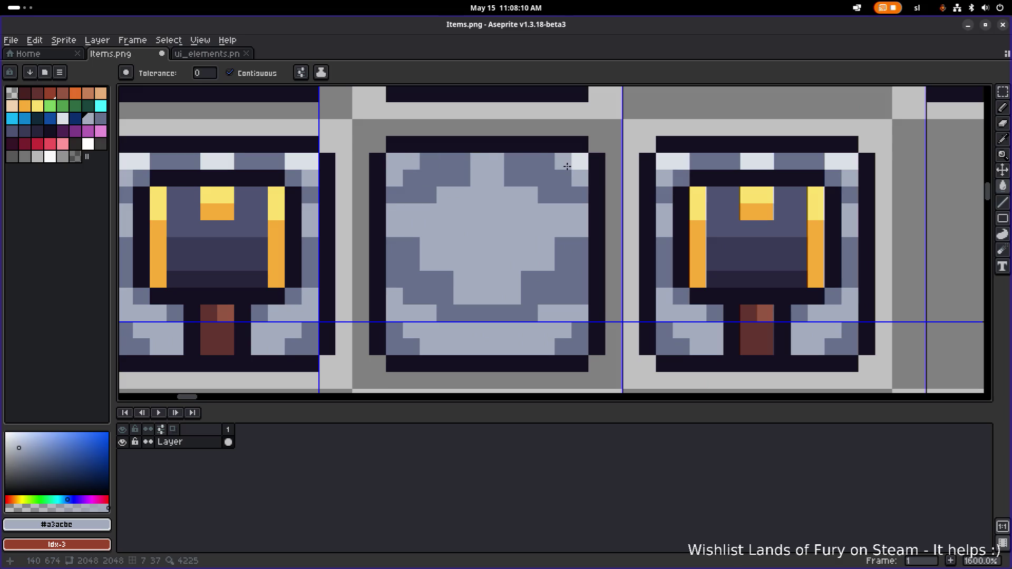
{"action": "left_click", "coordinate": [572, 167]}
{"action": "scroll", "coordinate": [595, 178], "scroll_direction": "down", "scroll_amount": 2}
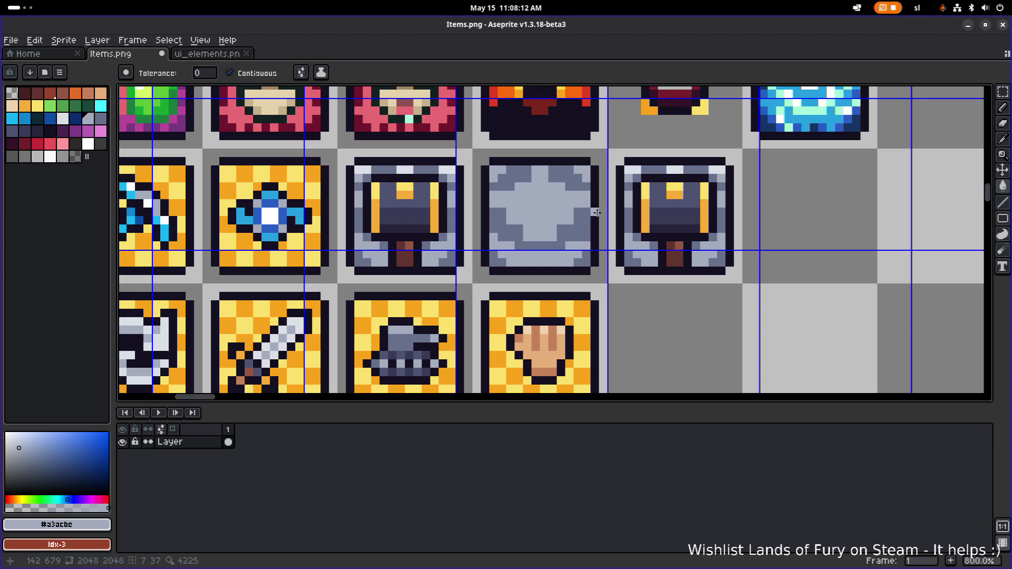
{"action": "key", "text": "m"}
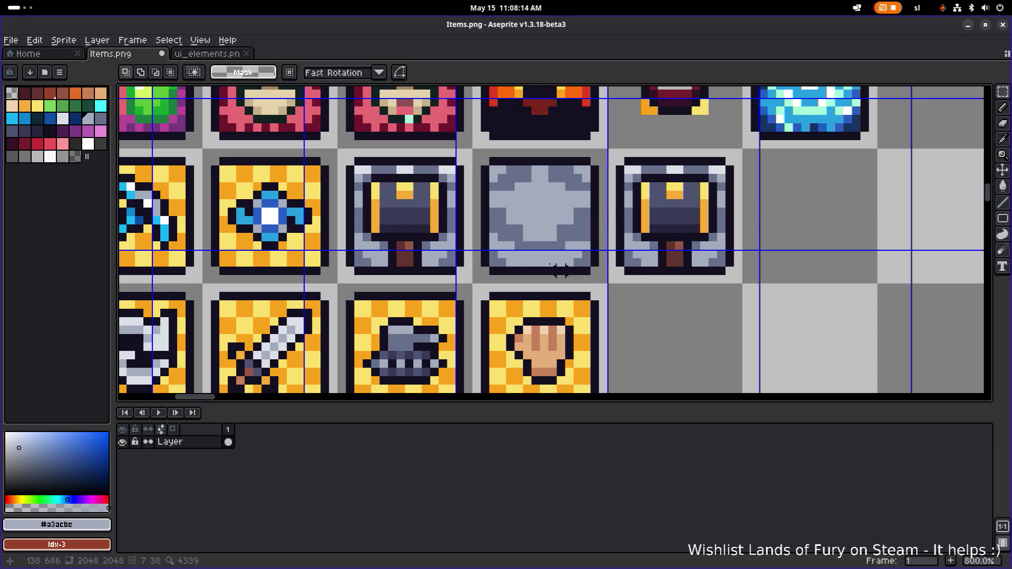
Move the right-hand chest one cell further along the row
{"action": "left_click_drag", "start_coordinate": [618, 273], "coordinate": [744, 148]}
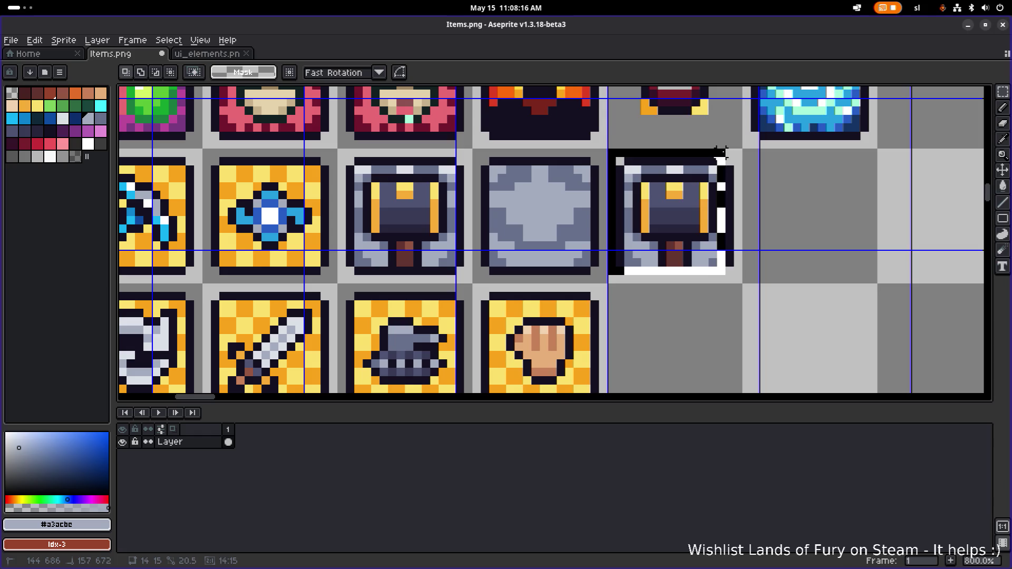
{"action": "mouse_move", "coordinate": [663, 187]}
{"action": "left_mouse_down"}
{"action": "mouse_move", "coordinate": [899, 187]}
{"action": "mouse_move", "coordinate": [592, 192]}
{"action": "mouse_move", "coordinate": [644, 196]}
{"action": "mouse_move", "coordinate": [620, 195]}
{"action": "left_mouse_up"}
{"action": "scroll", "coordinate": [899, 187], "scroll_direction": "down", "scroll_amount": 1}
{"action": "left_click", "coordinate": [366, 224]}
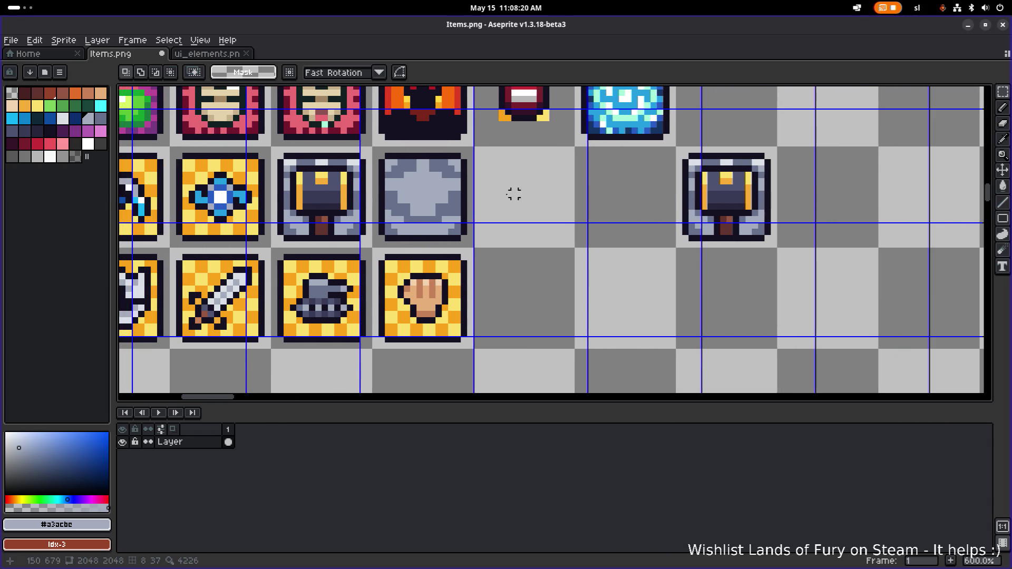
{"action": "scroll", "coordinate": [515, 194], "scroll_direction": "up", "scroll_amount": 3}
Copy the grey stone tile into the freed cells and sample near-black #141020
{"action": "mouse_move", "coordinate": [319, 131]}
{"action": "left_mouse_down"}
{"action": "mouse_move", "coordinate": [478, 274]}
{"action": "mouse_move", "coordinate": [583, 393]}
{"action": "left_mouse_up"}
{"action": "scroll", "coordinate": [462, 204], "scroll_direction": "down", "scroll_amount": 1}
{"action": "scroll", "coordinate": [462, 204], "scroll_direction": "down", "scroll_amount": 1}
{"action": "left_click_drag", "start_coordinate": [401, 211], "coordinate": [653, 207]}
{"action": "left_click", "coordinate": [522, 248]}
{"action": "scroll", "coordinate": [522, 248], "scroll_direction": "up", "scroll_amount": 4}
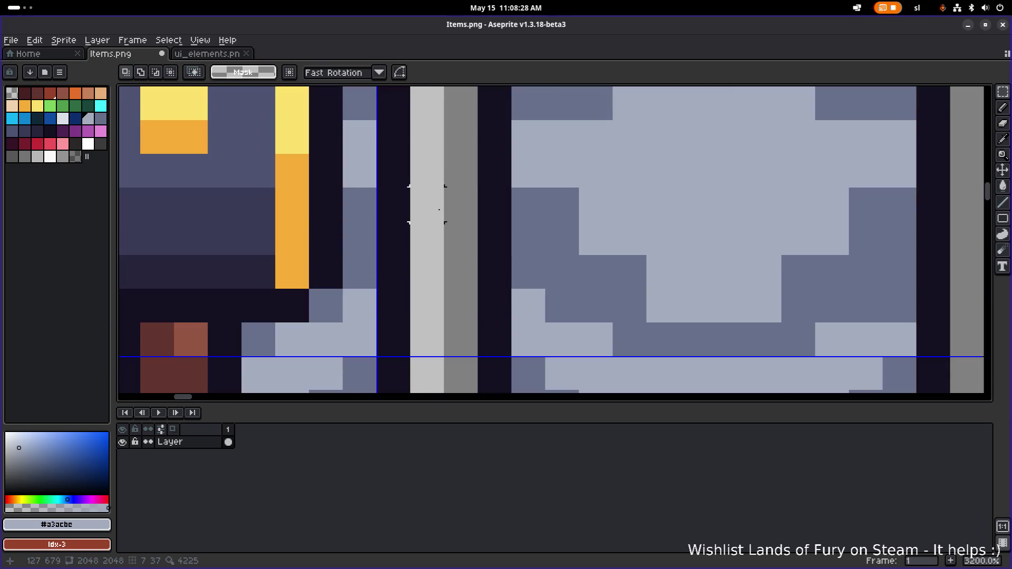
{"action": "scroll", "coordinate": [224, 204], "scroll_direction": "down", "scroll_amount": 1}
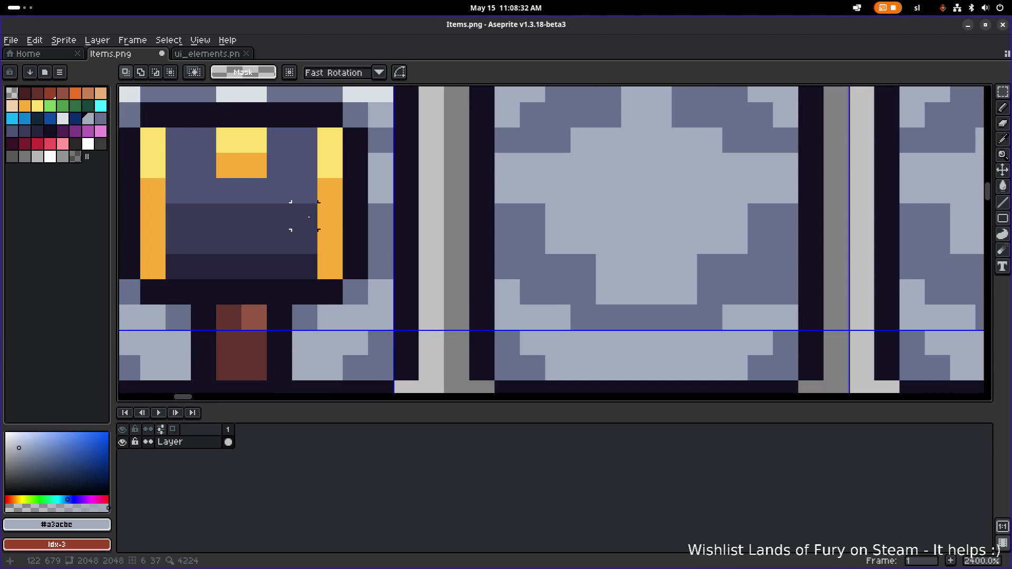
{"action": "scroll", "coordinate": [305, 218], "scroll_direction": "down", "scroll_amount": 1}
{"action": "scroll", "coordinate": [353, 227], "scroll_direction": "down", "scroll_amount": 1}
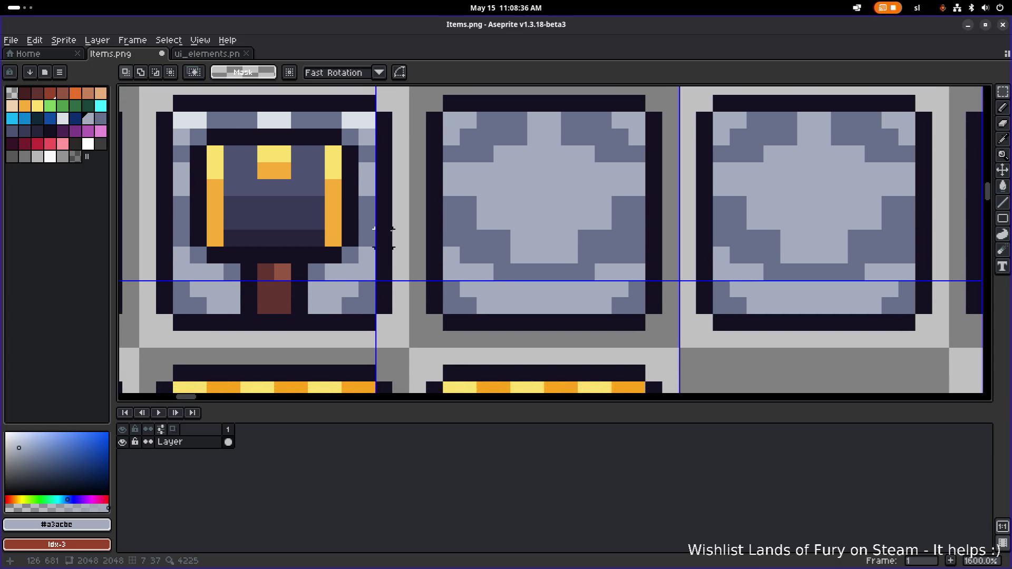
{"action": "scroll", "coordinate": [384, 239], "scroll_direction": "down", "scroll_amount": 1}
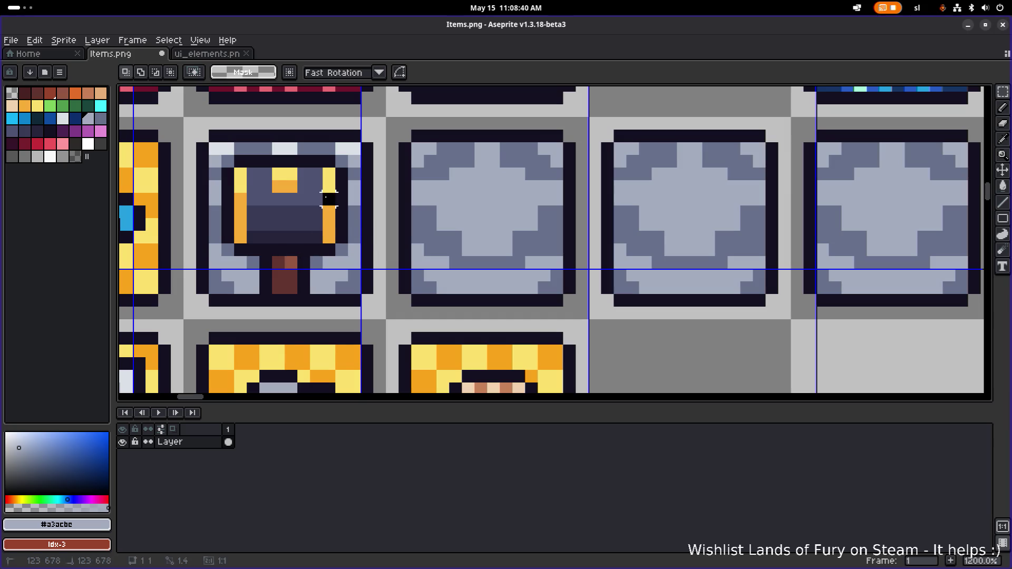
{"action": "key", "text": "i"}
{"action": "left_click", "coordinate": [306, 255]}
Pencil a dark sword outline in the grey stone tile: two joined vertical blade lines and a horizontal crossguard
{"action": "key", "text": "b"}
{"action": "left_click", "coordinate": [468, 288]}
{"action": "left_click", "coordinate": [469, 187], "text": "shift"}
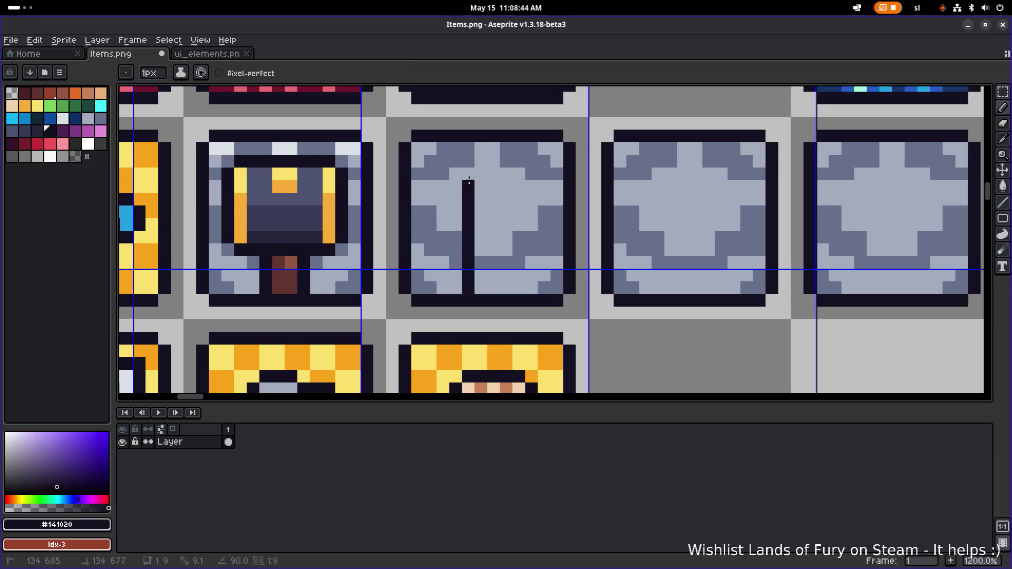
{"action": "left_click", "coordinate": [493, 161], "text": "shift"}
{"action": "left_click", "coordinate": [506, 174], "text": "shift"}
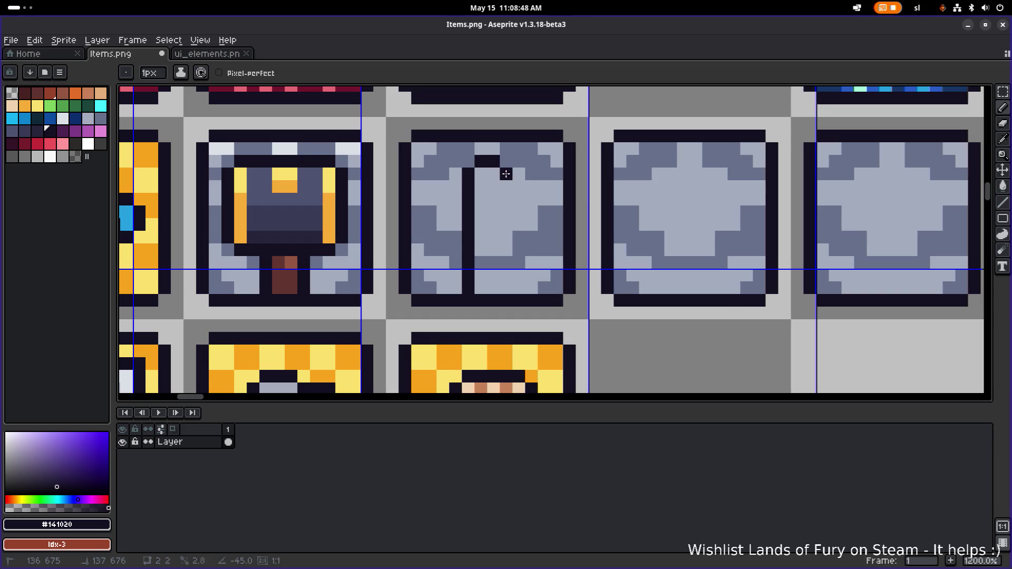
{"action": "left_click", "coordinate": [510, 283], "text": "shift"}
{"action": "left_click", "coordinate": [456, 263]}
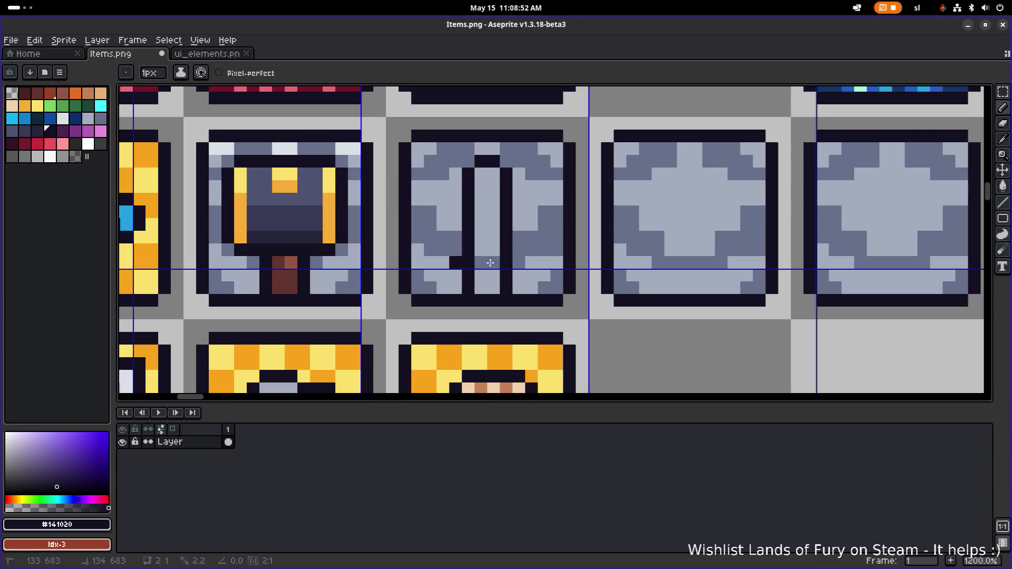
{"action": "left_click", "coordinate": [515, 265], "text": "shift"}
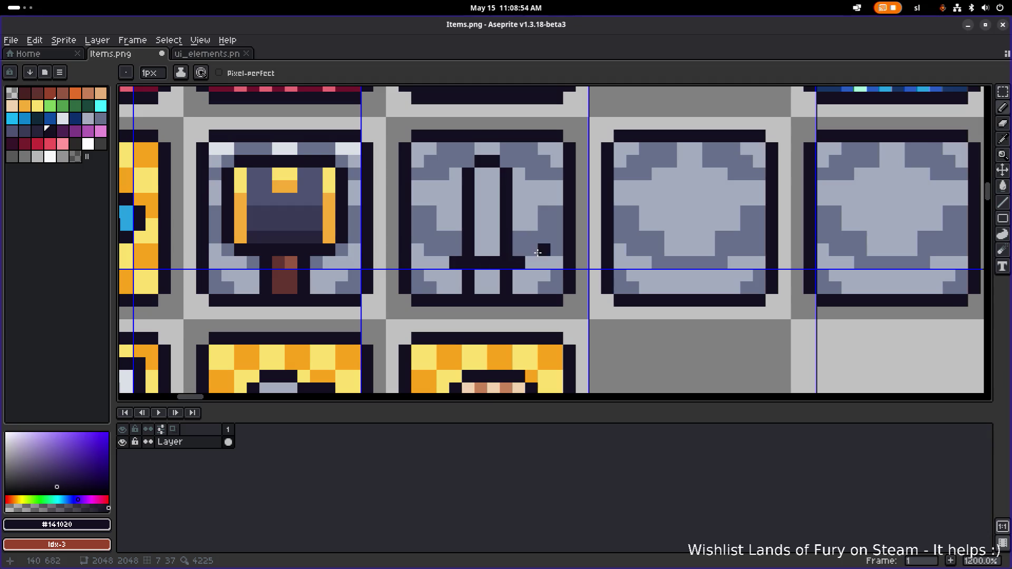
{"action": "scroll", "coordinate": [531, 200], "scroll_direction": "down", "scroll_amount": 5}
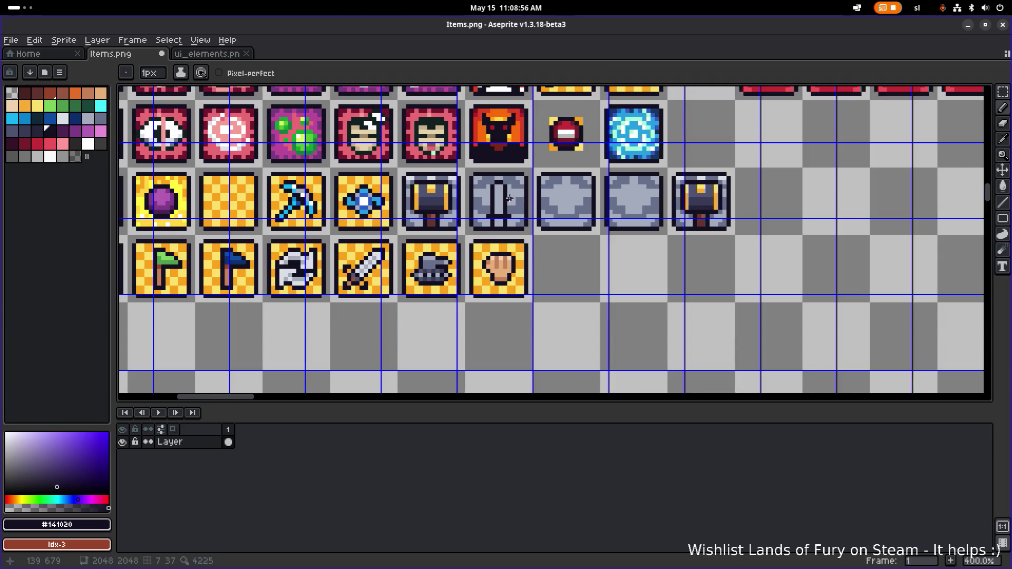
{"action": "scroll", "coordinate": [509, 198], "scroll_direction": "up", "scroll_amount": 5}
{"action": "scroll", "coordinate": [411, 184], "scroll_direction": "down", "scroll_amount": 5}
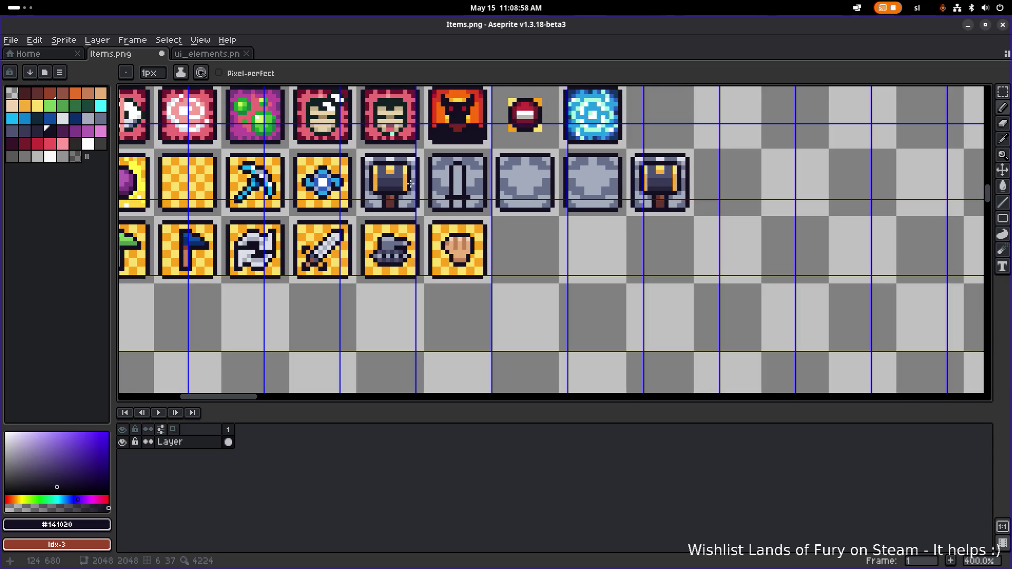
{"action": "scroll", "coordinate": [352, 171], "scroll_direction": "left", "scroll_amount": 10}
{"action": "scroll", "coordinate": [353, 171], "scroll_direction": "up", "scroll_amount": 2}
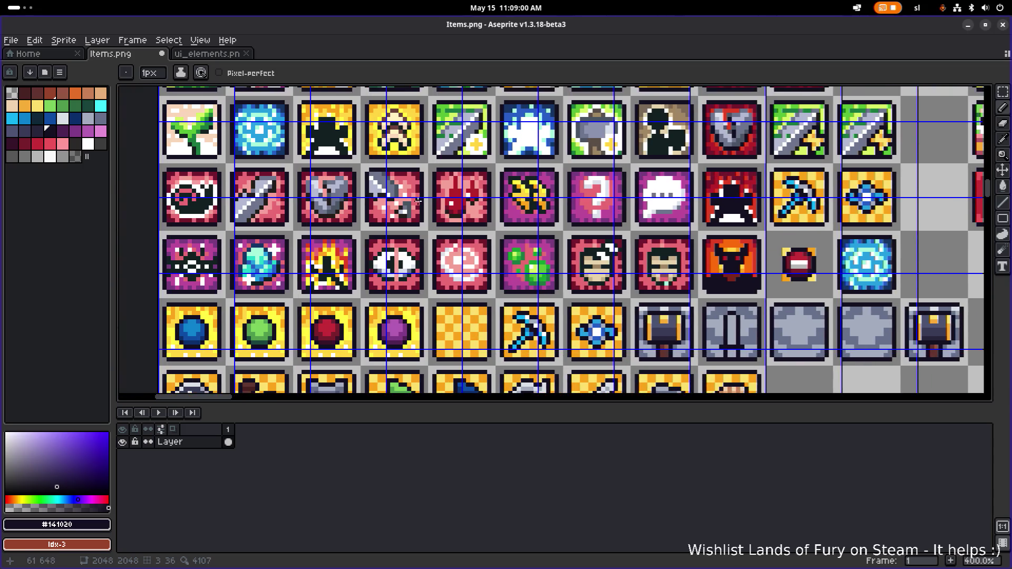
{"action": "scroll", "coordinate": [512, 226], "scroll_direction": "up", "scroll_amount": 2}
{"action": "scroll", "coordinate": [470, 315], "scroll_direction": "up", "scroll_amount": 1}
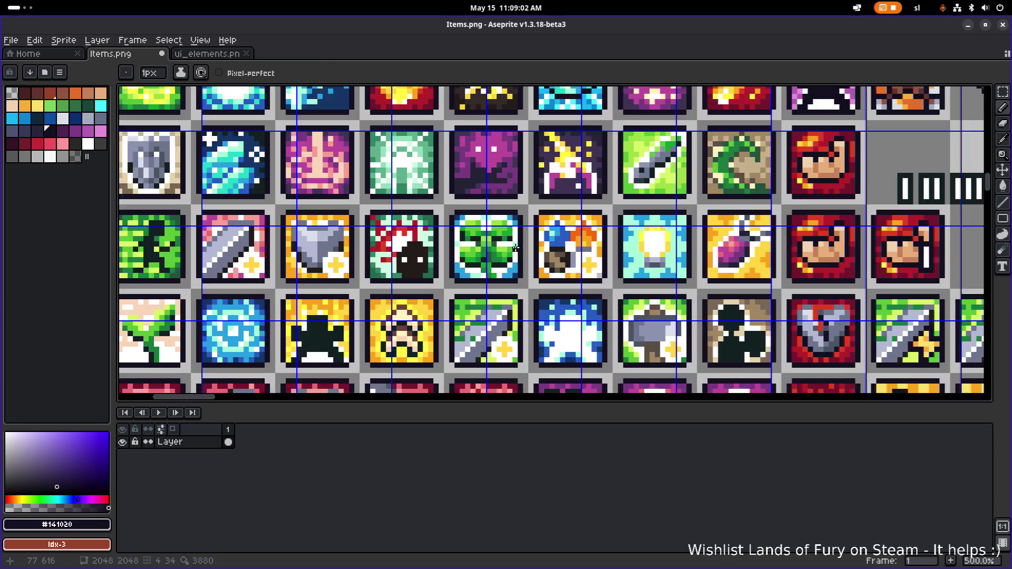
{"action": "scroll", "coordinate": [469, 314], "scroll_direction": "up", "scroll_amount": 2}
{"action": "scroll", "coordinate": [324, 319], "scroll_direction": "down", "scroll_amount": 3}
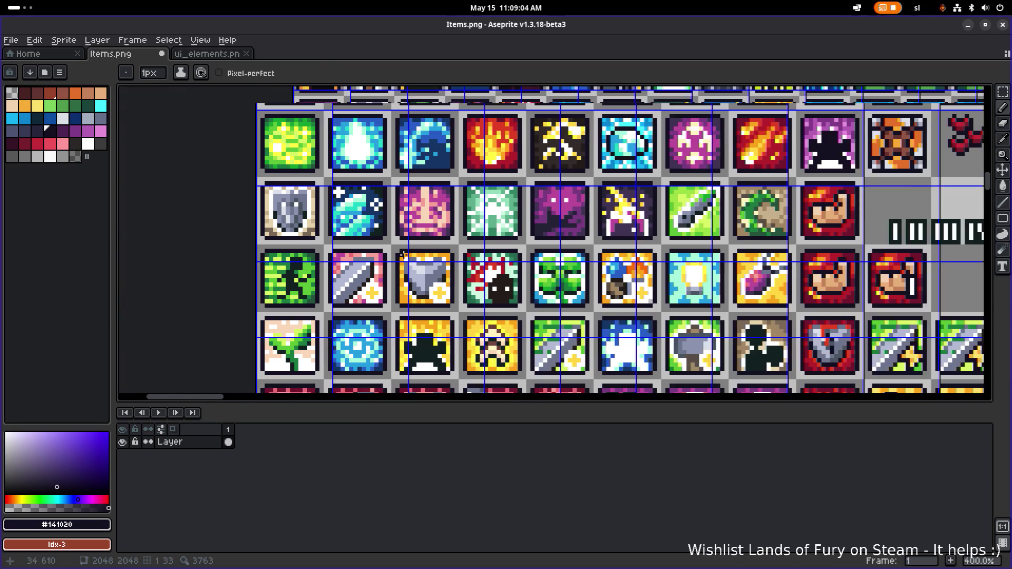
{"action": "scroll", "coordinate": [406, 243], "scroll_direction": "up", "scroll_amount": 1}
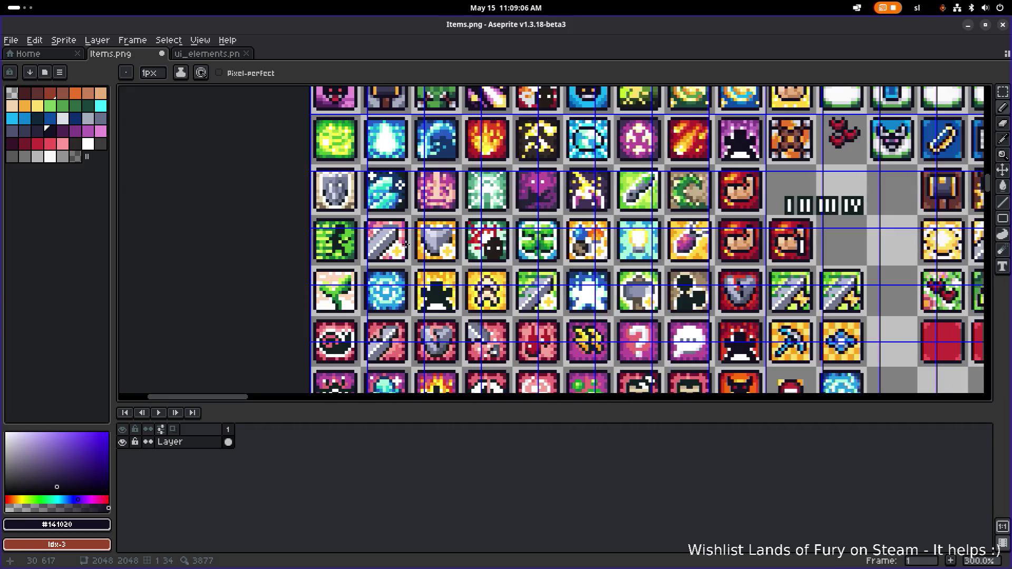
{"action": "scroll", "coordinate": [435, 176], "scroll_direction": "up", "scroll_amount": 5}
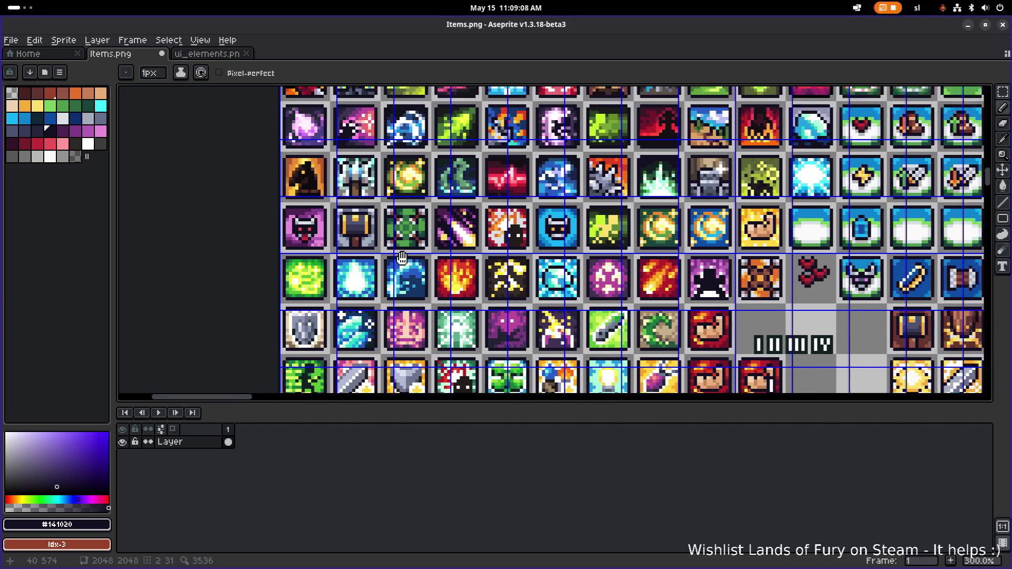
{"action": "scroll", "coordinate": [367, 220], "scroll_direction": "up", "scroll_amount": 5}
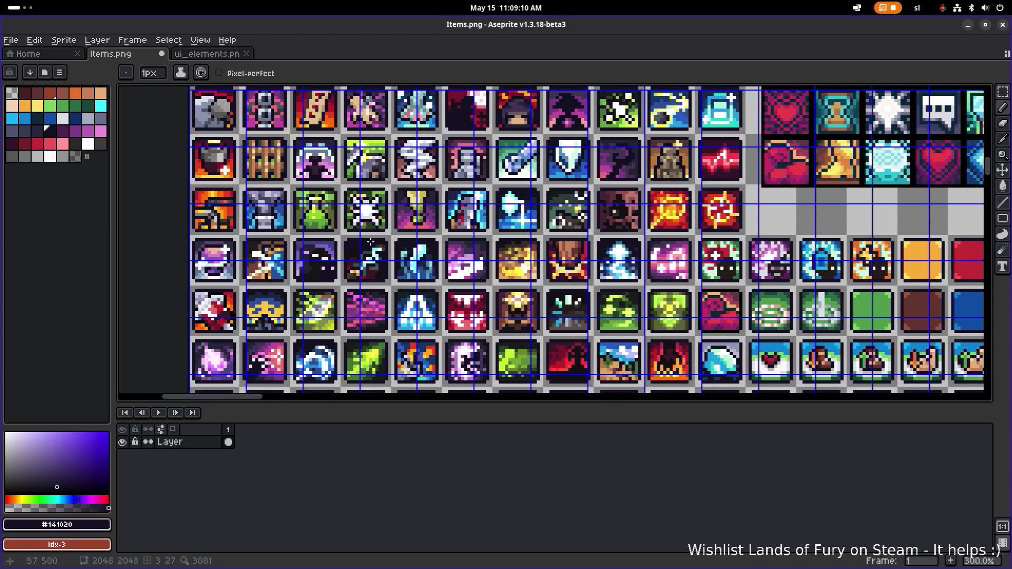
{"action": "scroll", "coordinate": [401, 315], "scroll_direction": "up", "scroll_amount": 3}
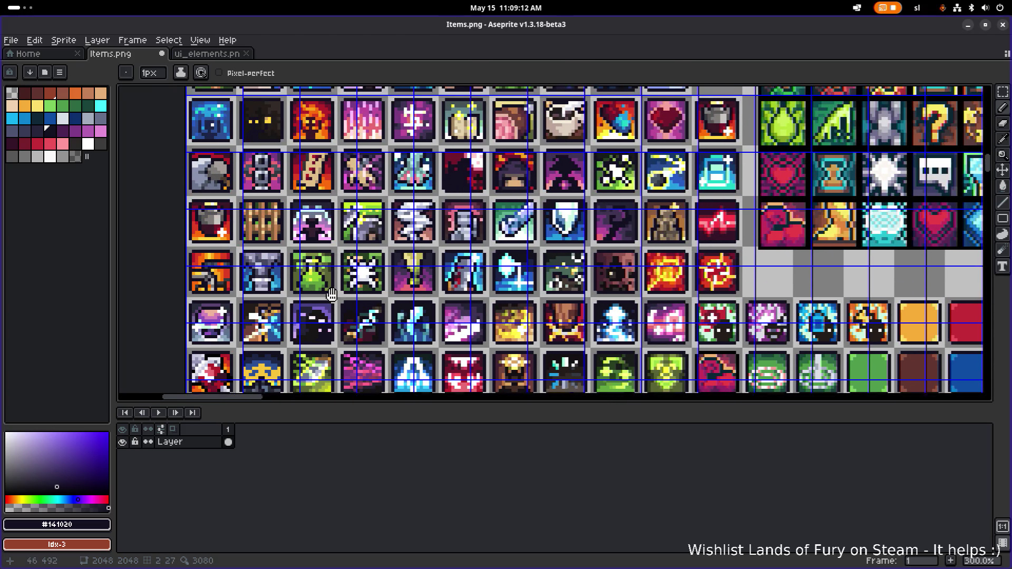
{"action": "scroll", "coordinate": [400, 315], "scroll_direction": "up", "scroll_amount": 1}
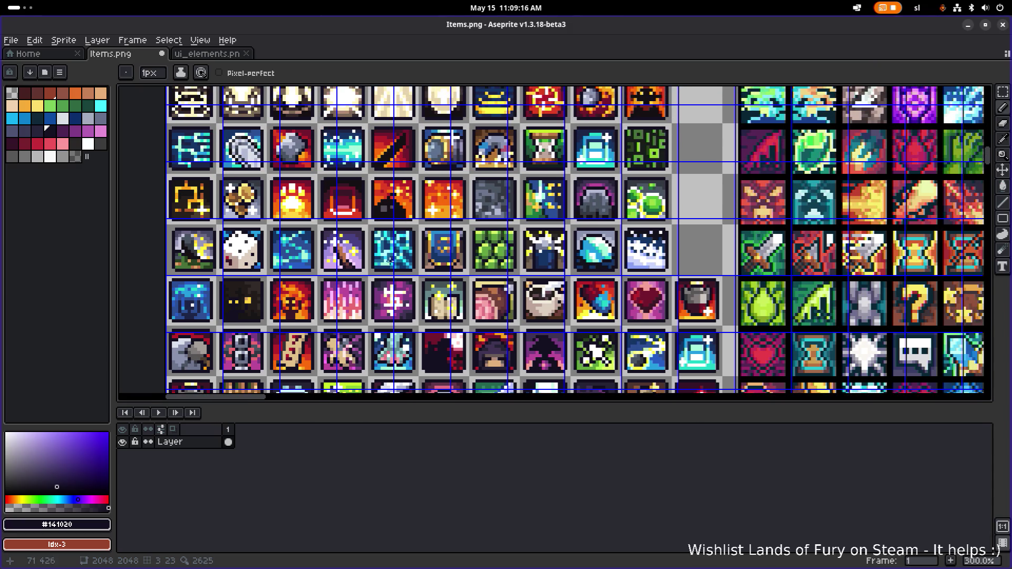
{"action": "scroll", "coordinate": [391, 260], "scroll_direction": "up", "scroll_amount": 1}
{"action": "scroll", "coordinate": [385, 304], "scroll_direction": "up", "scroll_amount": 3}
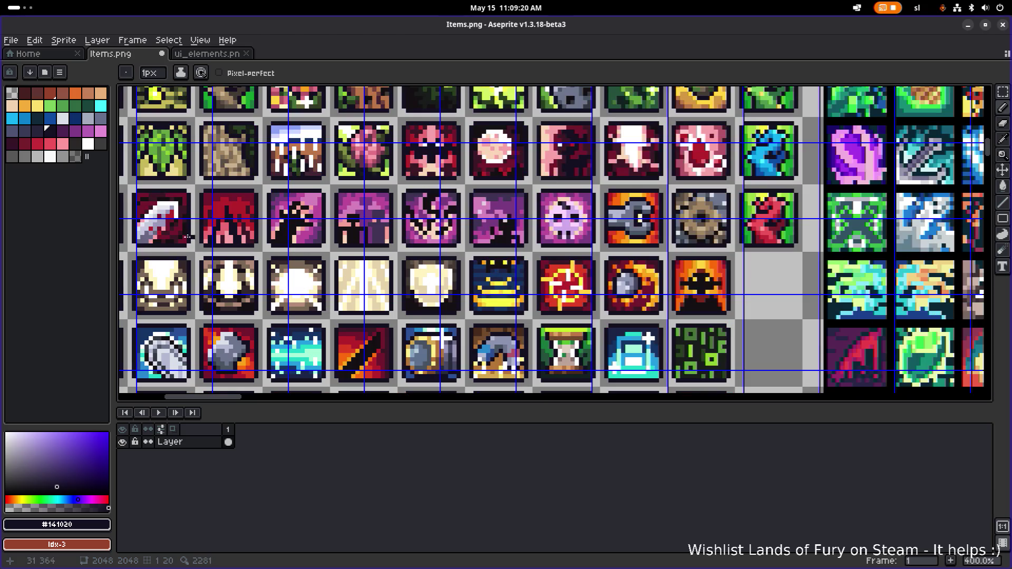
{"action": "scroll", "coordinate": [166, 225], "scroll_direction": "down", "scroll_amount": 4}
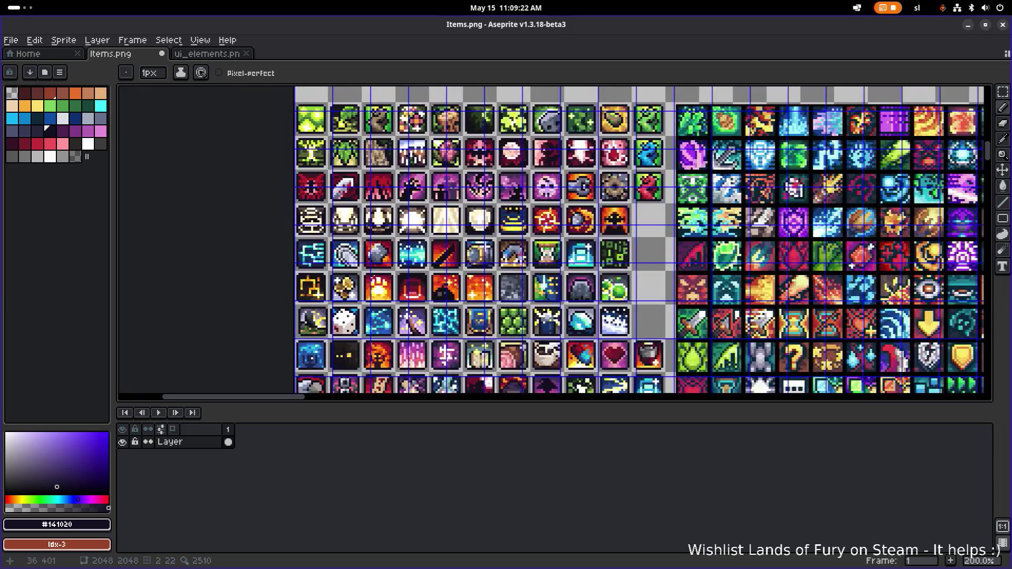
{"action": "scroll", "coordinate": [380, 327], "scroll_direction": "up", "scroll_amount": 5}
{"action": "scroll", "coordinate": [373, 214], "scroll_direction": "down", "scroll_amount": 2}
{"action": "scroll", "coordinate": [382, 280], "scroll_direction": "down", "scroll_amount": 4}
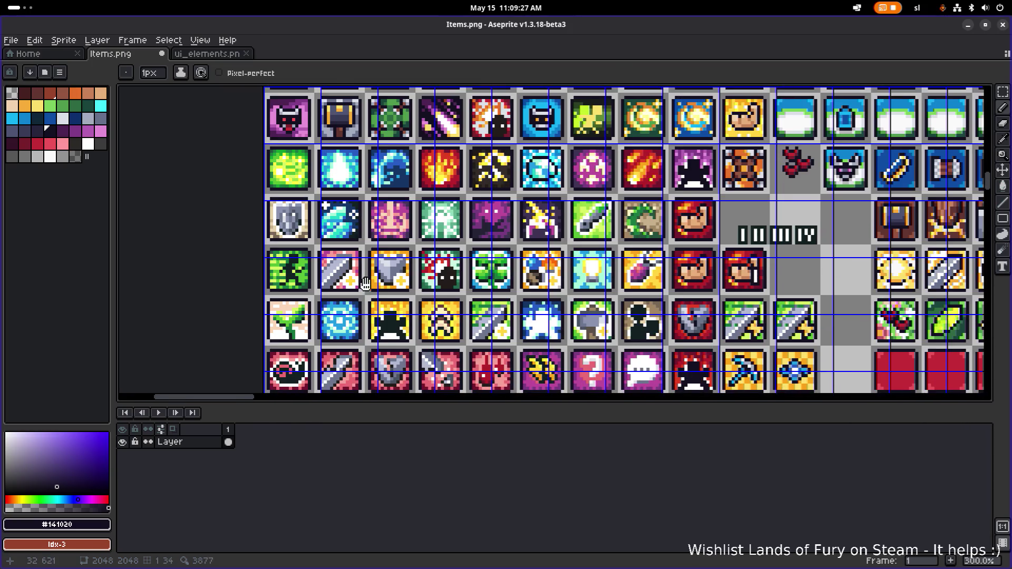
{"action": "left_click_drag", "start_coordinate": [366, 283], "coordinate": [314, 219]}
Marquee-select the pink sword-with-plus icon tile
{"action": "key", "text": "m"}
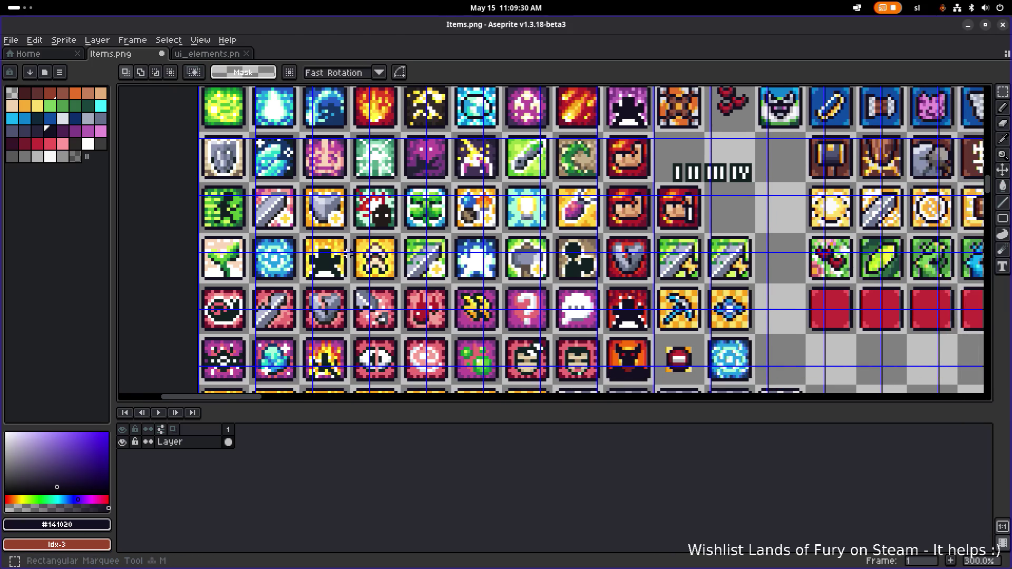
{"action": "scroll", "coordinate": [280, 221], "scroll_direction": "up", "scroll_amount": 2}
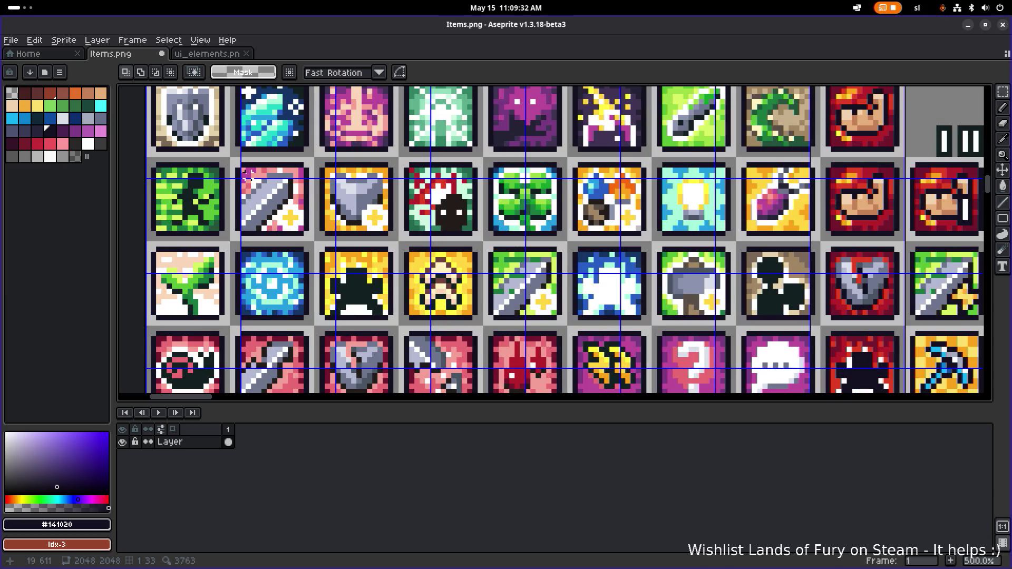
{"action": "mouse_move", "coordinate": [238, 165]}
{"action": "left_mouse_down"}
{"action": "mouse_move", "coordinate": [328, 239]}
{"action": "mouse_move", "coordinate": [315, 242]}
{"action": "left_mouse_up"}
{"action": "scroll", "coordinate": [447, 257], "scroll_direction": "down", "scroll_amount": 1}
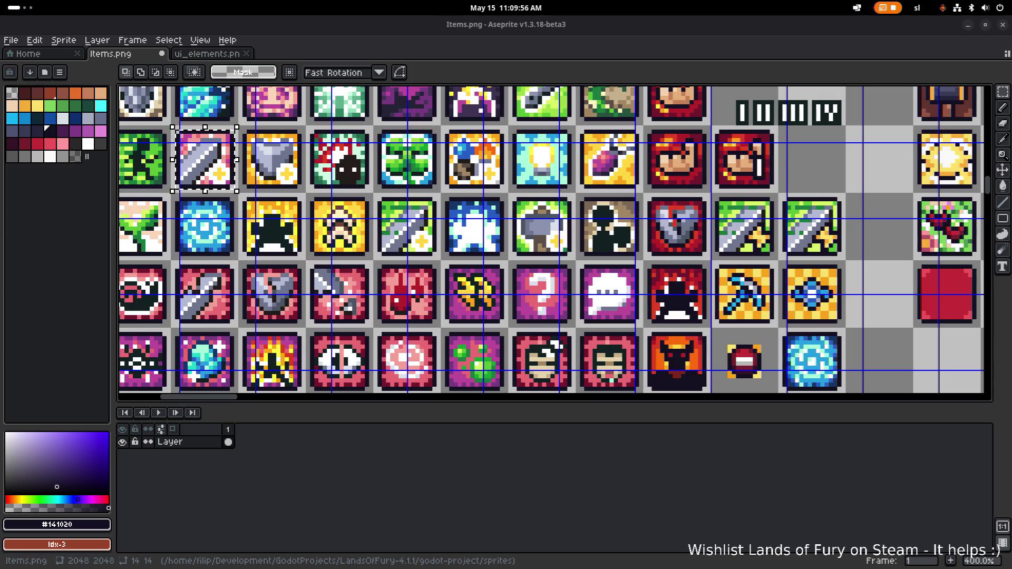
Bring the grey stone tiles back into view and return to the pencil
{"action": "scroll", "coordinate": [463, 216], "scroll_direction": "down", "scroll_amount": 2}
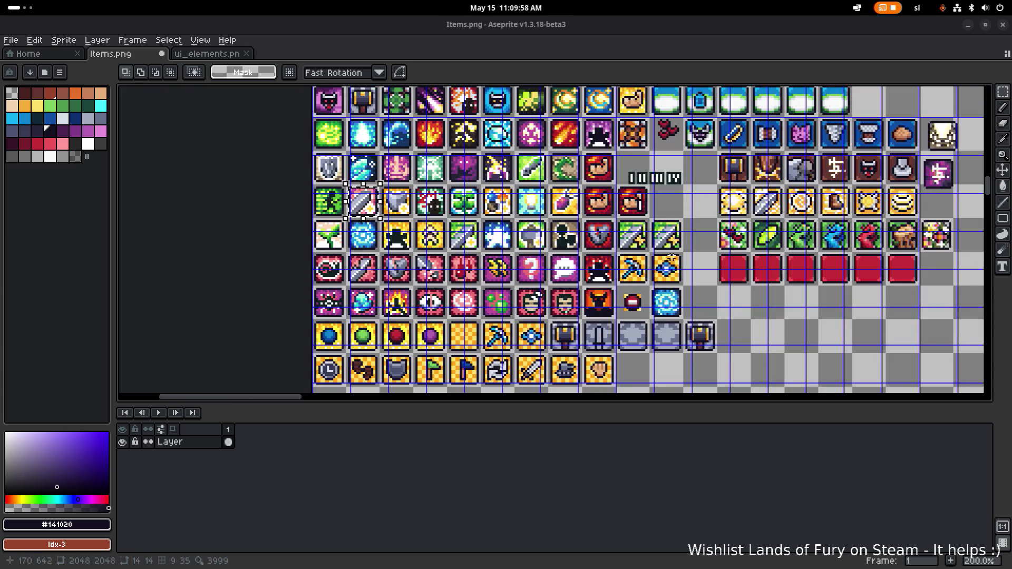
{"action": "left_click_drag", "start_coordinate": [625, 268], "coordinate": [544, 256]}
{"action": "scroll", "coordinate": [585, 330], "scroll_direction": "up", "scroll_amount": 6}
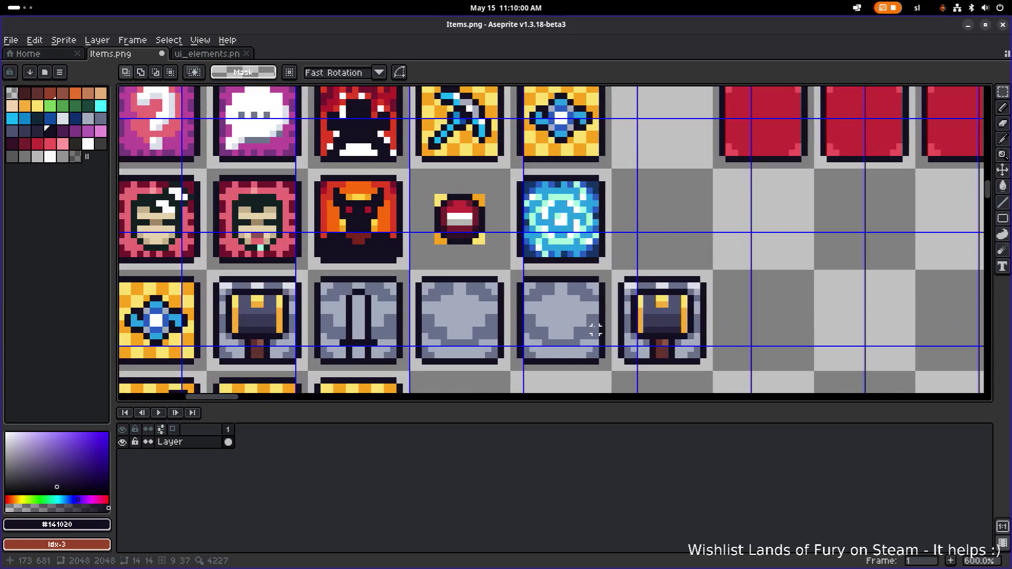
{"action": "scroll", "coordinate": [516, 274], "scroll_direction": "left", "scroll_amount": 3}
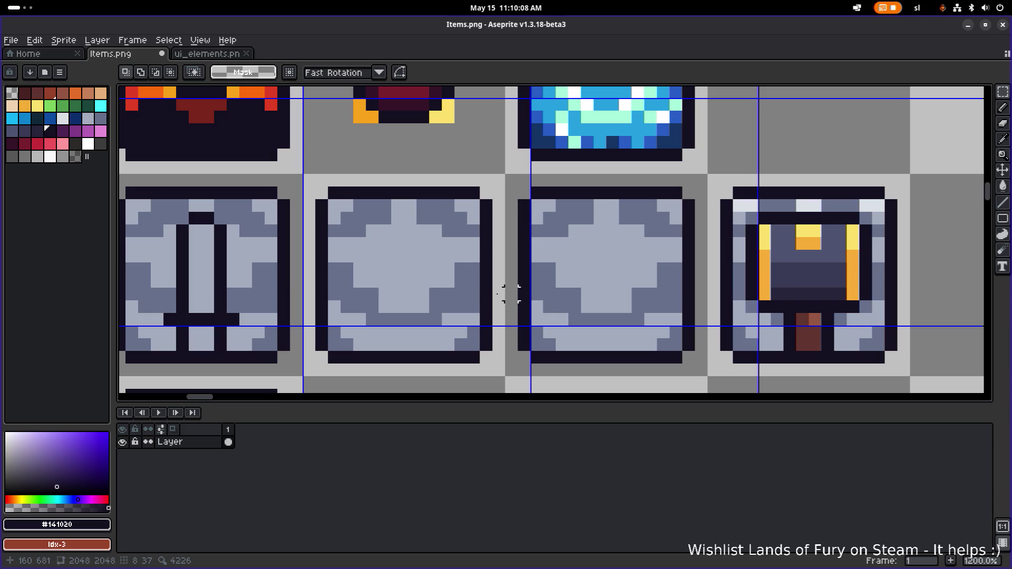
{"action": "scroll", "coordinate": [448, 272], "scroll_direction": "up", "scroll_amount": 5}
{"action": "scroll", "coordinate": [446, 300], "scroll_direction": "down", "scroll_amount": 5}
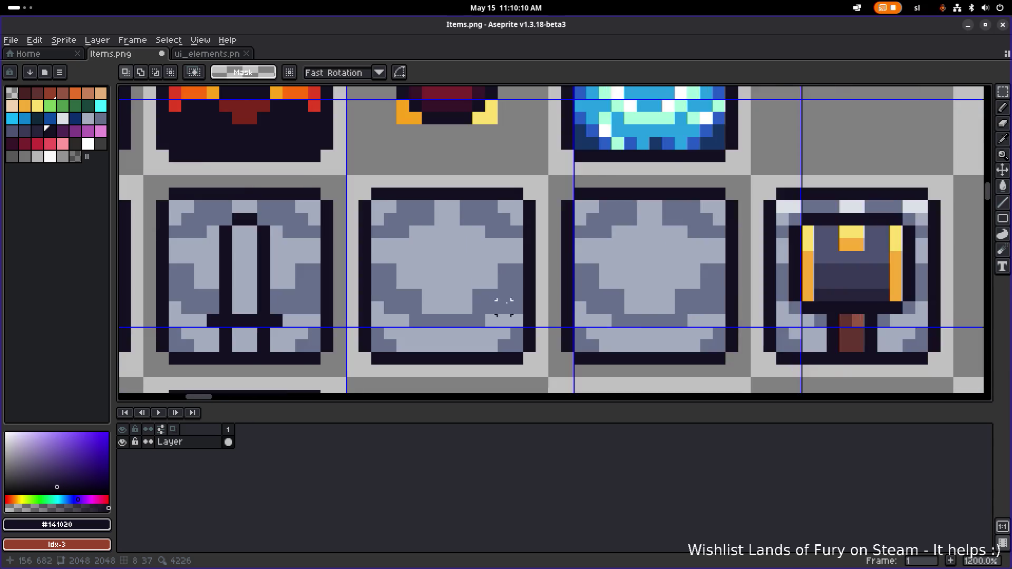
{"action": "scroll", "coordinate": [501, 300], "scroll_direction": "up", "scroll_amount": 1}
{"action": "key", "text": "b"}
{"action": "left_click", "coordinate": [516, 310], "text": "alt"}
{"action": "left_click", "coordinate": [780, 316]}
{"action": "scroll", "coordinate": [781, 315], "scroll_direction": "down", "scroll_amount": 5}
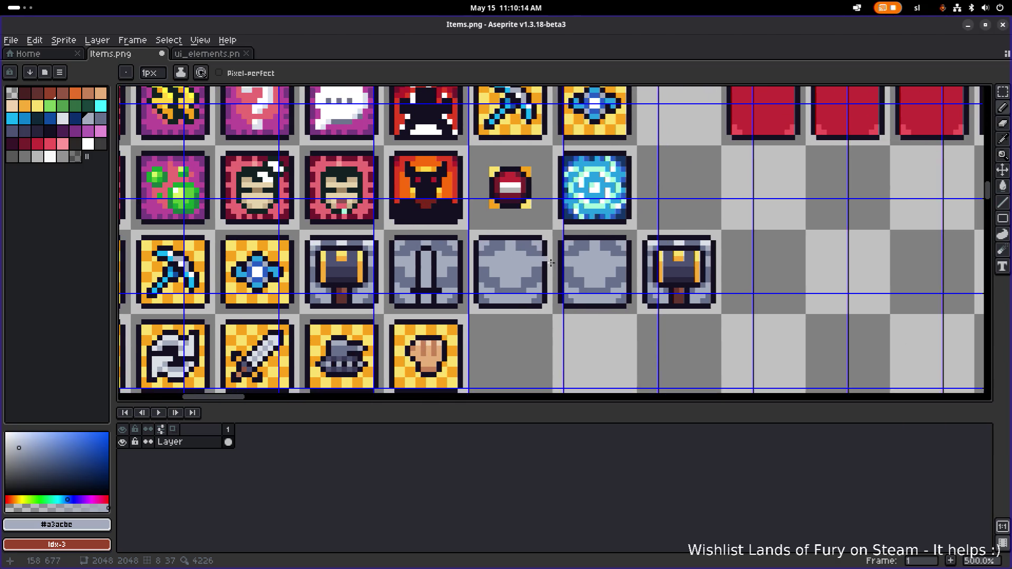
{"action": "scroll", "coordinate": [575, 285], "scroll_direction": "up", "scroll_amount": 5}
{"action": "left_click", "coordinate": [547, 281], "text": "alt"}
{"action": "left_click", "coordinate": [602, 287]}
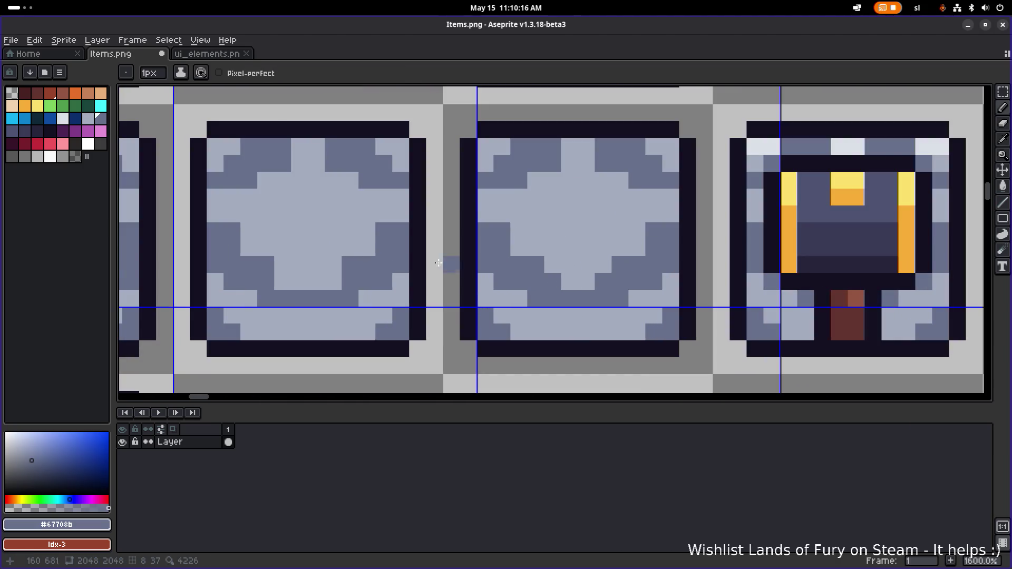
{"action": "left_click", "coordinate": [536, 181]}
{"action": "left_click", "coordinate": [620, 180]}
{"action": "left_click", "coordinate": [569, 197]}
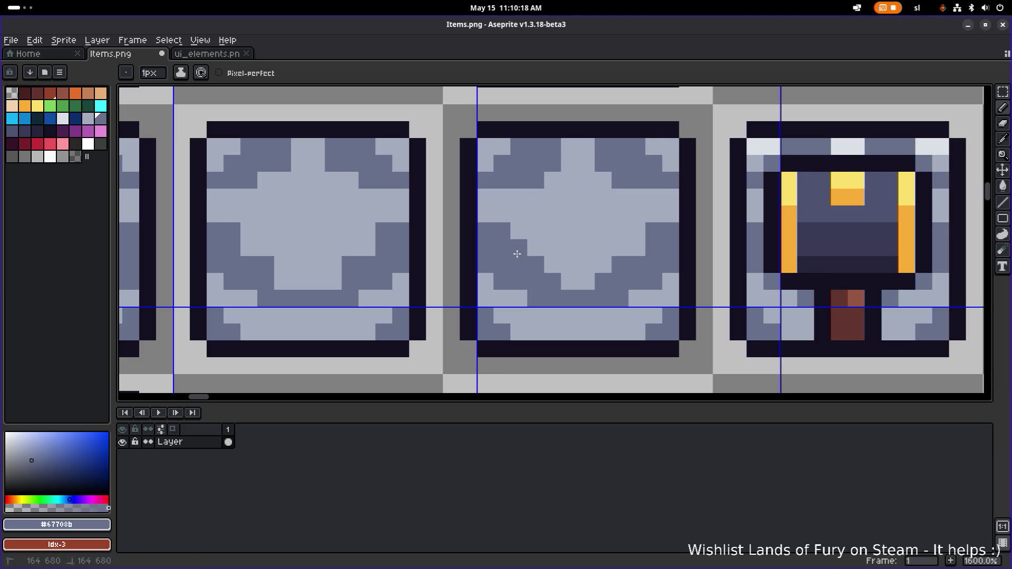
{"action": "key", "text": "alt"}
{"action": "left_click", "coordinate": [496, 190]}
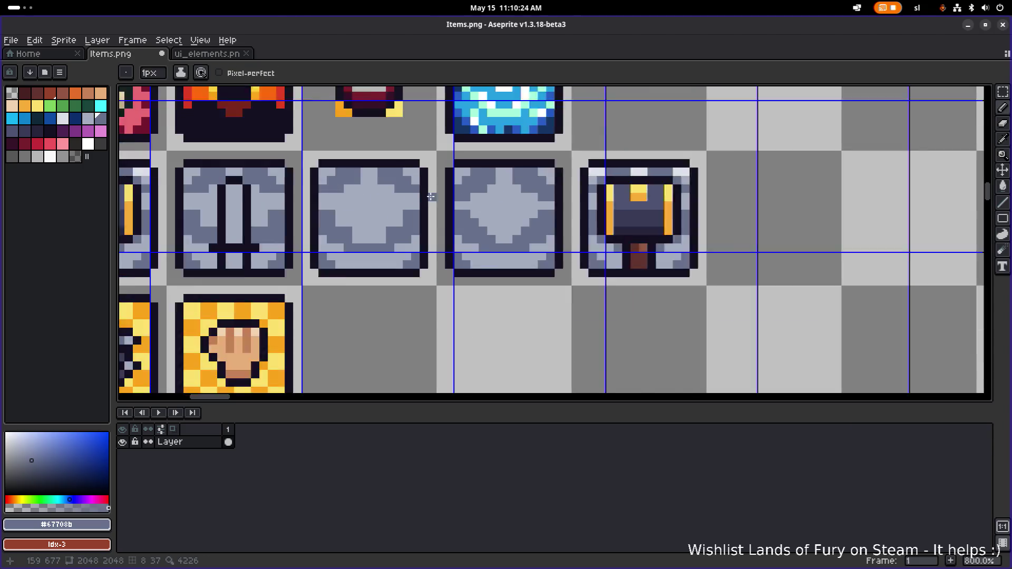
{"action": "scroll", "coordinate": [364, 197], "scroll_direction": "down", "scroll_amount": 4}
{"action": "scroll", "coordinate": [380, 200], "scroll_direction": "up", "scroll_amount": 3}
{"action": "scroll", "coordinate": [564, 214], "scroll_direction": "down", "scroll_amount": 5}
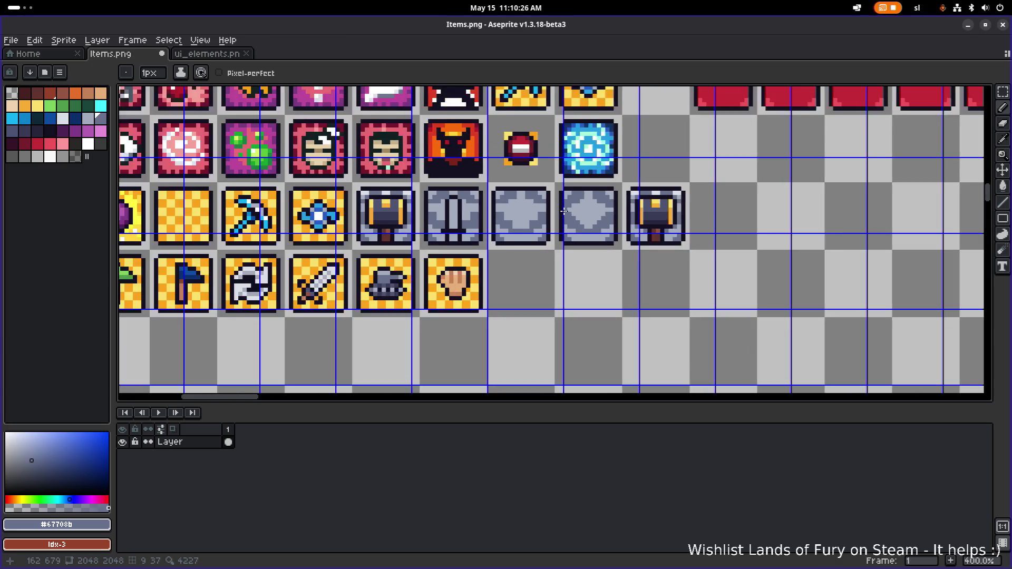
{"action": "scroll", "coordinate": [490, 188], "scroll_direction": "up", "scroll_amount": 1}
{"action": "scroll", "coordinate": [491, 187], "scroll_direction": "up", "scroll_amount": 3}
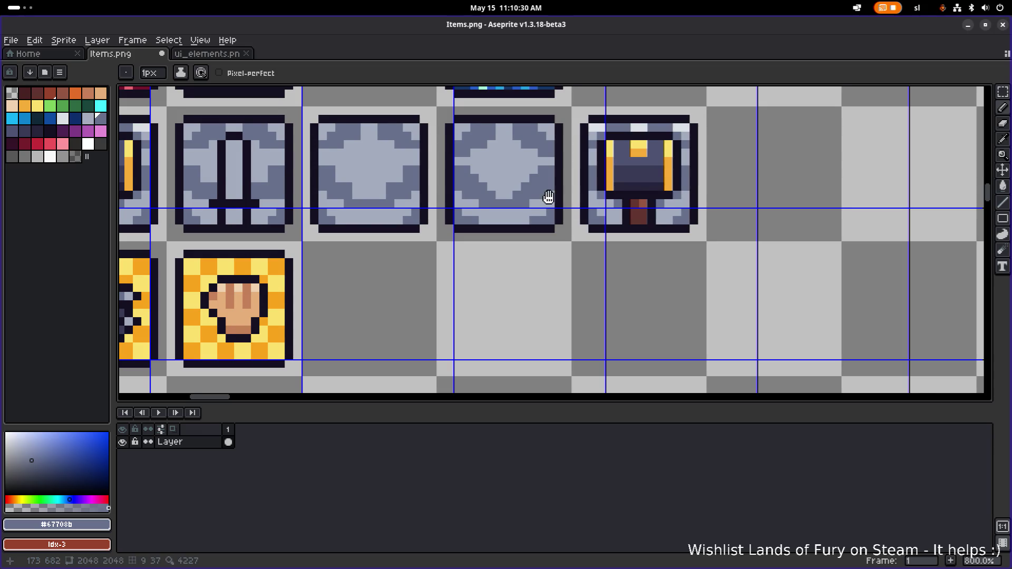
Copy the diamond stone tile one cell left over the neighbouring star tile
{"action": "left_click_drag", "start_coordinate": [548, 196], "coordinate": [560, 205]}
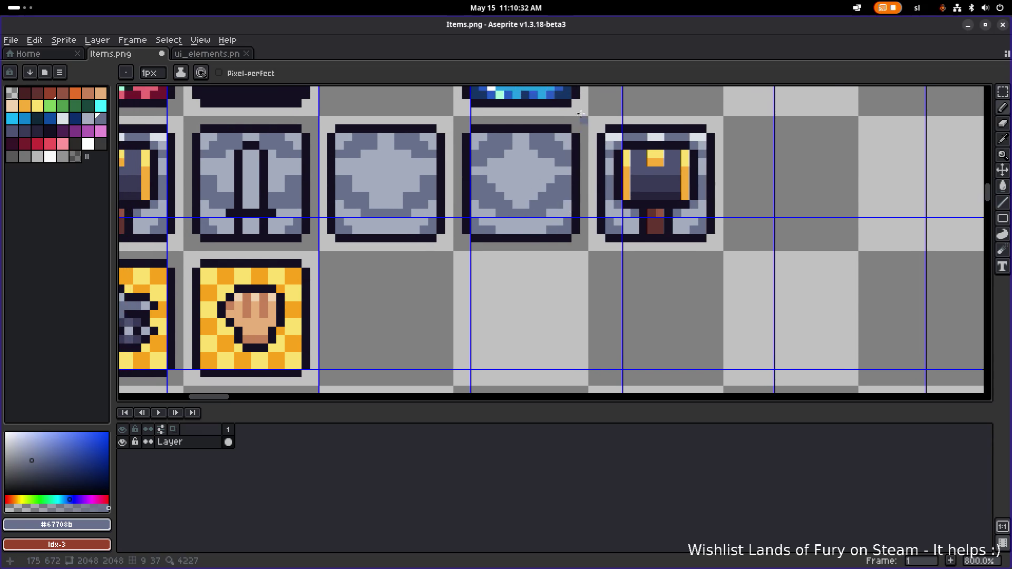
{"action": "key", "text": "m"}
{"action": "mouse_move", "coordinate": [550, 163]}
{"action": "left_mouse_down"}
{"action": "mouse_move", "coordinate": [553, 188]}
{"action": "mouse_move", "coordinate": [643, 196]}
{"action": "left_mouse_up"}
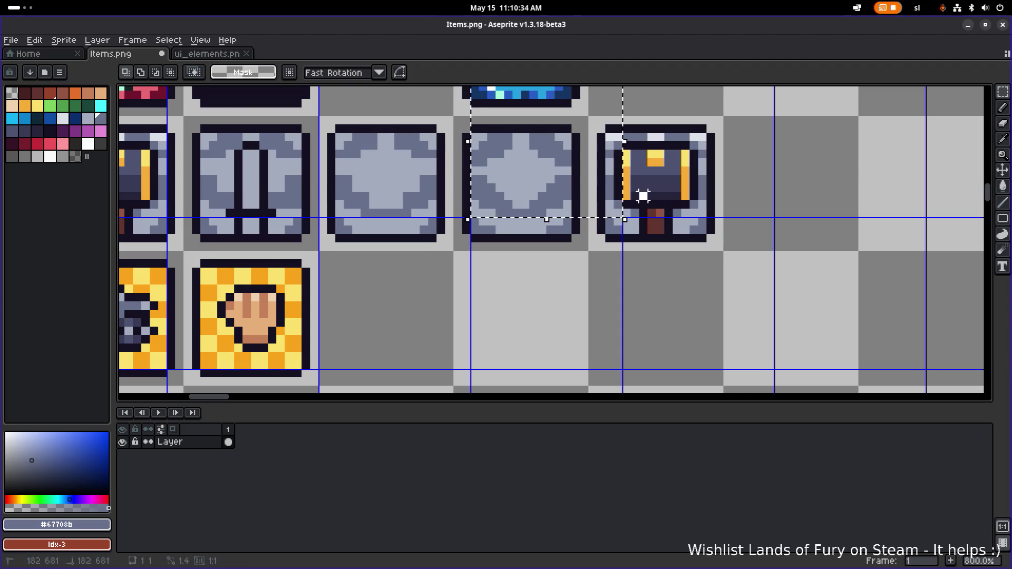
{"action": "mouse_move", "coordinate": [448, 118]}
{"action": "left_mouse_down"}
{"action": "mouse_move", "coordinate": [583, 245]}
{"action": "mouse_move", "coordinate": [418, 220]}
{"action": "mouse_move", "coordinate": [579, 263]}
{"action": "left_mouse_up"}
{"action": "left_click", "coordinate": [453, 248]}
Place another diamond stone tile copy over the pillar tile
{"action": "scroll", "coordinate": [579, 264], "scroll_direction": "down", "scroll_amount": 2}
{"action": "mouse_move", "coordinate": [502, 220]}
{"action": "left_mouse_down"}
{"action": "mouse_move", "coordinate": [617, 310]}
{"action": "mouse_move", "coordinate": [616, 295]}
{"action": "left_mouse_up"}
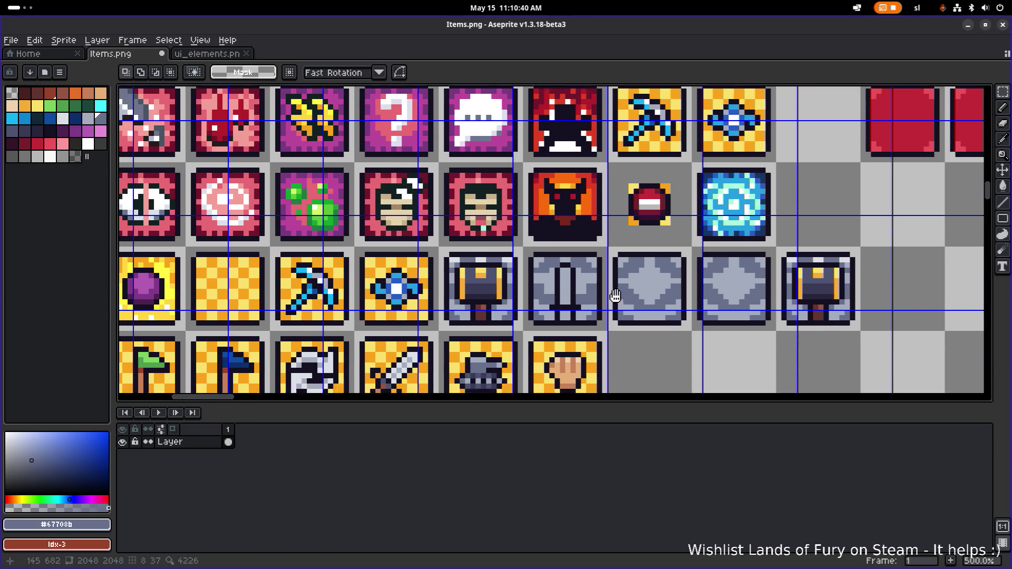
{"action": "scroll", "coordinate": [616, 296], "scroll_direction": "down", "scroll_amount": 2}
{"action": "scroll", "coordinate": [679, 225], "scroll_direction": "up", "scroll_amount": 3}
{"action": "mouse_move", "coordinate": [684, 220]}
{"action": "left_mouse_down"}
{"action": "mouse_move", "coordinate": [601, 321]}
{"action": "mouse_move", "coordinate": [585, 320]}
{"action": "left_mouse_up"}
{"action": "left_click_drag", "start_coordinate": [633, 299], "coordinate": [531, 298]}
{"action": "scroll", "coordinate": [531, 299], "scroll_direction": "down", "scroll_amount": 3}
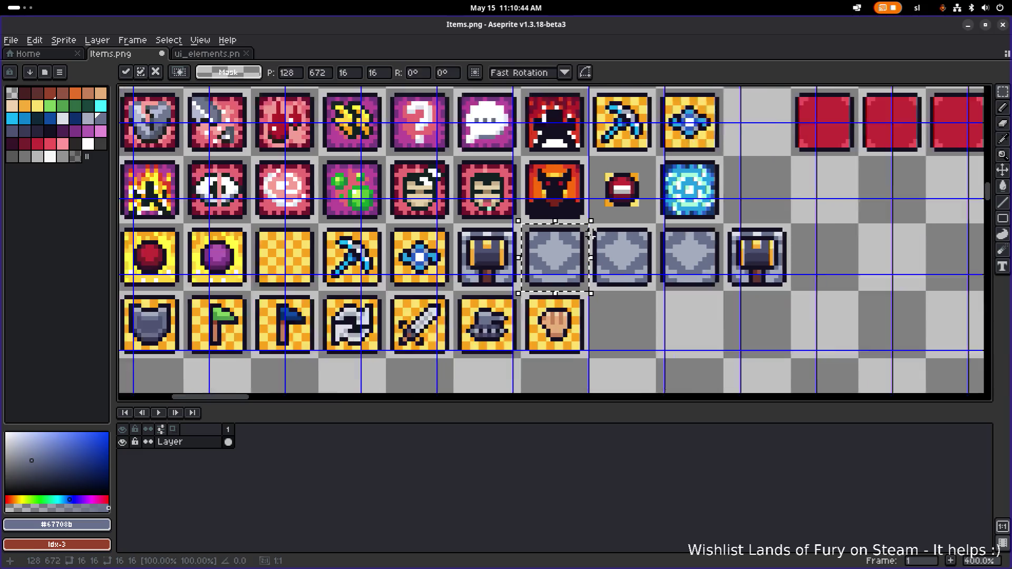
{"action": "scroll", "coordinate": [665, 256], "scroll_direction": "up", "scroll_amount": 3}
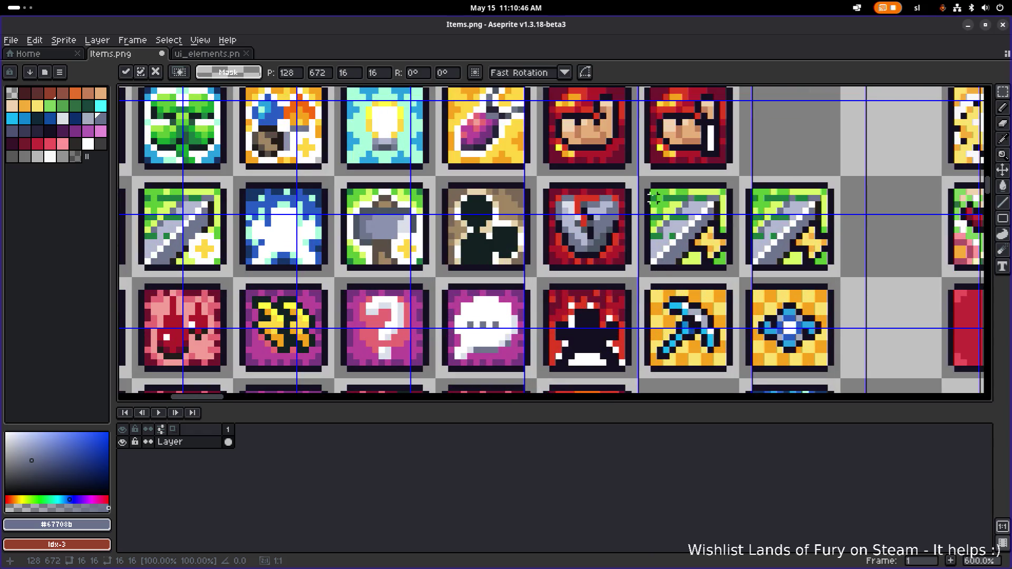
Copy the green sword tile into the cell beside the blue orb
{"action": "left_click_drag", "start_coordinate": [654, 198], "coordinate": [733, 266]}
{"action": "scroll", "coordinate": [733, 266], "scroll_direction": "down", "scroll_amount": 2}
{"action": "scroll", "coordinate": [498, 148], "scroll_direction": "up", "scroll_amount": 1}
{"action": "mouse_move", "coordinate": [498, 147]}
{"action": "left_mouse_down"}
{"action": "mouse_move", "coordinate": [730, 321]}
{"action": "mouse_move", "coordinate": [565, 238]}
{"action": "mouse_move", "coordinate": [488, 223]}
{"action": "left_mouse_up"}
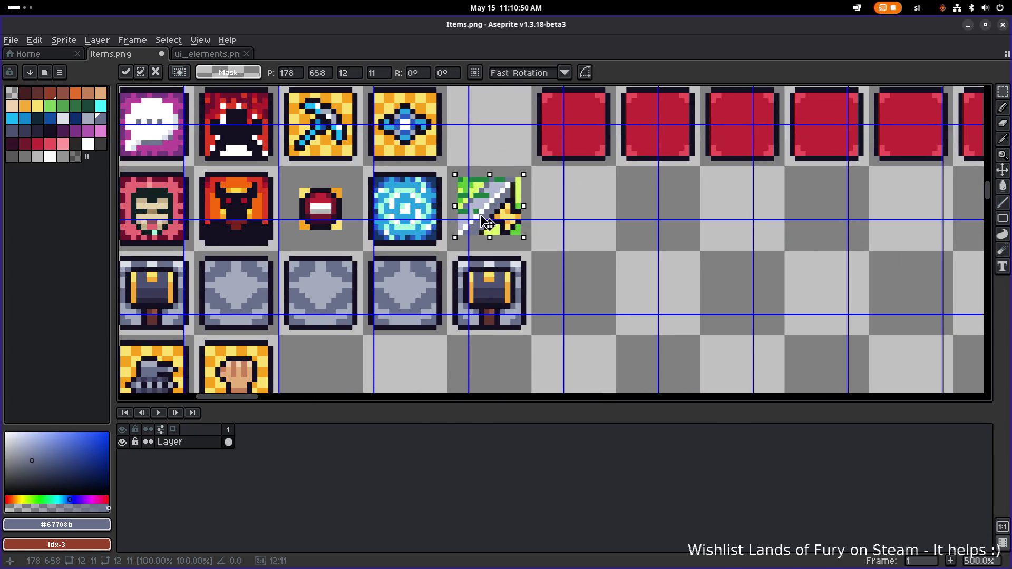
{"action": "scroll", "coordinate": [563, 219], "scroll_direction": "up", "scroll_amount": 4}
{"action": "left_click", "coordinate": [524, 219]}
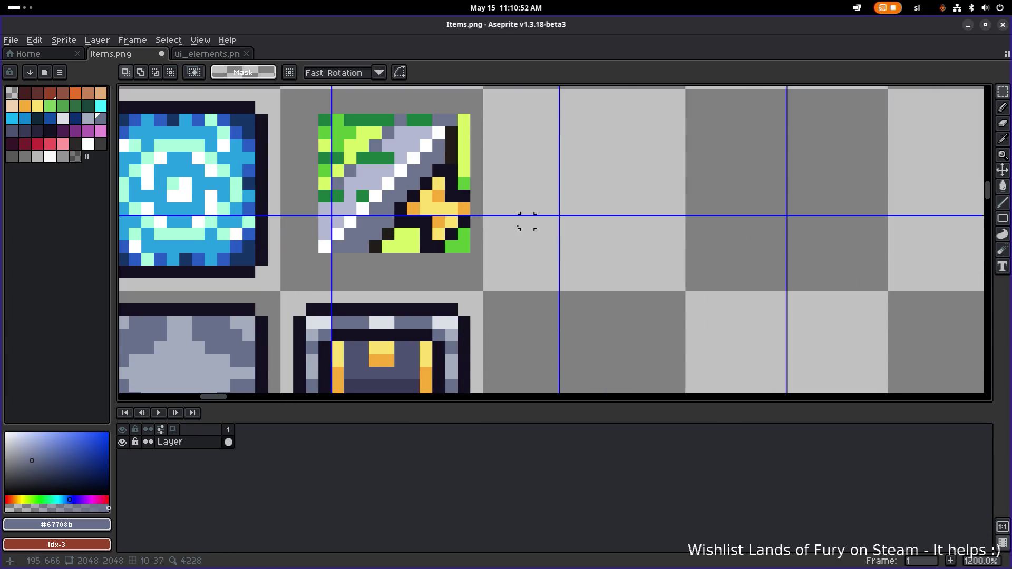
{"action": "scroll", "coordinate": [618, 273], "scroll_direction": "down", "scroll_amount": 2}
{"action": "scroll", "coordinate": [564, 286], "scroll_direction": "up", "scroll_amount": 2}
Erase the green frame around the copied sword and grey its lower-right pixels
{"action": "key", "text": "b"}
{"action": "mouse_move", "coordinate": [633, 282]}
{"action": "left_mouse_down"}
{"action": "mouse_move", "coordinate": [583, 280]}
{"action": "mouse_move", "coordinate": [596, 267]}
{"action": "mouse_move", "coordinate": [633, 274]}
{"action": "mouse_move", "coordinate": [583, 255]}
{"action": "mouse_move", "coordinate": [647, 255]}
{"action": "mouse_move", "coordinate": [606, 253]}
{"action": "mouse_move", "coordinate": [596, 242]}
{"action": "mouse_move", "coordinate": [632, 226]}
{"action": "mouse_move", "coordinate": [634, 178]}
{"action": "mouse_move", "coordinate": [621, 165]}
{"action": "left_mouse_up"}
{"action": "mouse_move", "coordinate": [558, 166]}
{"action": "left_mouse_down"}
{"action": "mouse_move", "coordinate": [543, 166]}
{"action": "mouse_move", "coordinate": [493, 219]}
{"action": "mouse_move", "coordinate": [520, 191]}
{"action": "mouse_move", "coordinate": [507, 165]}
{"action": "mouse_move", "coordinate": [507, 191]}
{"action": "left_mouse_up"}
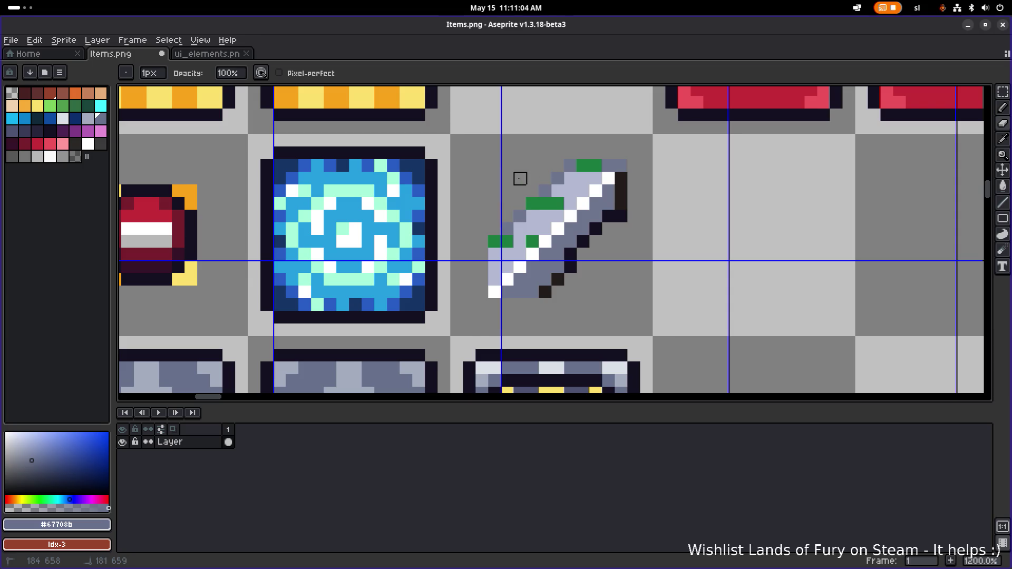
{"action": "left_click", "coordinate": [507, 229], "text": "alt"}
Repaint the remaining green sword pixels in mid-grey #6d758d and light grey #b3b9d1
{"action": "key", "text": "b"}
{"action": "left_click", "coordinate": [496, 237], "text": "alt"}
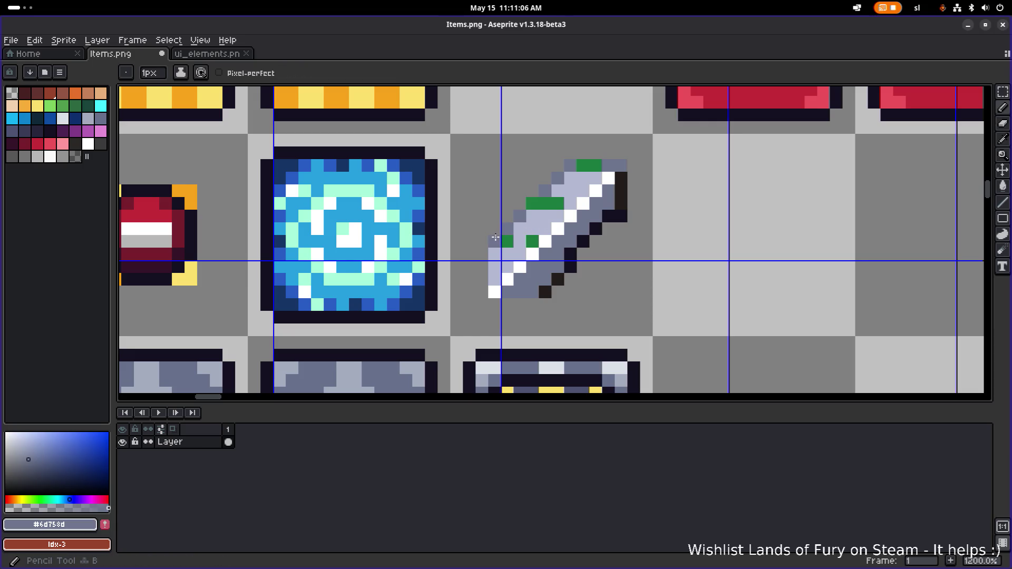
{"action": "left_click", "coordinate": [596, 166]}
{"action": "left_click", "coordinate": [583, 178], "text": "alt"}
{"action": "left_click", "coordinate": [558, 203]}
{"action": "left_click", "coordinate": [546, 203]}
{"action": "left_click", "coordinate": [532, 241]}
{"action": "left_click", "coordinate": [508, 241]}
{"action": "left_click", "coordinate": [537, 201]}
{"action": "left_click", "coordinate": [532, 203], "text": "alt"}
{"action": "left_click", "coordinate": [548, 204]}
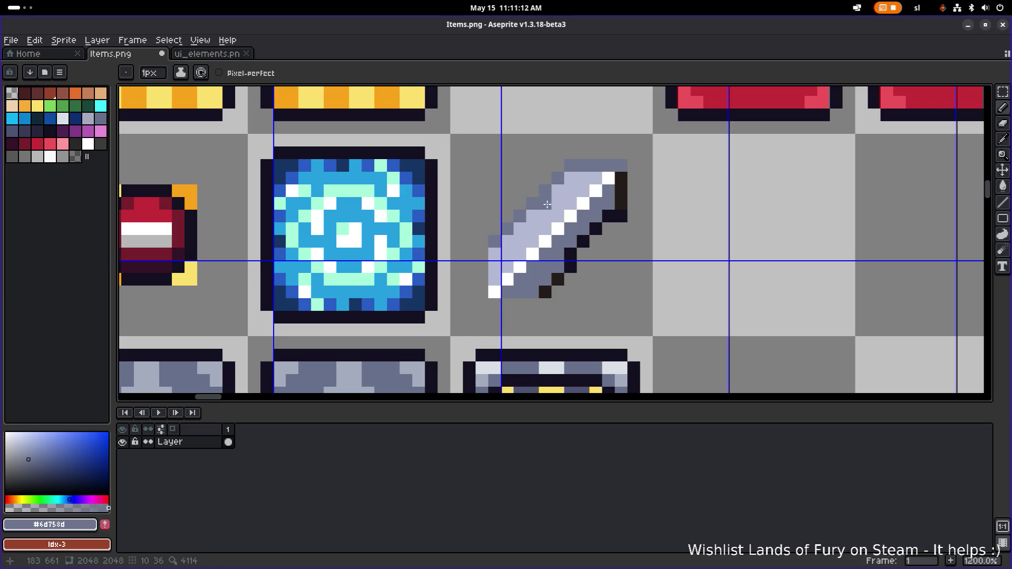
Outline the sword's lower-right and top-right edges in near-black #141020, touching up with mid-grey
{"action": "left_click", "coordinate": [572, 266], "text": "alt"}
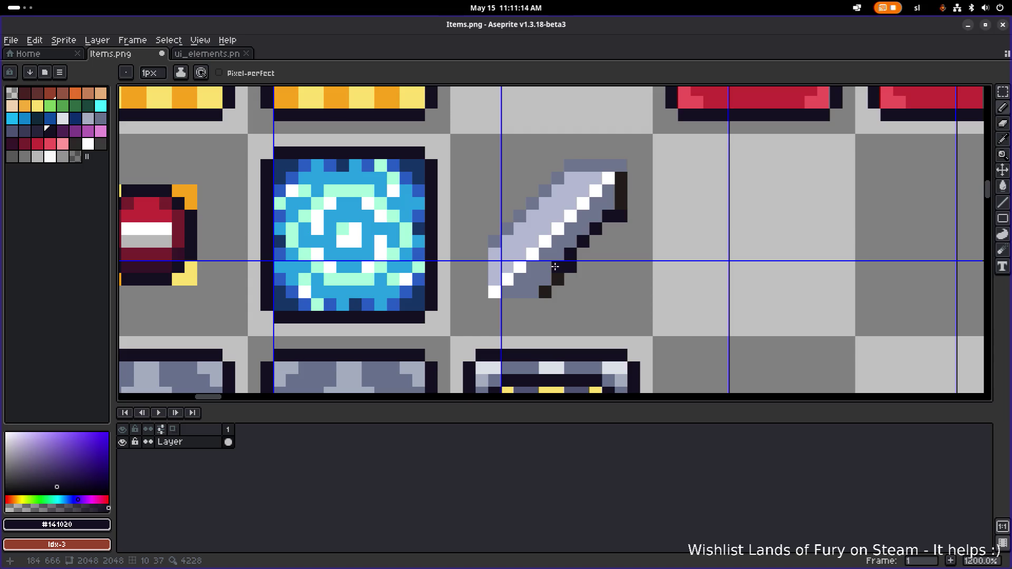
{"action": "left_click", "coordinate": [608, 229]}
{"action": "left_click", "coordinate": [558, 279], "text": "shift"}
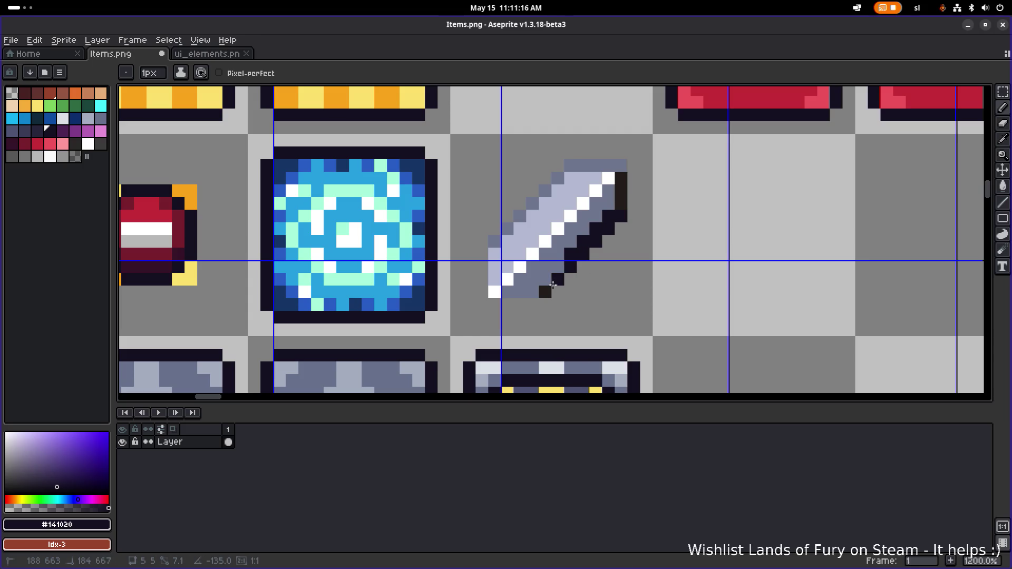
{"action": "left_click_drag", "start_coordinate": [621, 213], "coordinate": [623, 166]}
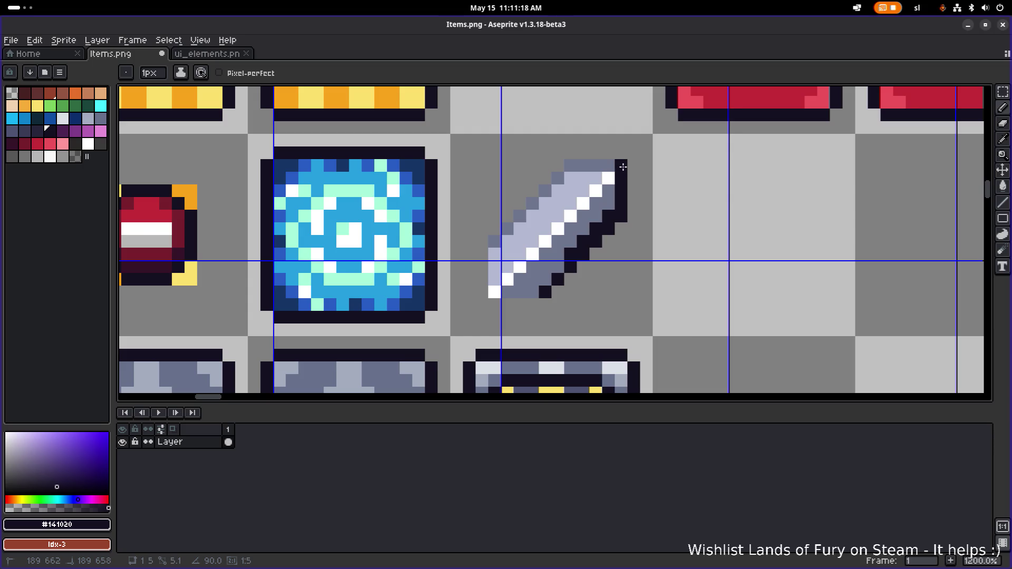
{"action": "left_click", "coordinate": [570, 258], "text": "alt"}
{"action": "left_click", "coordinate": [584, 242]}
{"action": "left_click", "coordinate": [609, 216], "text": "shift"}
{"action": "scroll", "coordinate": [609, 216], "scroll_direction": "down", "scroll_amount": 6}
{"action": "scroll", "coordinate": [606, 218], "scroll_direction": "up", "scroll_amount": 3}
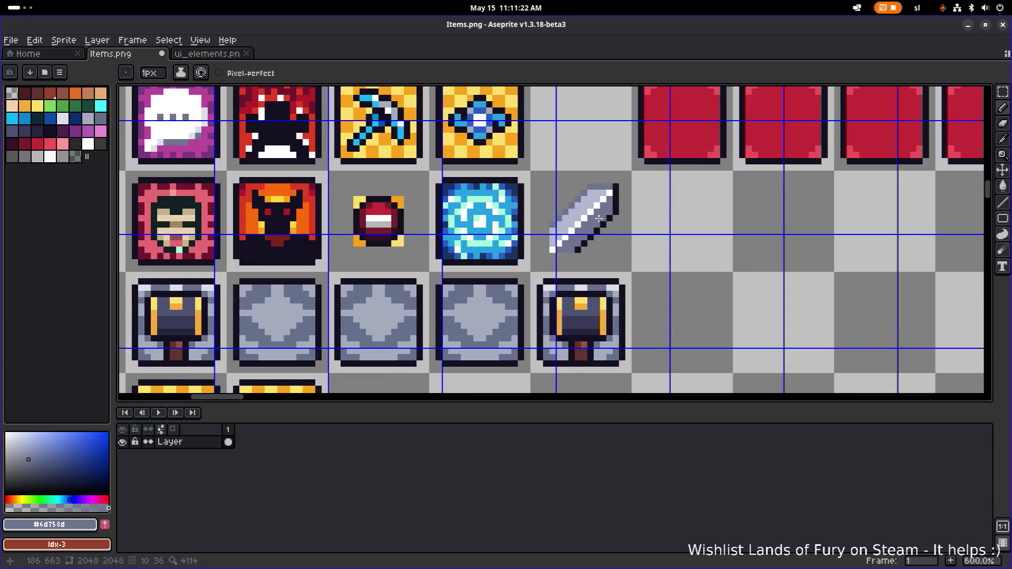
Select the finished grey sword icon and duplicate it into the next cell
{"action": "key", "text": "m"}
{"action": "scroll", "coordinate": [574, 244], "scroll_direction": "left", "scroll_amount": 1}
{"action": "mouse_move", "coordinate": [574, 255]}
{"action": "left_mouse_down"}
{"action": "mouse_move", "coordinate": [664, 168]}
{"action": "mouse_move", "coordinate": [545, 259]}
{"action": "left_mouse_up"}
{"action": "mouse_move", "coordinate": [359, 298]}
{"action": "left_mouse_down"}
{"action": "mouse_move", "coordinate": [343, 289]}
{"action": "mouse_move", "coordinate": [811, 216]}
{"action": "left_mouse_up"}
{"action": "scroll", "coordinate": [780, 238], "scroll_direction": "down", "scroll_amount": 3}
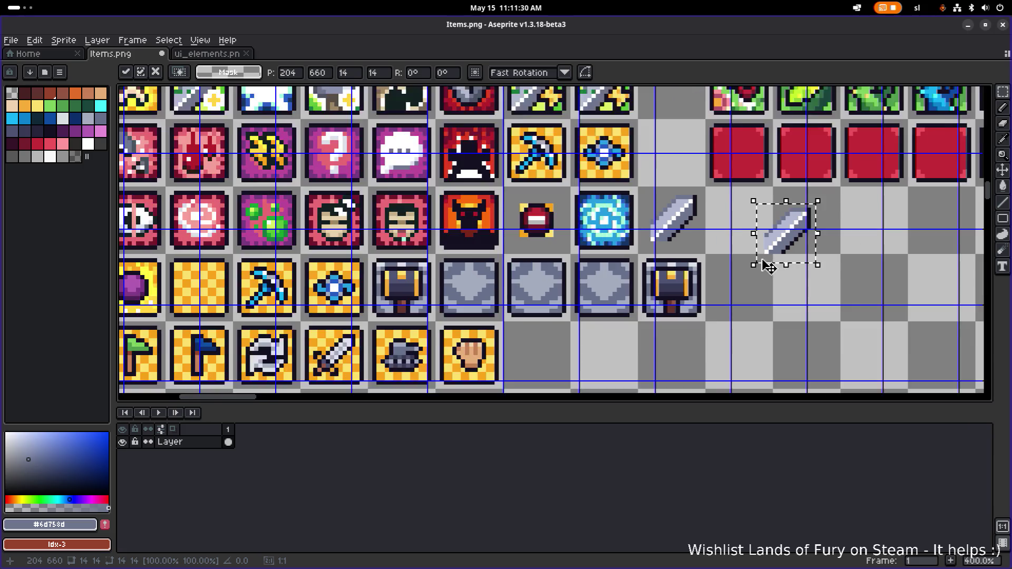
{"action": "scroll", "coordinate": [733, 237], "scroll_direction": "left", "scroll_amount": 2}
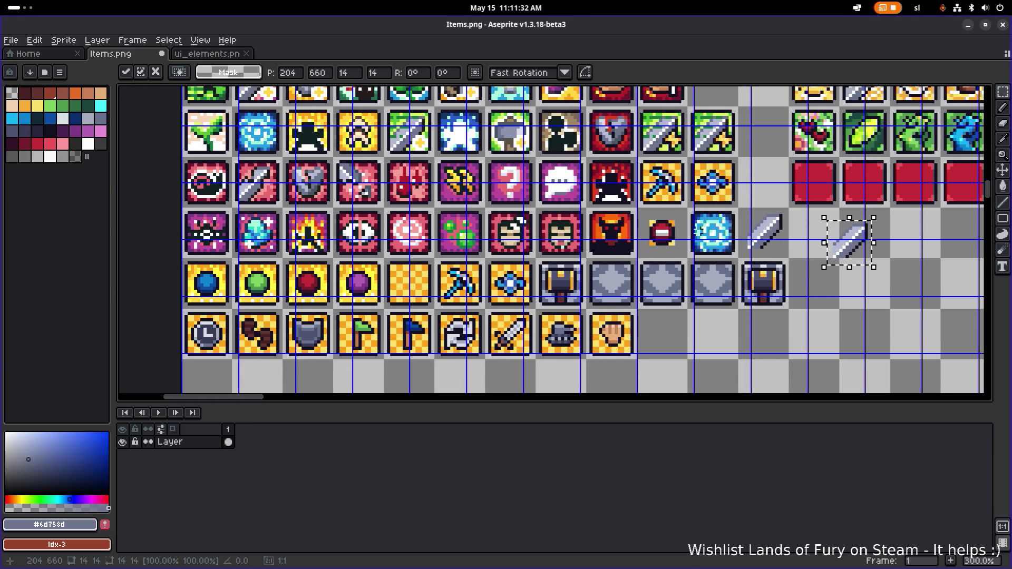
{"action": "scroll", "coordinate": [517, 230], "scroll_direction": "right", "scroll_amount": 3}
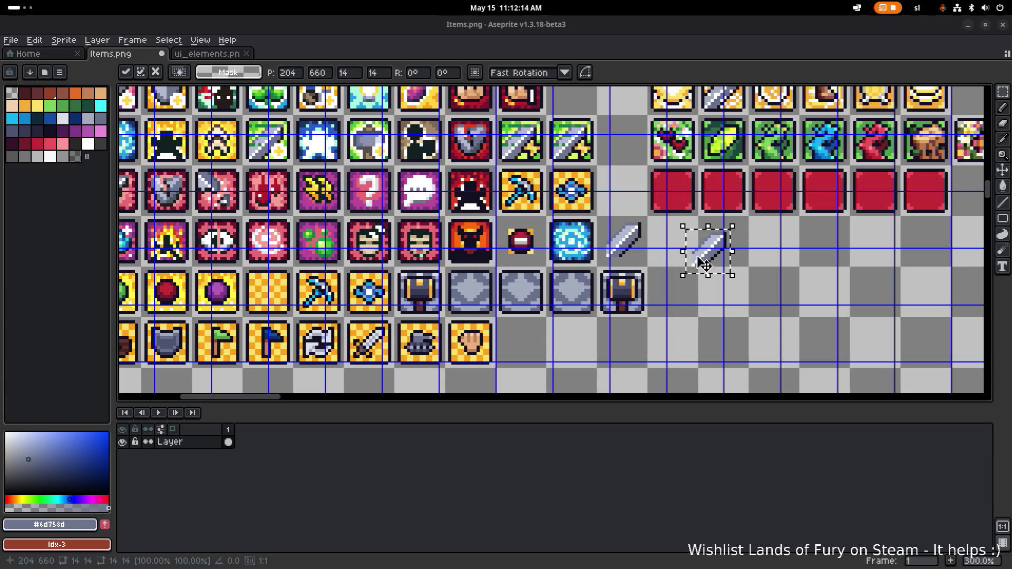
Nudge the sword copy beside the first sword, then move a copy toward the bottom row
{"action": "scroll", "coordinate": [570, 252], "scroll_direction": "down", "scroll_amount": 1}
{"action": "scroll", "coordinate": [569, 252], "scroll_direction": "left", "scroll_amount": 1}
{"action": "mouse_move", "coordinate": [765, 234]}
{"action": "left_mouse_down"}
{"action": "mouse_move", "coordinate": [521, 282]}
{"action": "mouse_move", "coordinate": [738, 230]}
{"action": "mouse_move", "coordinate": [733, 235]}
{"action": "left_mouse_up"}
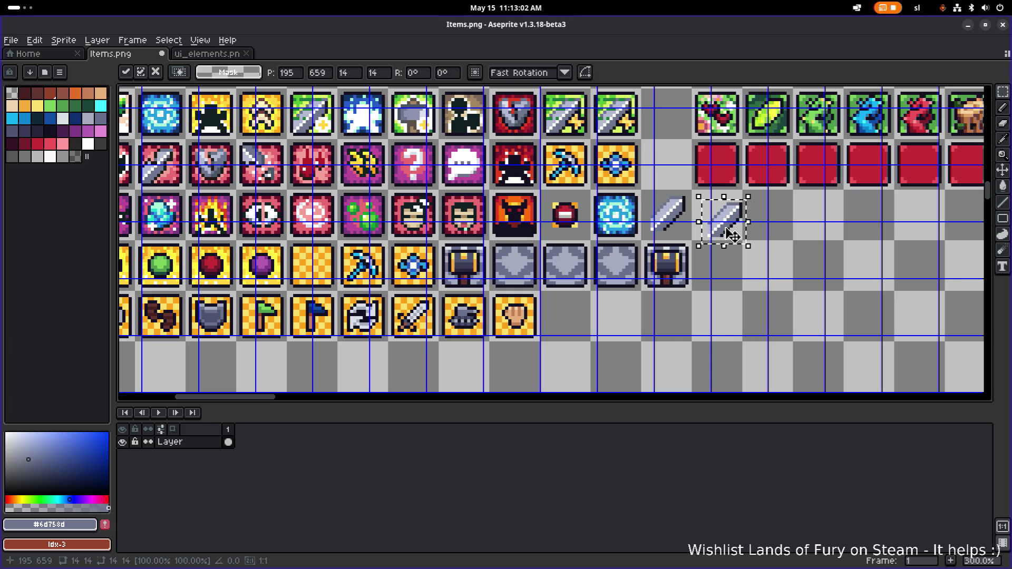
{"action": "scroll", "coordinate": [615, 296], "scroll_direction": "down", "scroll_amount": 1}
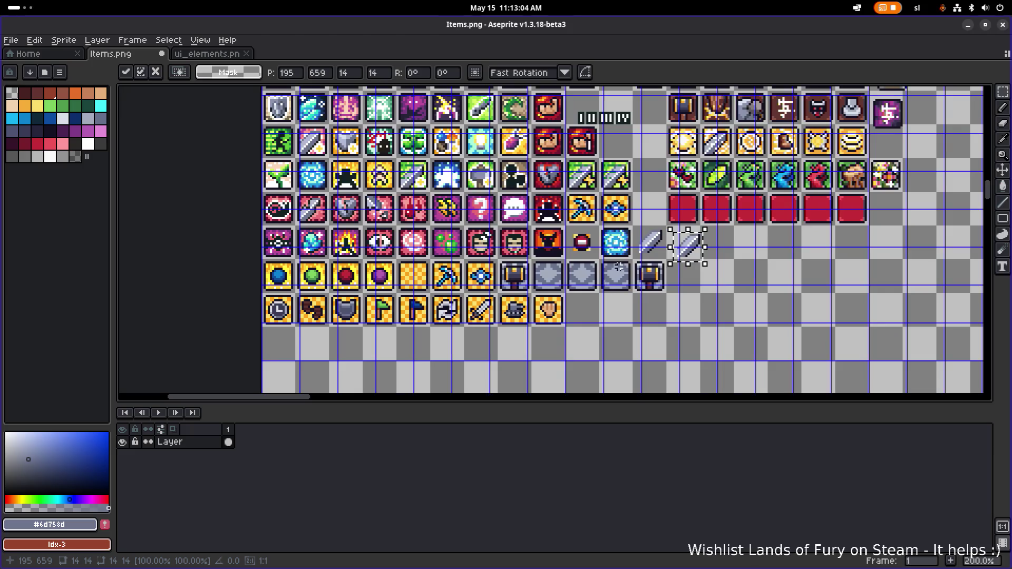
{"action": "scroll", "coordinate": [567, 351], "scroll_direction": "up", "scroll_amount": 1}
{"action": "mouse_move", "coordinate": [750, 190]}
{"action": "left_mouse_down"}
{"action": "mouse_move", "coordinate": [594, 255]}
{"action": "mouse_move", "coordinate": [544, 245]}
{"action": "mouse_move", "coordinate": [796, 248]}
{"action": "mouse_move", "coordinate": [556, 317]}
{"action": "left_mouse_up"}
Darken the sword copy's top-right edge with the eyedropped near-black outline colour
{"action": "scroll", "coordinate": [786, 246], "scroll_direction": "up", "scroll_amount": 2}
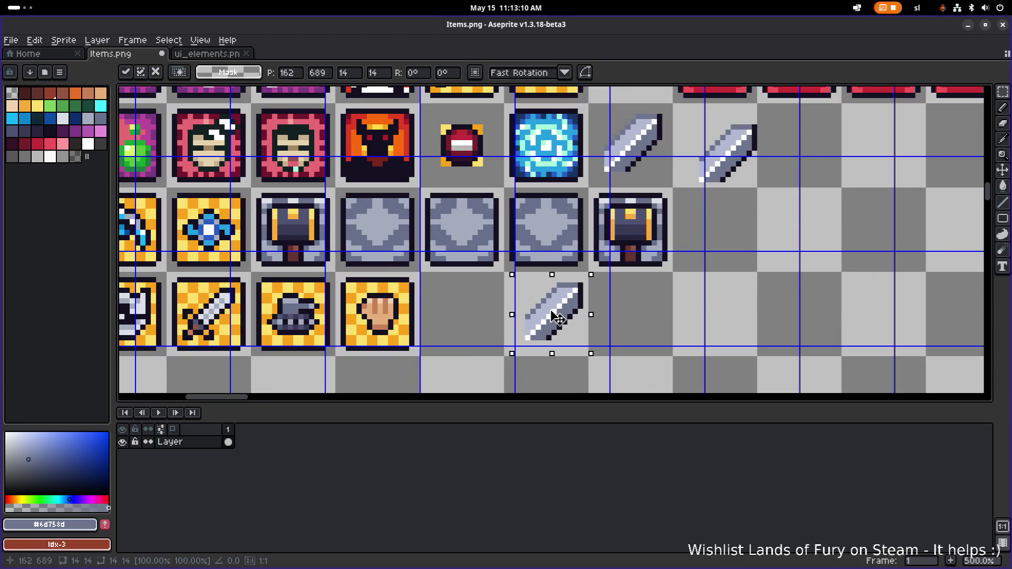
{"action": "scroll", "coordinate": [558, 319], "scroll_direction": "up", "scroll_amount": 1}
{"action": "scroll", "coordinate": [623, 295], "scroll_direction": "left", "scroll_amount": 2}
{"action": "key", "text": "i"}
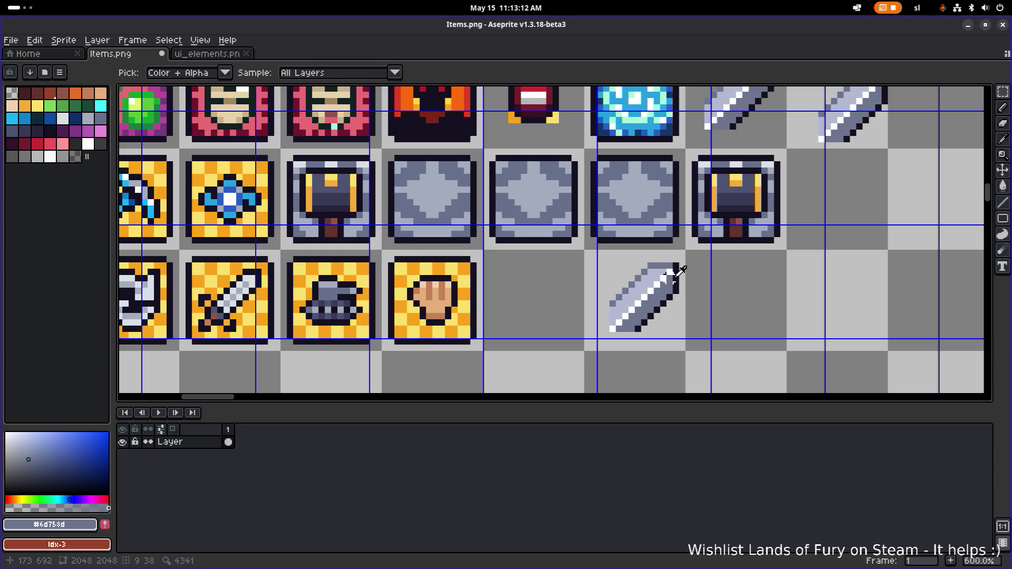
{"action": "left_click", "coordinate": [677, 269]}
{"action": "key", "text": "b"}
{"action": "left_click_drag", "start_coordinate": [669, 267], "coordinate": [651, 267]}
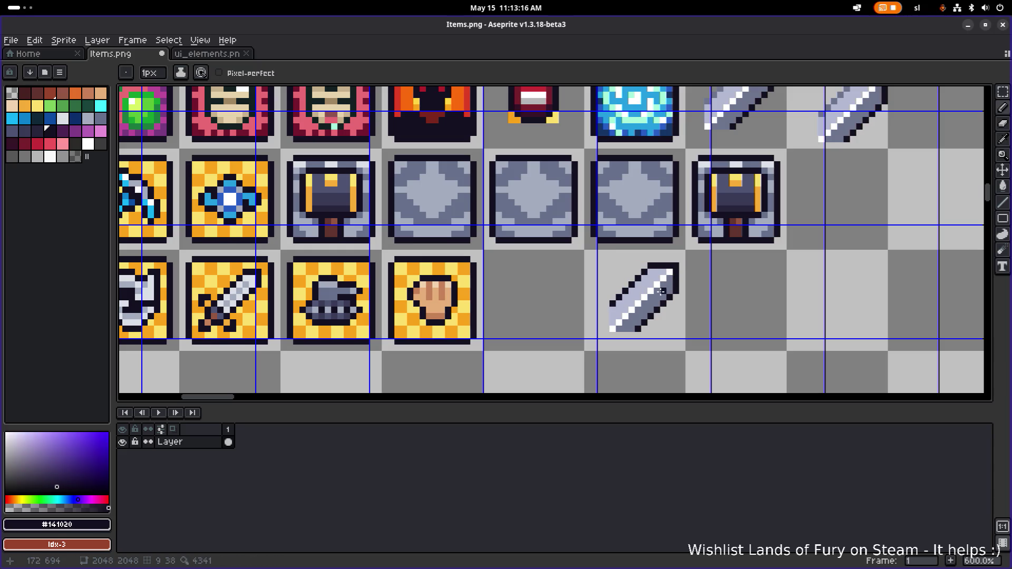
Marquee-select the pink question-mark tile at the sheet's left edge
{"action": "scroll", "coordinate": [622, 291], "scroll_direction": "down", "scroll_amount": 2}
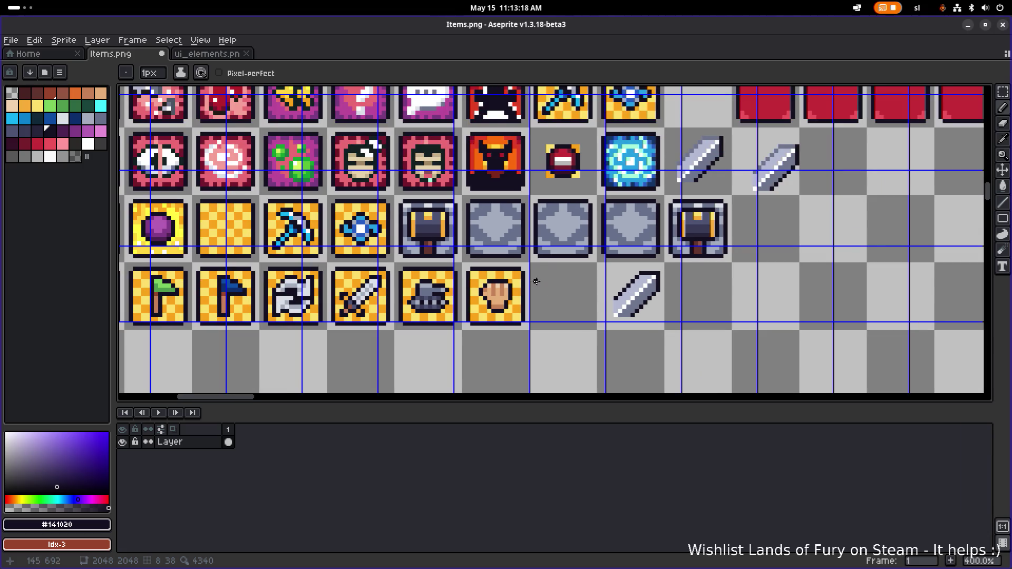
{"action": "scroll", "coordinate": [536, 281], "scroll_direction": "down", "scroll_amount": 2}
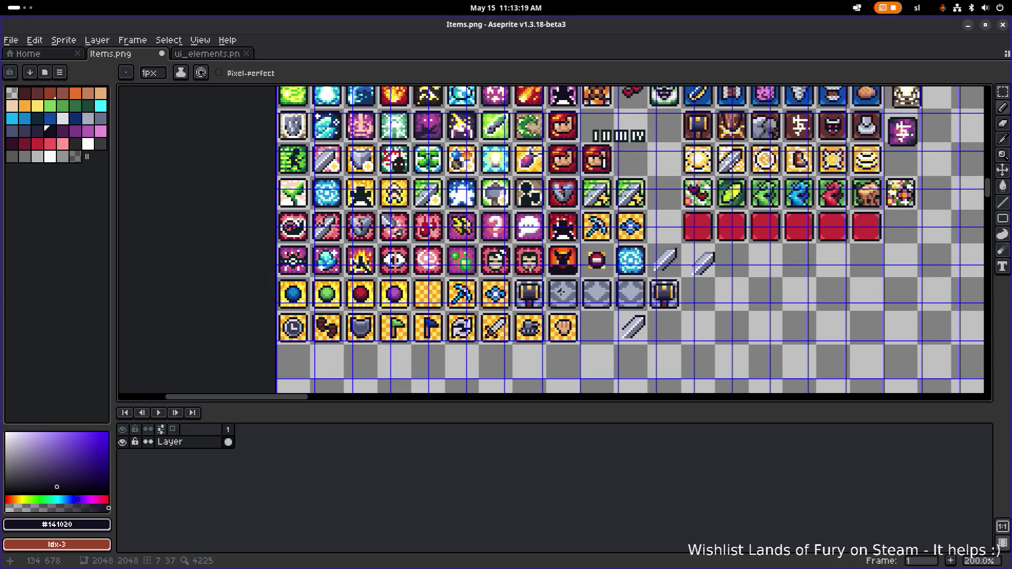
{"action": "scroll", "coordinate": [548, 290], "scroll_direction": "up", "scroll_amount": 2}
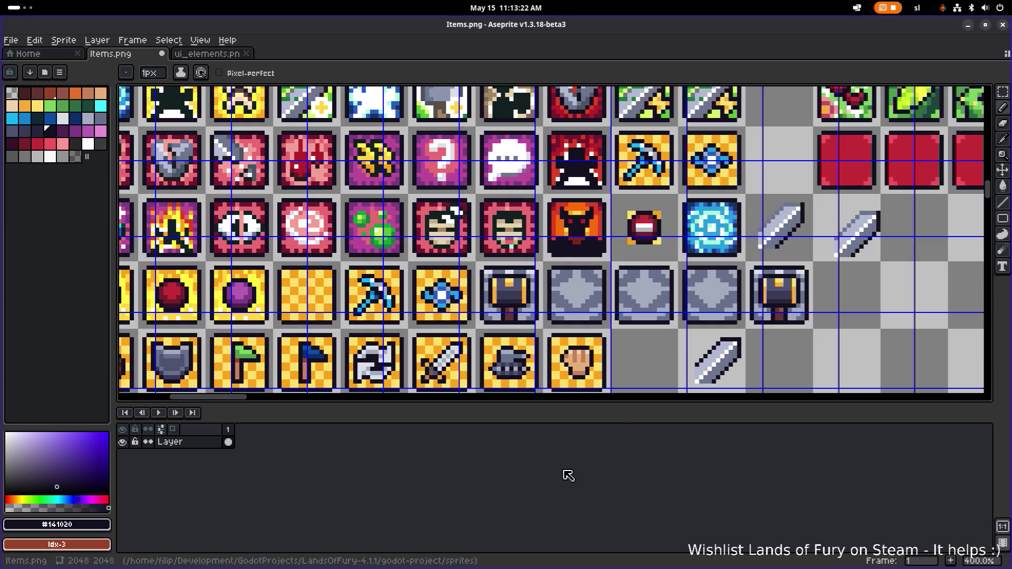
{"action": "left_click_drag", "start_coordinate": [228, 249], "coordinate": [359, 225]}
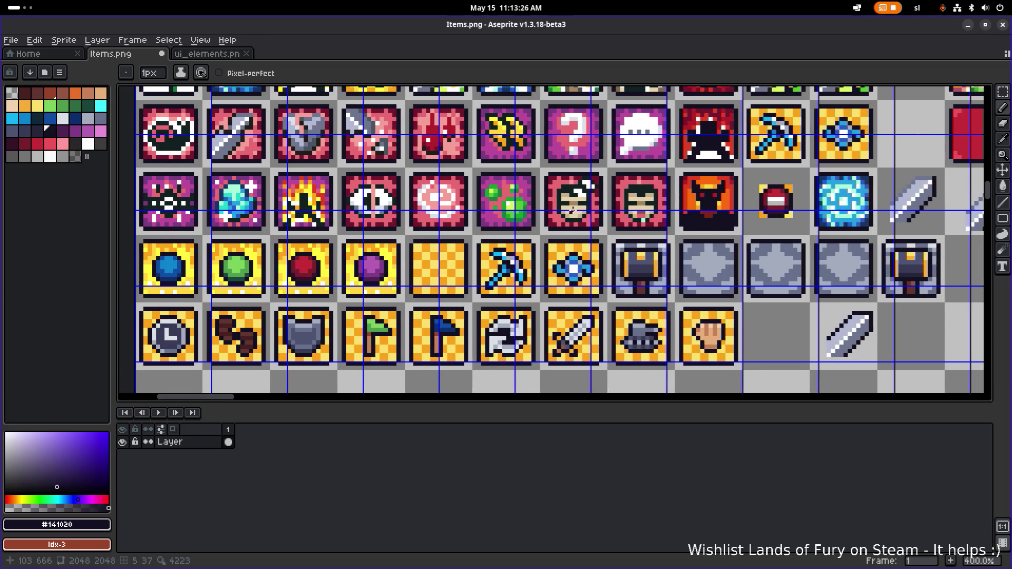
{"action": "left_click_drag", "start_coordinate": [573, 209], "coordinate": [502, 207]}
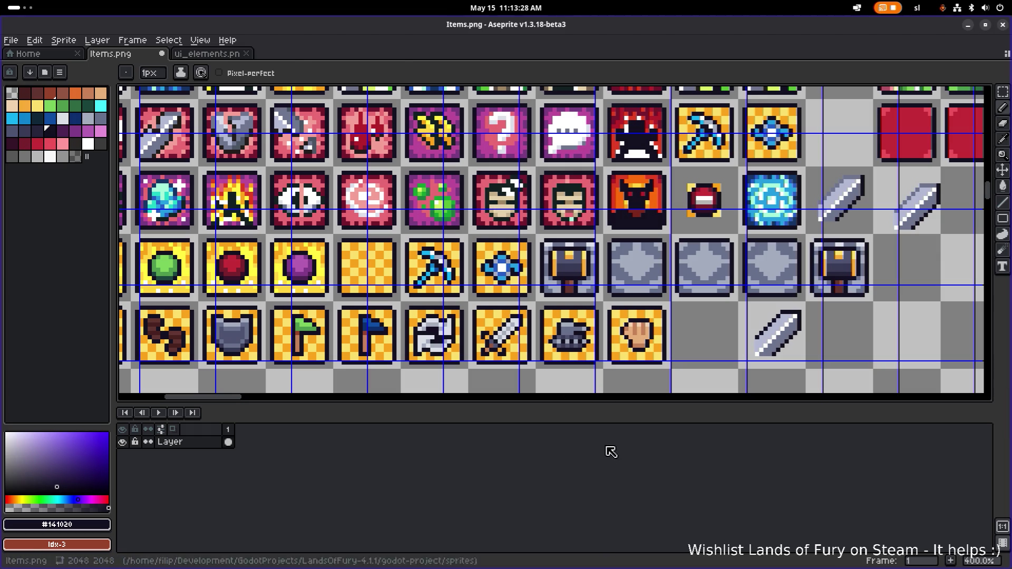
{"action": "key", "text": "m"}
{"action": "mouse_move", "coordinate": [469, 99]}
{"action": "left_mouse_down"}
{"action": "mouse_move", "coordinate": [535, 166]}
{"action": "mouse_move", "coordinate": [878, 369]}
{"action": "mouse_move", "coordinate": [646, 292]}
{"action": "mouse_move", "coordinate": [484, 292]}
{"action": "left_mouse_up"}
{"action": "scroll", "coordinate": [878, 369], "scroll_direction": "up", "scroll_amount": 1}
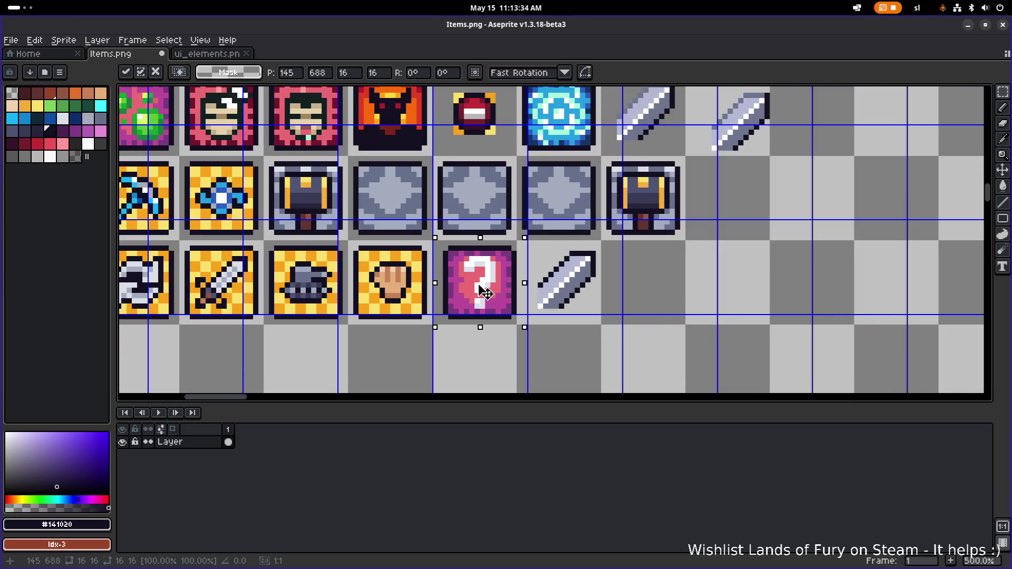
Drop the copied tile after the fist icon and flood-fill its white question mark pink
{"action": "left_click", "coordinate": [610, 309]}
{"action": "scroll", "coordinate": [587, 283], "scroll_direction": "up", "scroll_amount": 2}
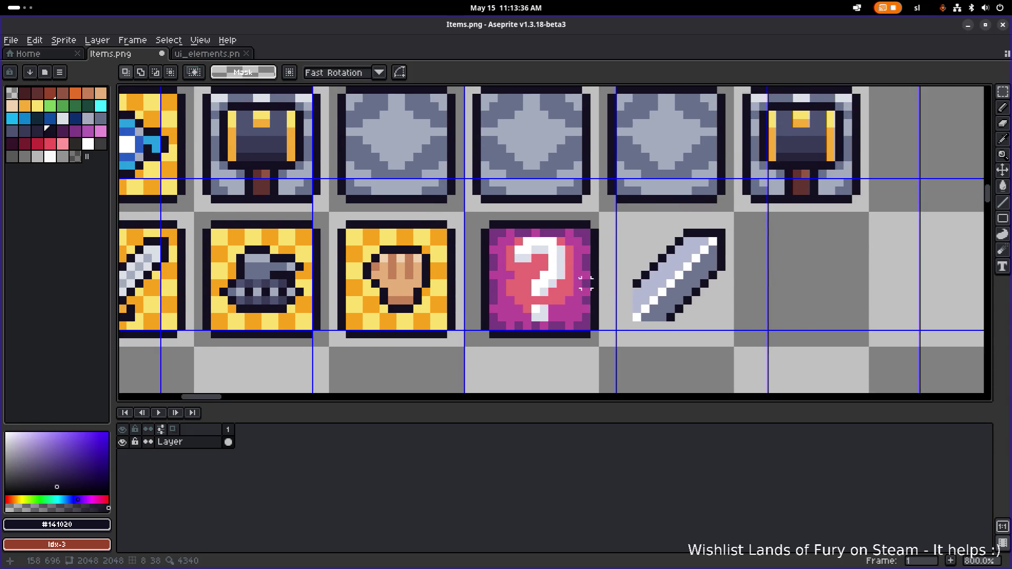
{"action": "scroll", "coordinate": [586, 283], "scroll_direction": "up", "scroll_amount": 3}
{"action": "left_click", "coordinate": [559, 264], "text": "alt"}
{"action": "key", "text": "g"}
{"action": "left_click", "coordinate": [539, 242]}
{"action": "left_click", "coordinate": [499, 221]}
{"action": "left_click", "coordinate": [513, 296]}
Fill the tile's remaining highlight pixels with pink
{"action": "left_click", "coordinate": [515, 341]}
{"action": "left_click", "coordinate": [497, 341]}
{"action": "left_click", "coordinate": [506, 357]}
{"action": "left_click", "coordinate": [477, 240]}
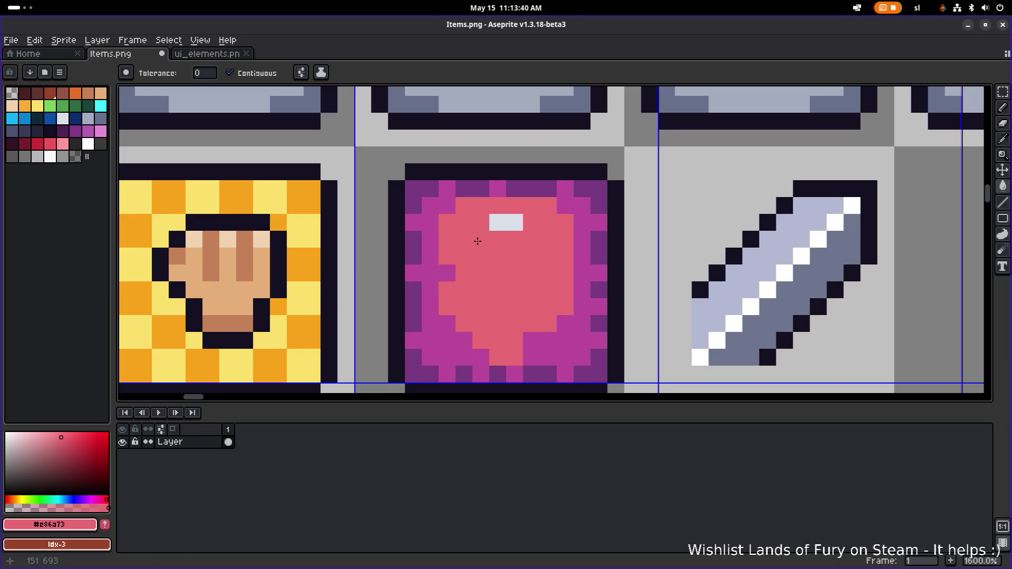
{"action": "left_click", "coordinate": [514, 222]}
{"action": "left_click", "coordinate": [498, 222]}
Paint the bottom pixels magenta and repaint lower-left edge pixels pink
{"action": "left_click", "coordinate": [544, 340], "text": "alt"}
{"action": "key", "text": "b"}
{"action": "left_click_drag", "start_coordinate": [515, 358], "coordinate": [501, 355]}
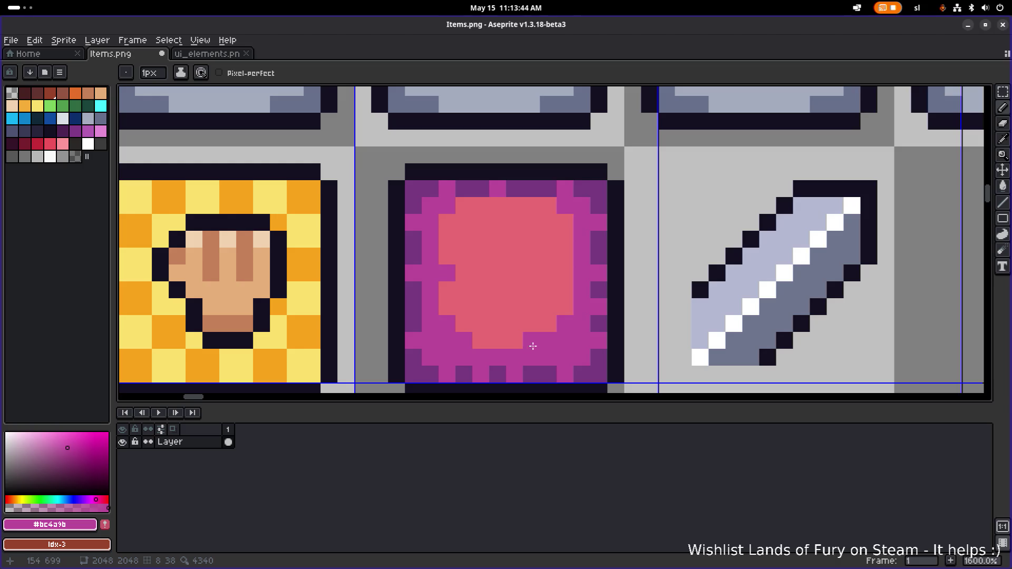
{"action": "left_click", "coordinate": [532, 335], "text": "alt"}
{"action": "scroll", "coordinate": [572, 301], "scroll_direction": "down", "scroll_amount": 5}
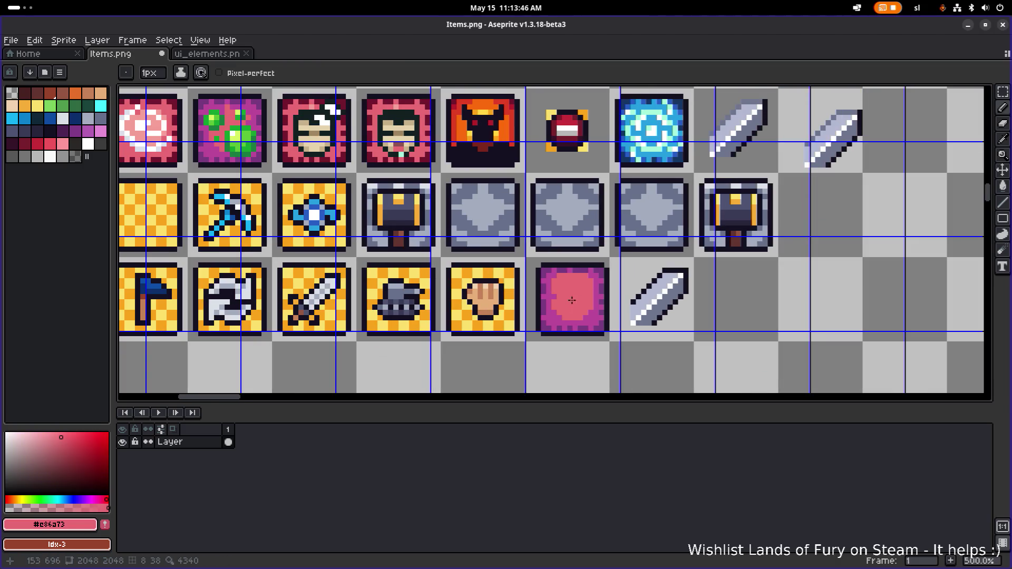
{"action": "scroll", "coordinate": [571, 301], "scroll_direction": "up", "scroll_amount": 5}
{"action": "left_click", "coordinate": [543, 356]}
{"action": "left_click", "coordinate": [529, 344]}
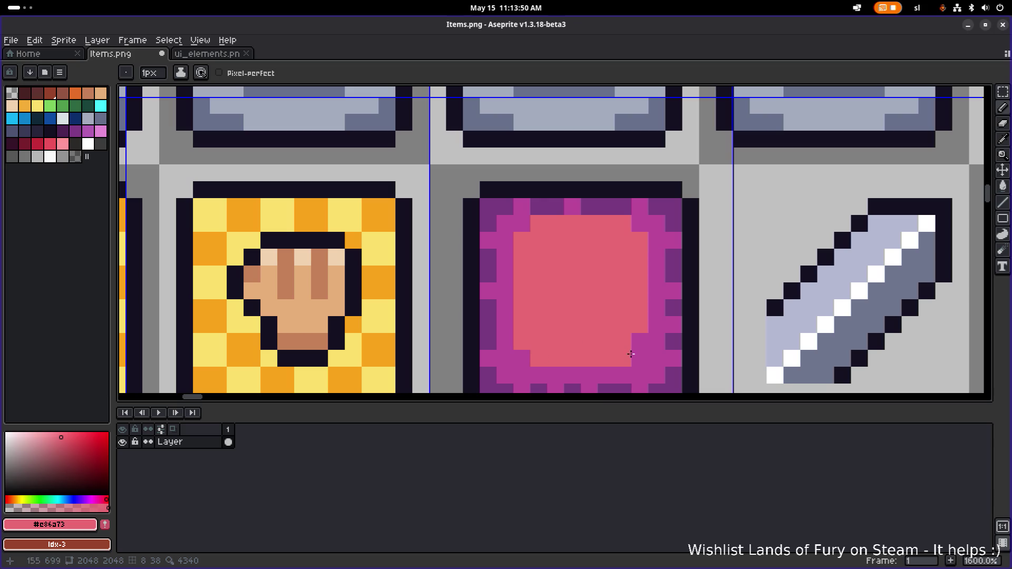
Repaint the tile's bottom inner row and left and right inner magenta columns pink
{"action": "scroll", "coordinate": [640, 343], "scroll_direction": "down", "scroll_amount": 4}
{"action": "scroll", "coordinate": [561, 308], "scroll_direction": "up", "scroll_amount": 4}
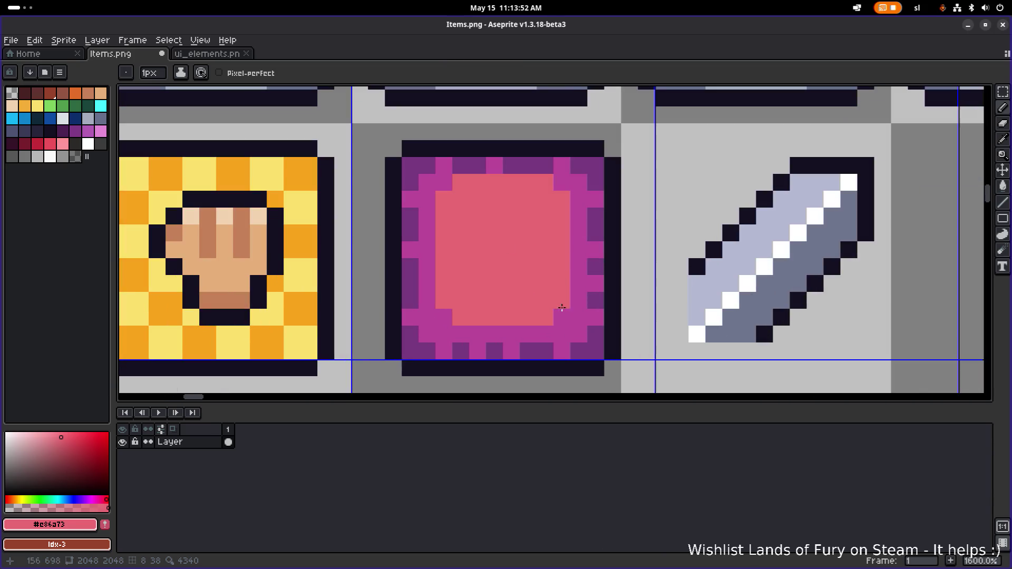
{"action": "left_click_drag", "start_coordinate": [462, 330], "coordinate": [537, 331]}
{"action": "left_click", "coordinate": [537, 332]}
{"action": "left_click", "coordinate": [562, 316]}
{"action": "left_click", "coordinate": [448, 316]}
{"action": "left_click", "coordinate": [432, 306]}
{"action": "left_click_drag", "start_coordinate": [431, 307], "coordinate": [428, 213]}
{"action": "left_click_drag", "start_coordinate": [574, 214], "coordinate": [579, 303]}
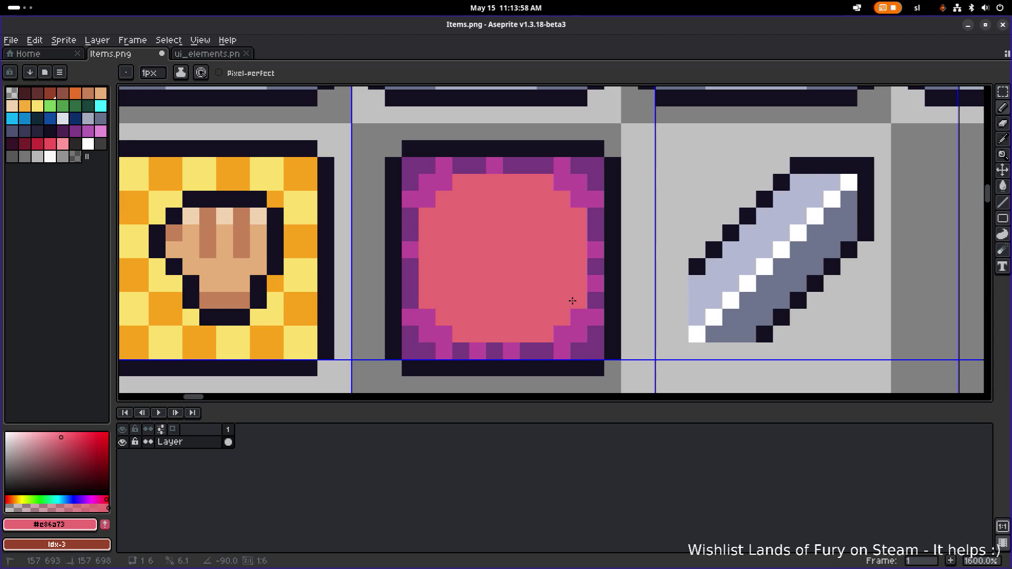
Touch up the tile's border pixels with the dark purple sampled from its bottom edge
{"action": "scroll", "coordinate": [580, 300], "scroll_direction": "down", "scroll_amount": 4}
{"action": "scroll", "coordinate": [585, 299], "scroll_direction": "right", "scroll_amount": 1}
{"action": "scroll", "coordinate": [590, 301], "scroll_direction": "up", "scroll_amount": 1}
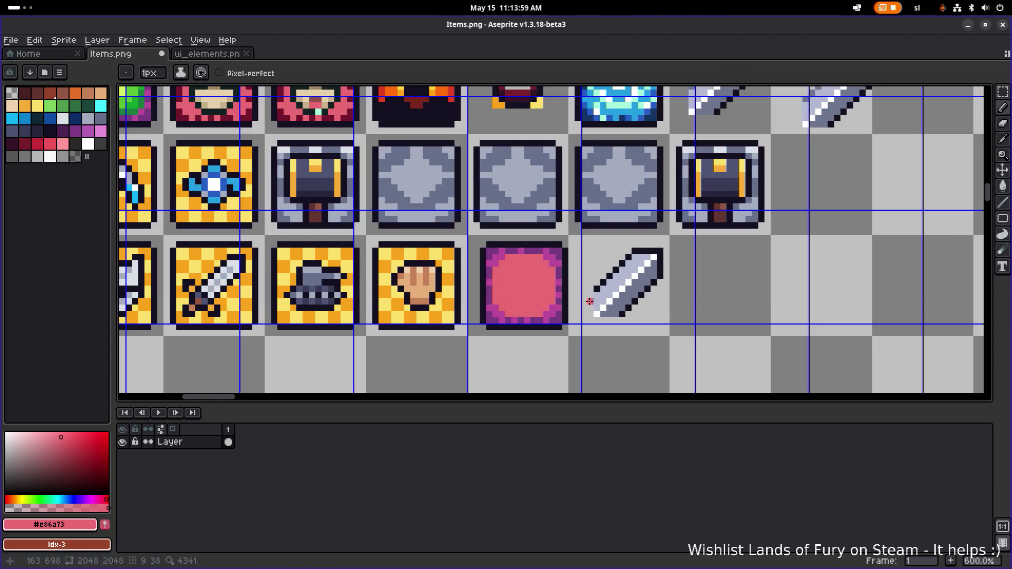
{"action": "scroll", "coordinate": [545, 294], "scroll_direction": "up", "scroll_amount": 1}
{"action": "scroll", "coordinate": [538, 291], "scroll_direction": "up", "scroll_amount": 1}
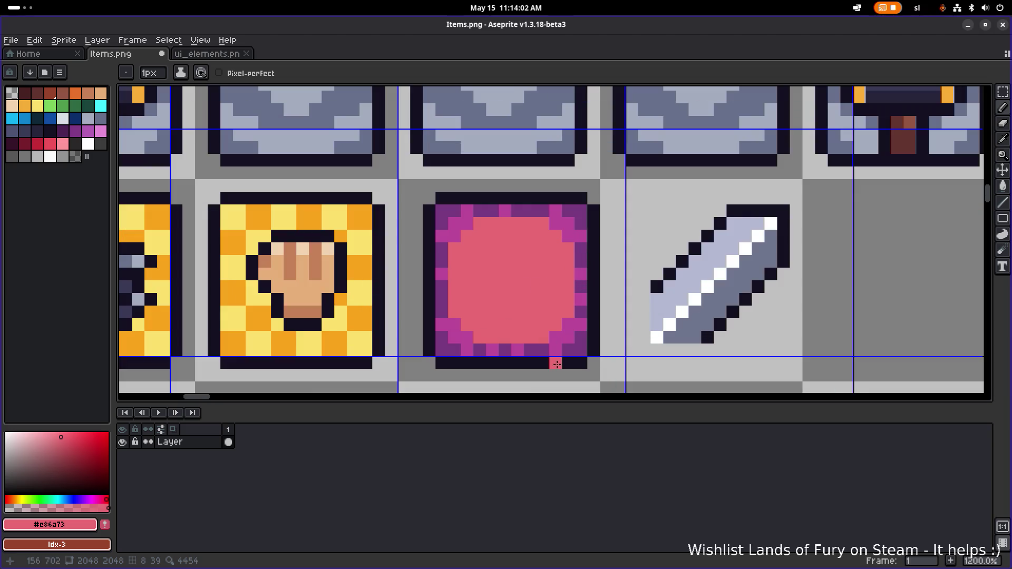
{"action": "scroll", "coordinate": [522, 348], "scroll_direction": "down", "scroll_amount": 6}
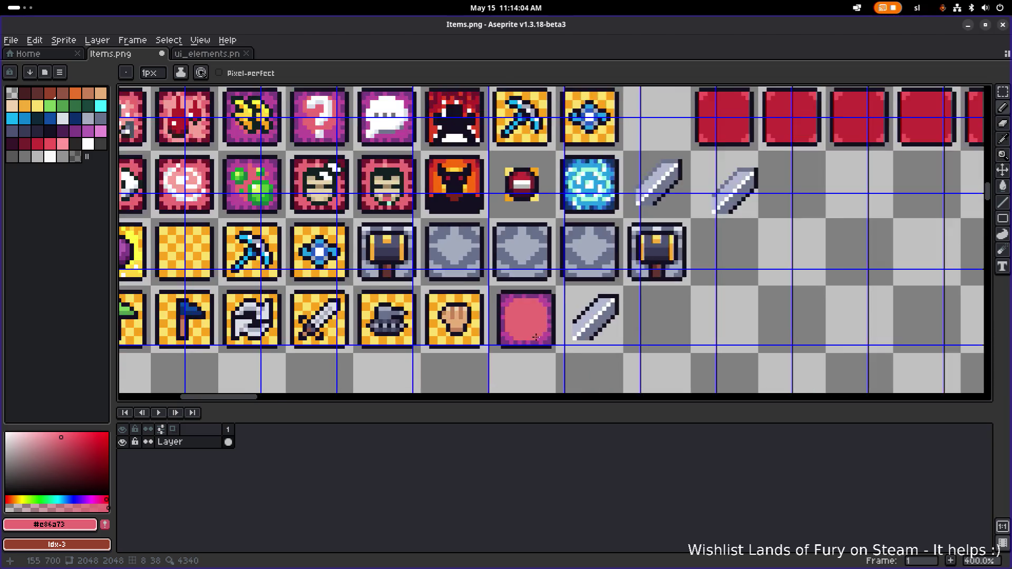
{"action": "scroll", "coordinate": [562, 304], "scroll_direction": "up", "scroll_amount": 3}
{"action": "scroll", "coordinate": [560, 303], "scroll_direction": "up", "scroll_amount": 7}
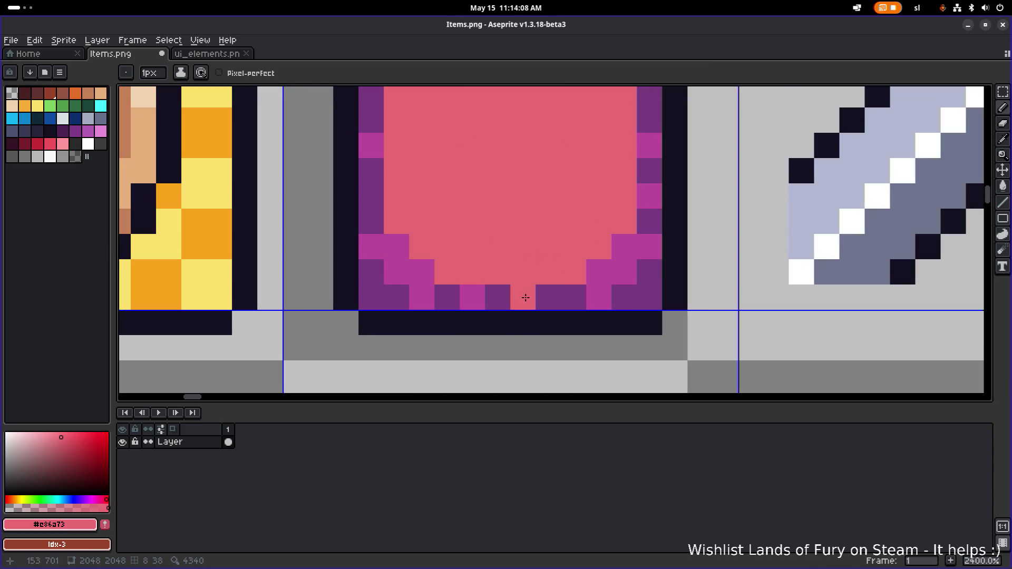
{"action": "left_click", "coordinate": [571, 296], "text": "alt"}
{"action": "left_click", "coordinate": [473, 298]}
{"action": "scroll", "coordinate": [473, 298], "scroll_direction": "down", "scroll_amount": 6}
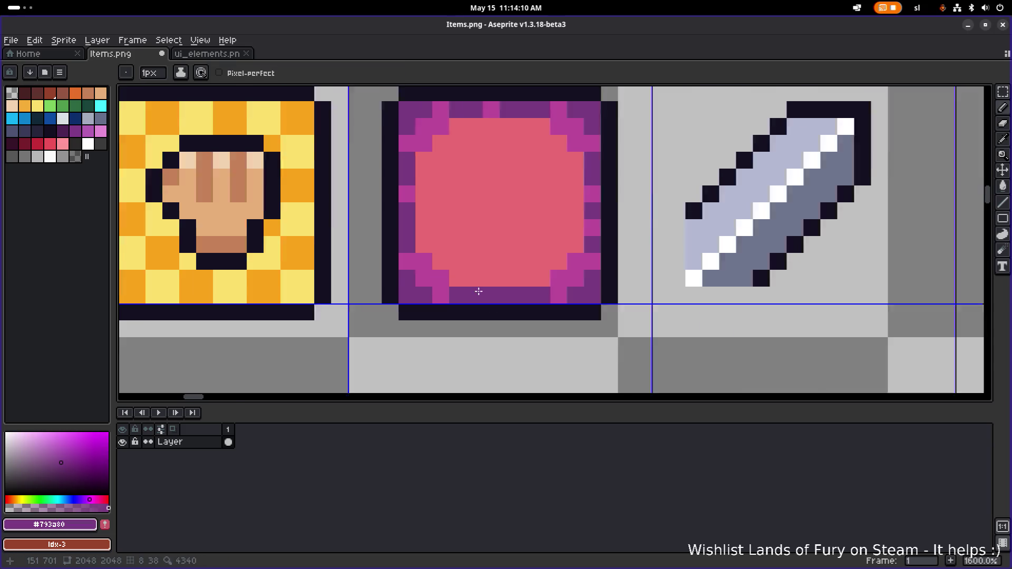
{"action": "scroll", "coordinate": [454, 217], "scroll_direction": "up", "scroll_amount": 5}
{"action": "left_click", "coordinate": [454, 217]}
{"action": "left_click", "coordinate": [504, 196]}
Paint a few of the pink tile's border pixels dark purple #793a80
{"action": "left_click", "coordinate": [580, 259]}
{"action": "left_click", "coordinate": [583, 285]}
{"action": "scroll", "coordinate": [588, 285], "scroll_direction": "down", "scroll_amount": 3}
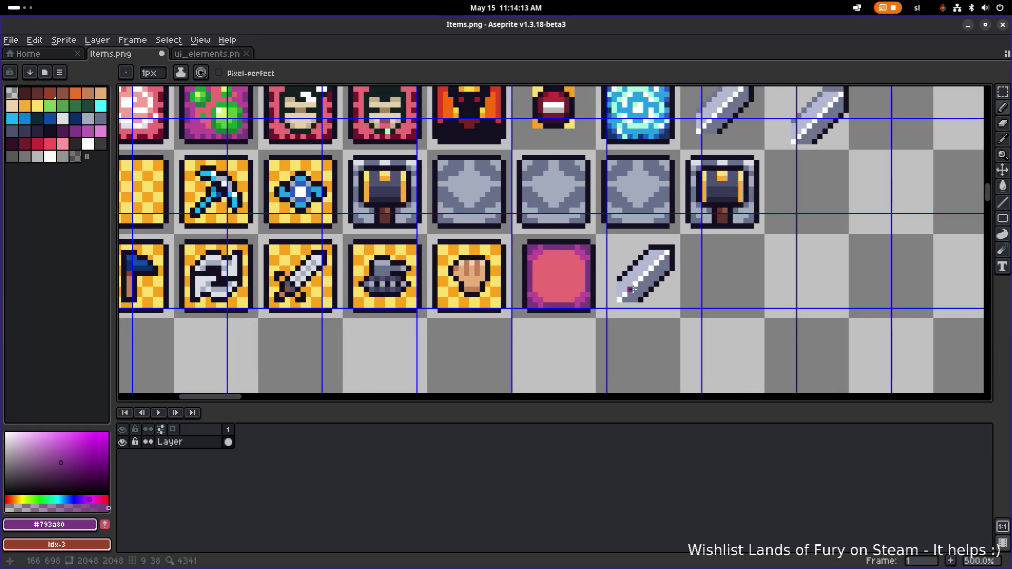
{"action": "scroll", "coordinate": [549, 280], "scroll_direction": "right", "scroll_amount": 2}
{"action": "scroll", "coordinate": [513, 272], "scroll_direction": "up", "scroll_amount": 1}
Select the pink tile and set Replace Color to swap #793a80 for brown #97432a
{"action": "key", "text": "m"}
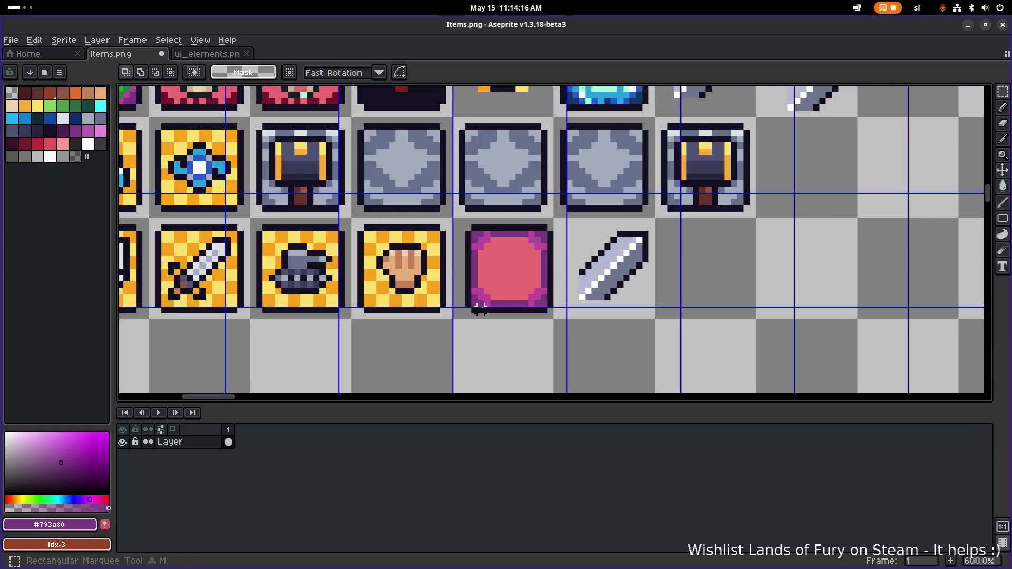
{"action": "left_click_drag", "start_coordinate": [461, 329], "coordinate": [556, 215]}
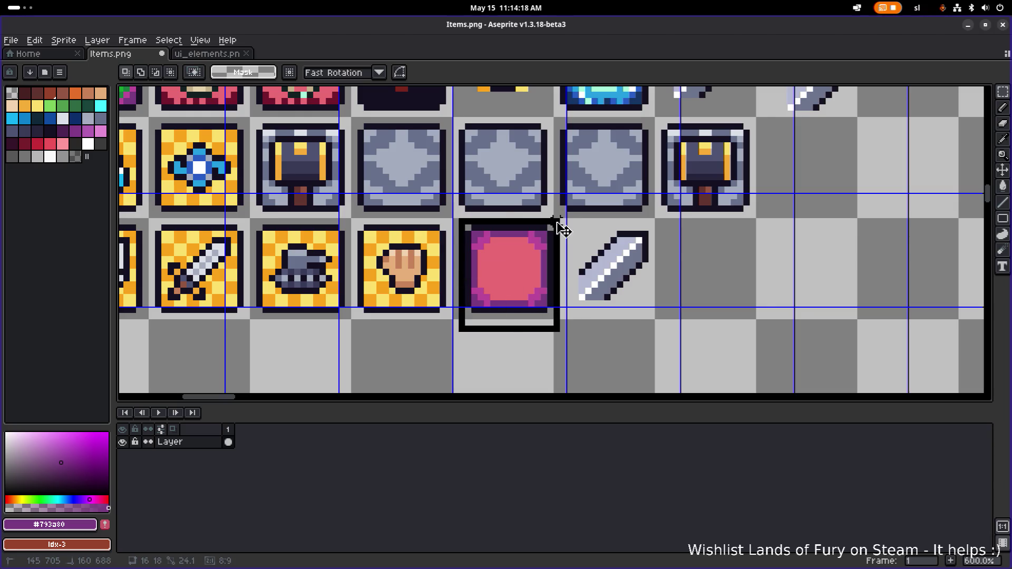
{"action": "scroll", "coordinate": [511, 236], "scroll_direction": "up", "scroll_amount": 3}
{"action": "key", "text": "i"}
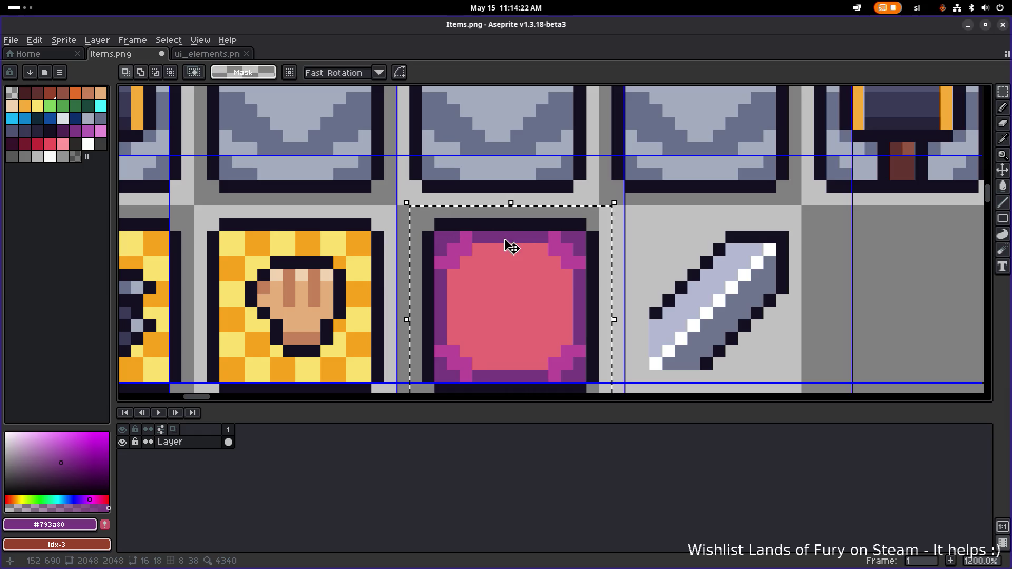
{"action": "key", "text": "shift+r"}
{"action": "left_click", "coordinate": [791, 376]}
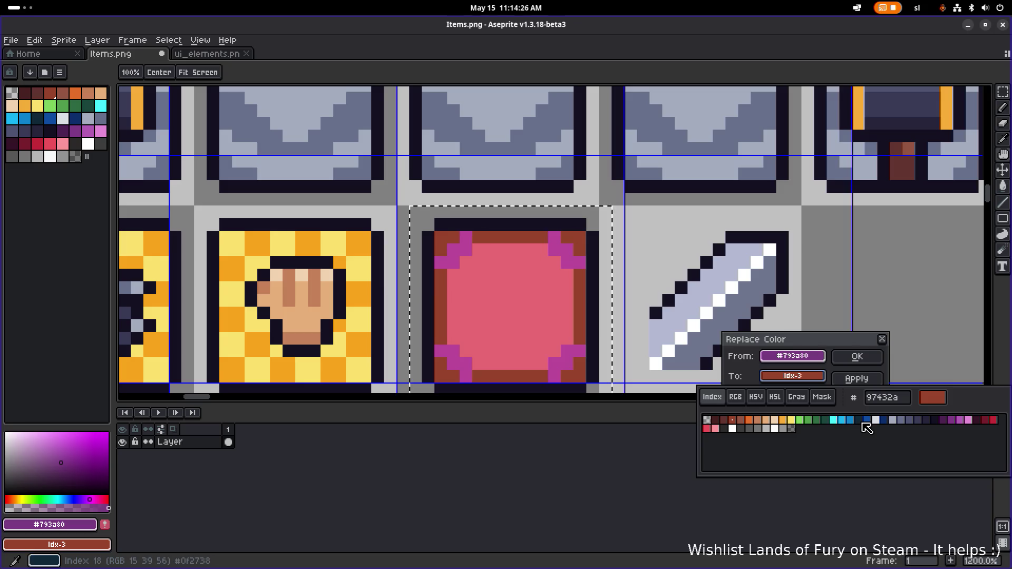
{"action": "key", "text": "alt+Tab"}
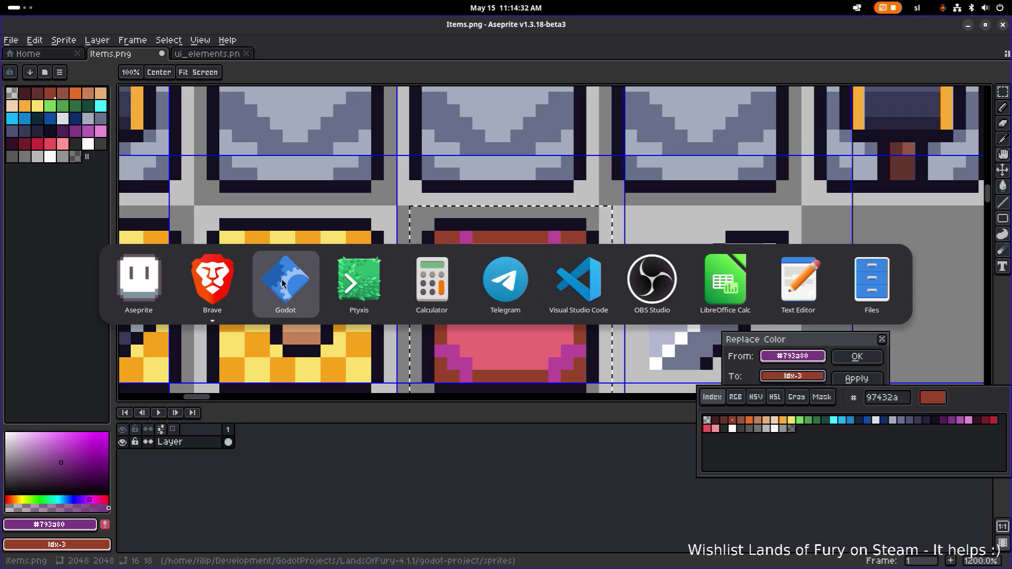
Glance at Godot, then return to Aseprite and cancel the Replace Color dialog
{"action": "left_click", "coordinate": [299, 280]}
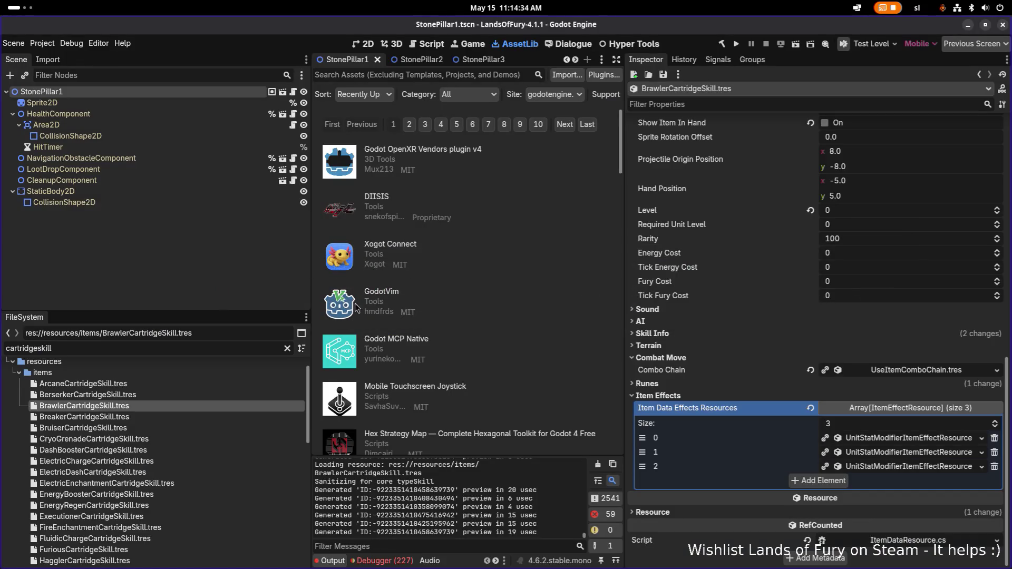
{"action": "key", "text": "alt+Tab"}
{"action": "left_click", "coordinate": [238, 295]}
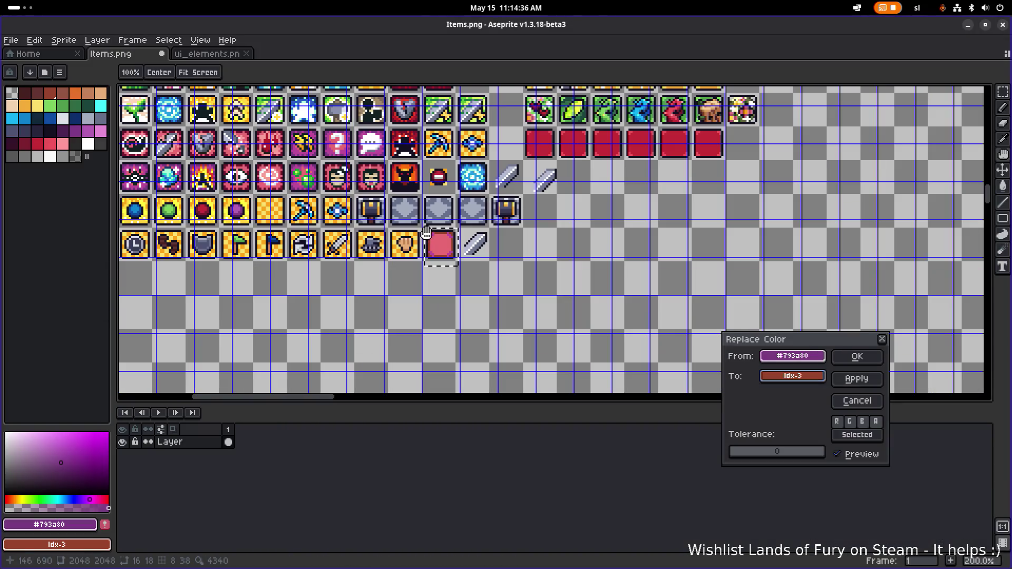
{"action": "left_click", "coordinate": [882, 339]}
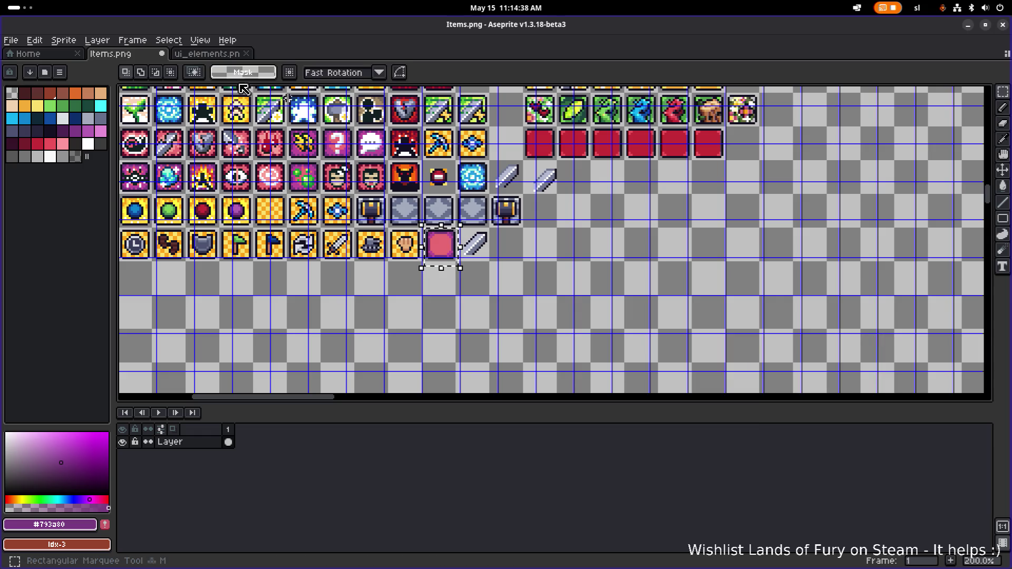
Browse the ui_elements.png sheet's upper-right icons, then go back to Items.png
{"action": "left_click", "coordinate": [200, 55]}
{"action": "scroll", "coordinate": [451, 163], "scroll_direction": "down", "scroll_amount": 3}
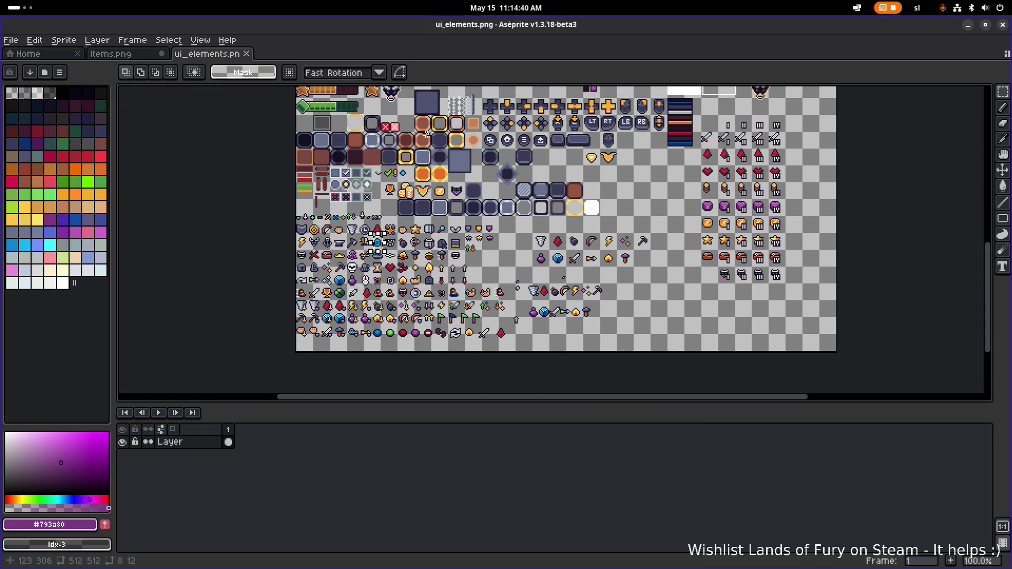
{"action": "scroll", "coordinate": [451, 163], "scroll_direction": "up", "scroll_amount": 3}
{"action": "mouse_move", "coordinate": [451, 162]}
{"action": "left_mouse_down"}
{"action": "mouse_move", "coordinate": [337, 302]}
{"action": "mouse_move", "coordinate": [576, 430]}
{"action": "mouse_move", "coordinate": [711, 528]}
{"action": "mouse_move", "coordinate": [925, 458]}
{"action": "left_mouse_up"}
{"action": "scroll", "coordinate": [417, 298], "scroll_direction": "up", "scroll_amount": 4}
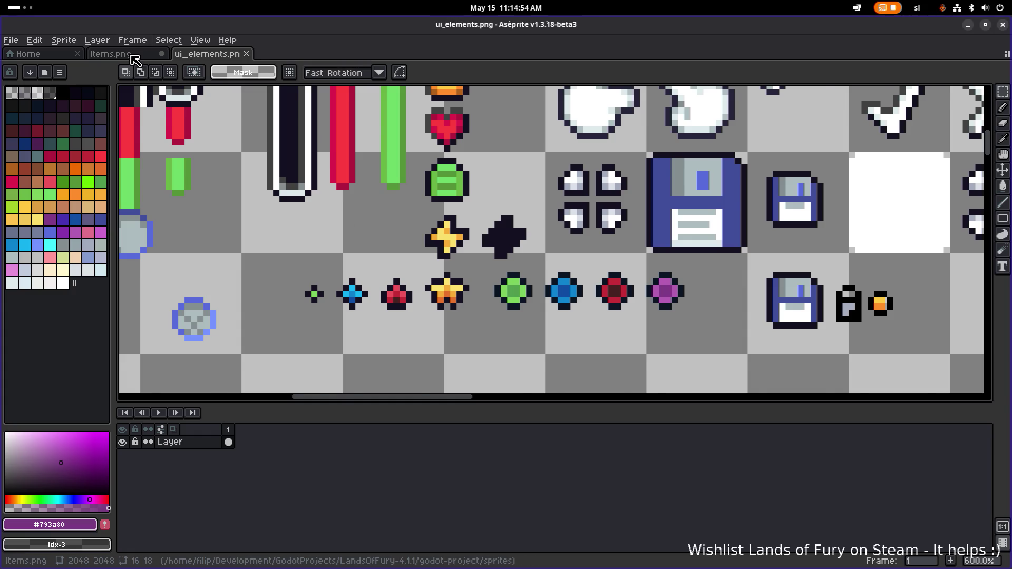
{"action": "left_click", "coordinate": [111, 53]}
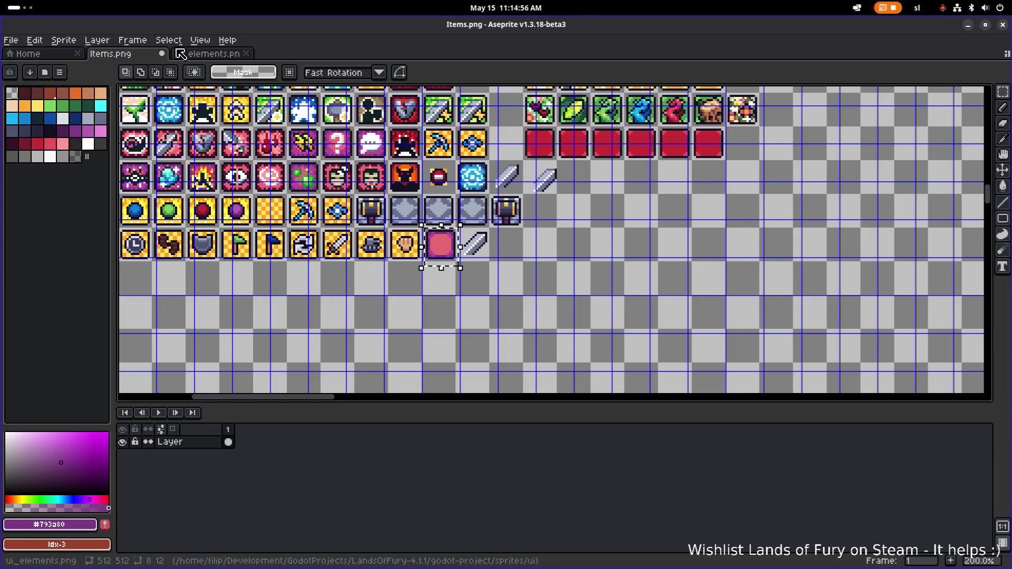
{"action": "scroll", "coordinate": [451, 235], "scroll_direction": "up", "scroll_amount": 5}
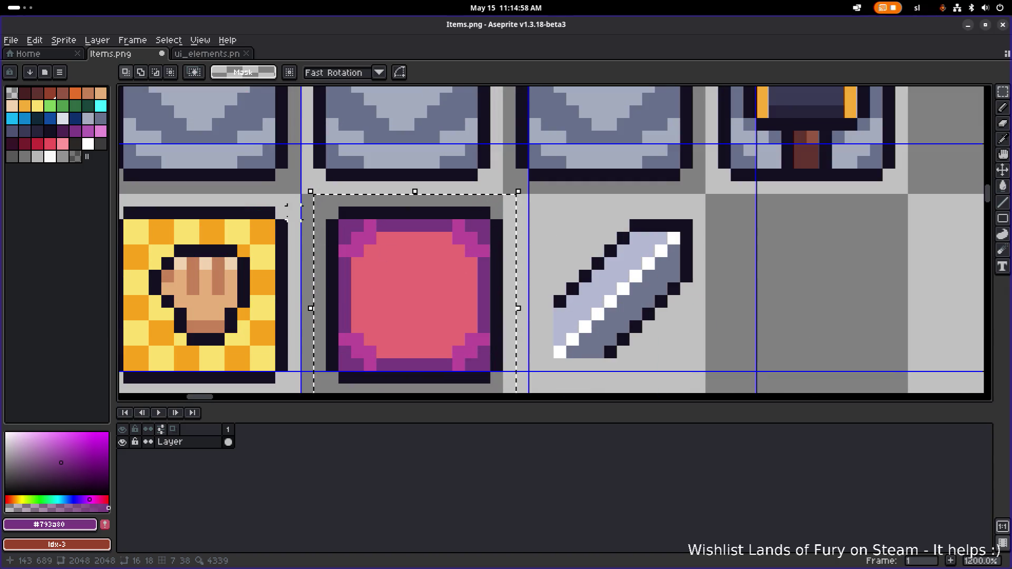
Pick the square tile's pink centre colour and replace it with a lighter pink
{"action": "left_click_drag", "start_coordinate": [442, 230], "coordinate": [549, 190]}
{"action": "key", "text": "i"}
{"action": "left_click", "coordinate": [583, 241]}
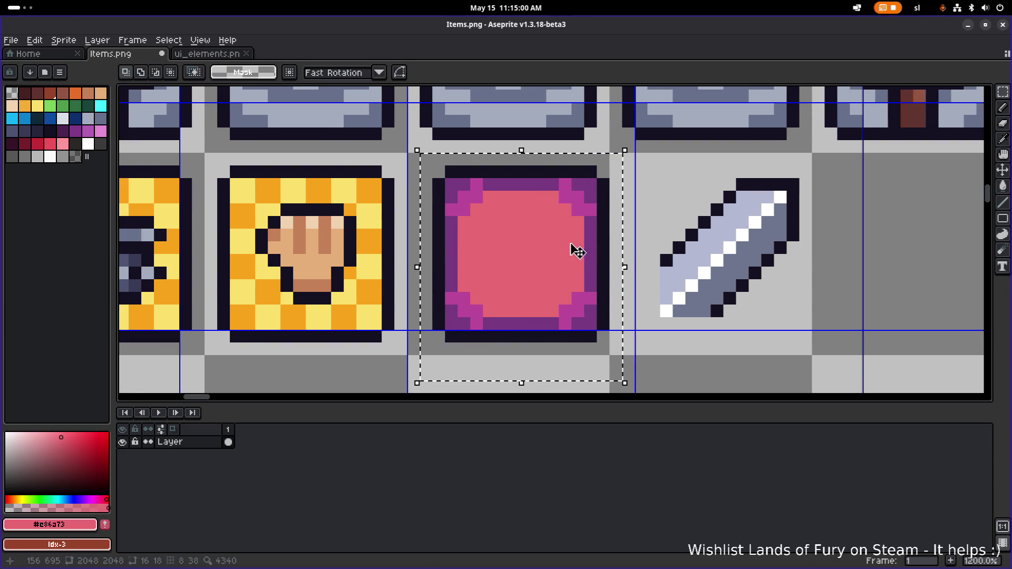
{"action": "key", "text": "shift+r"}
{"action": "left_click", "coordinate": [793, 376]}
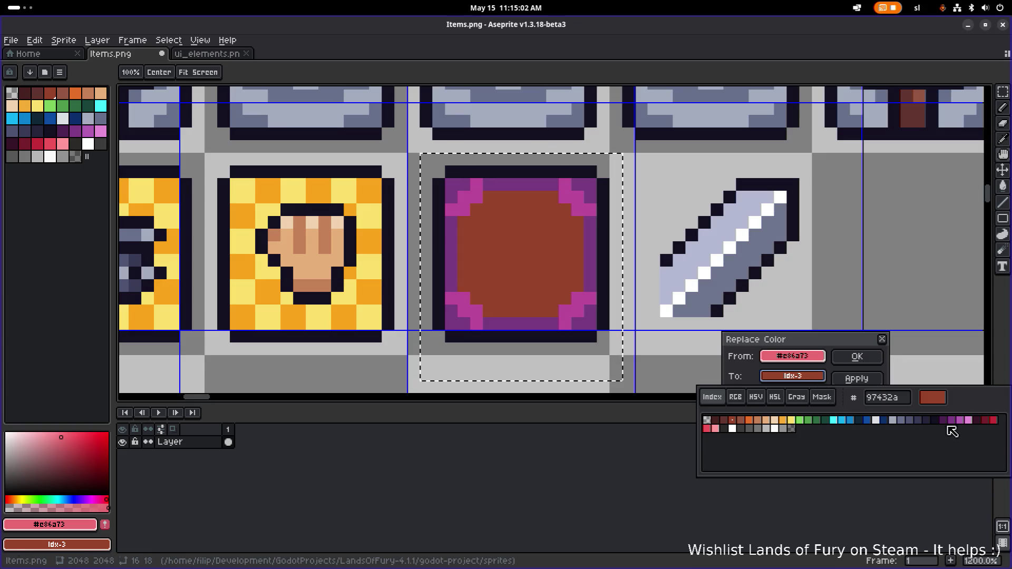
{"action": "left_click", "coordinate": [720, 429]}
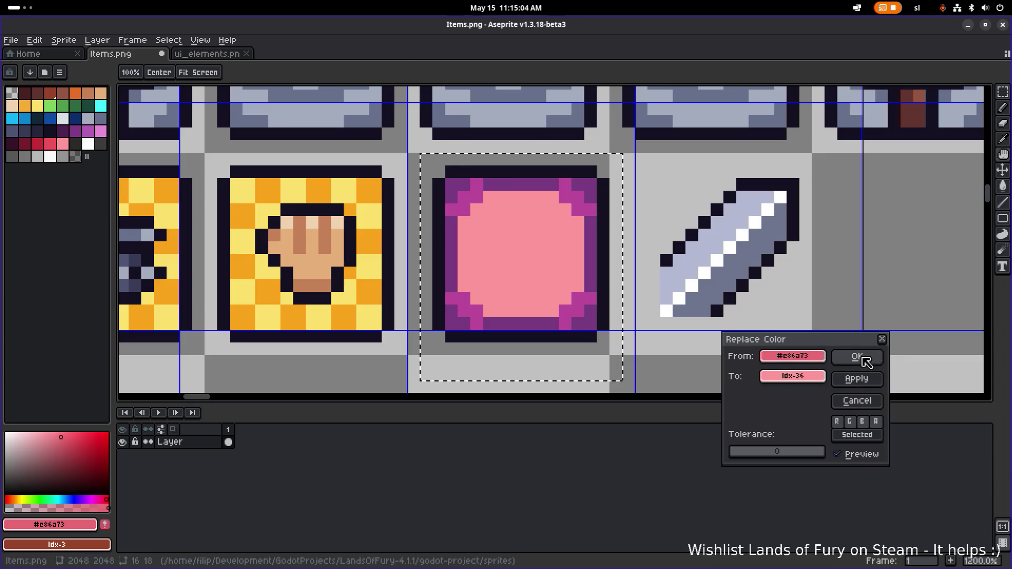
{"action": "left_click", "coordinate": [858, 357]}
Recolour the tile's magenta corners red and its purple border dark red
{"action": "key", "text": "shift+r"}
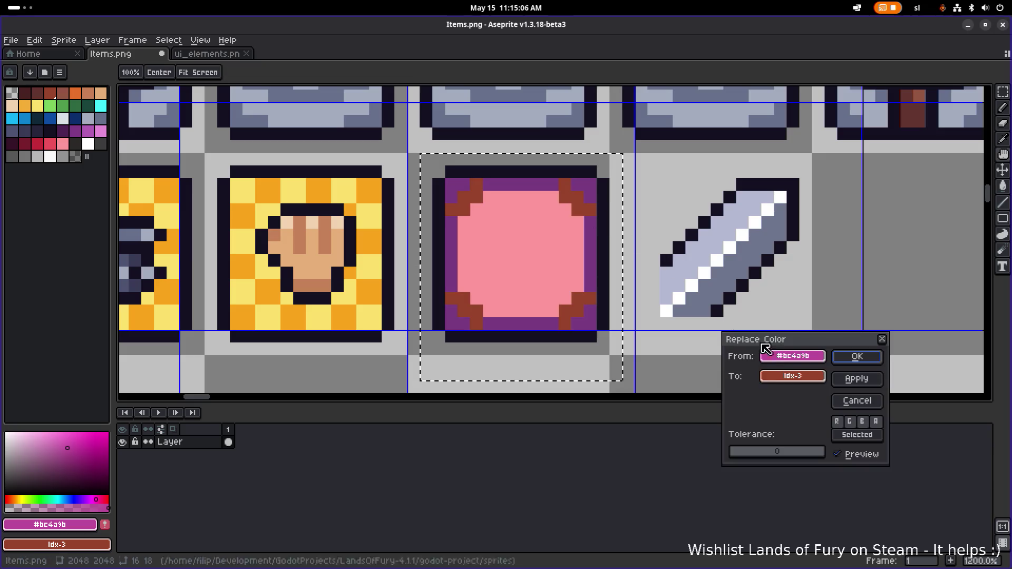
{"action": "left_click", "coordinate": [792, 376]}
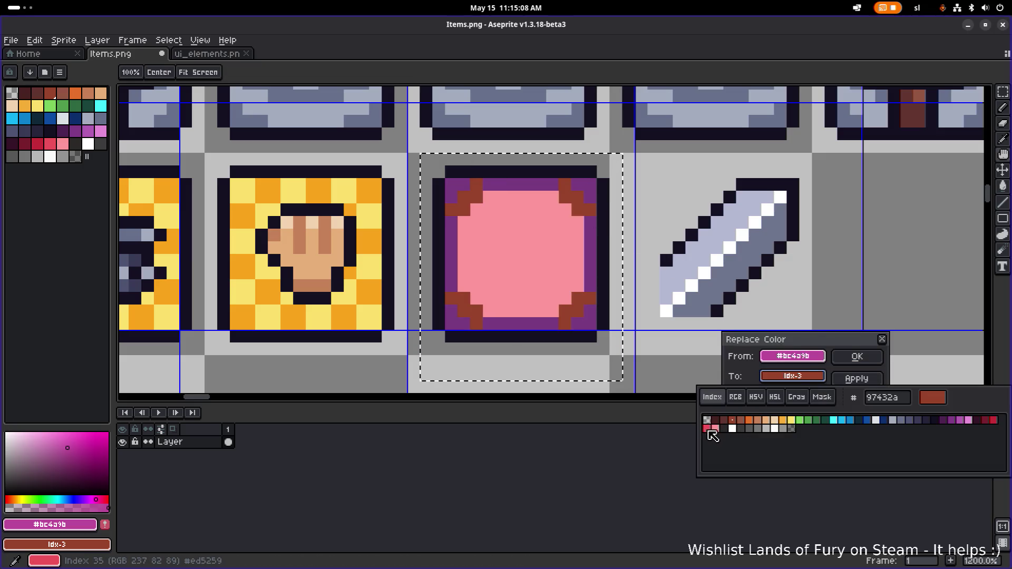
{"action": "left_click", "coordinate": [709, 430]}
{"action": "left_click", "coordinate": [858, 357]}
{"action": "left_click", "coordinate": [596, 254], "text": "alt"}
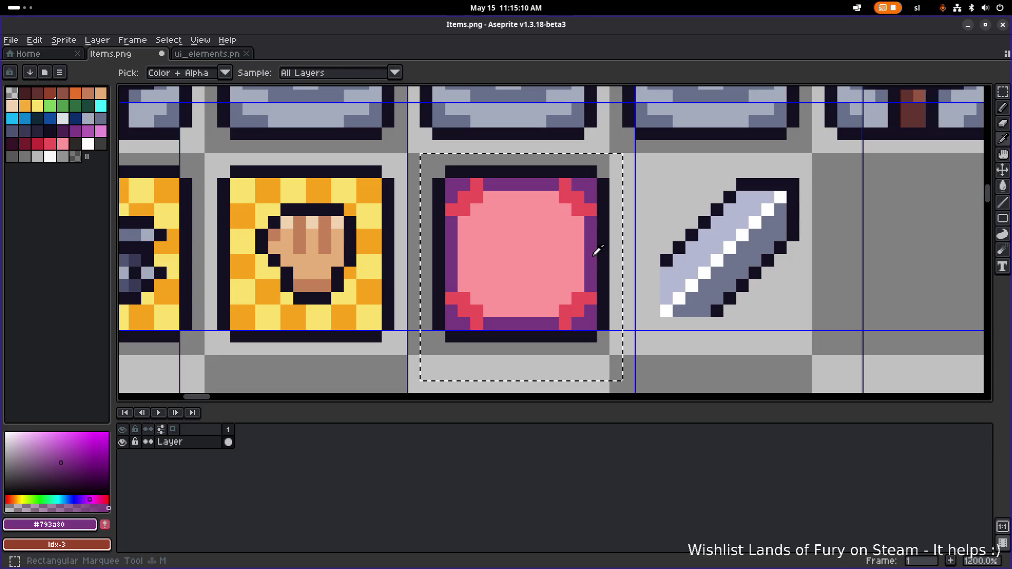
{"action": "key", "text": "shift+r"}
{"action": "left_click", "coordinate": [795, 376]}
{"action": "left_click", "coordinate": [996, 422]}
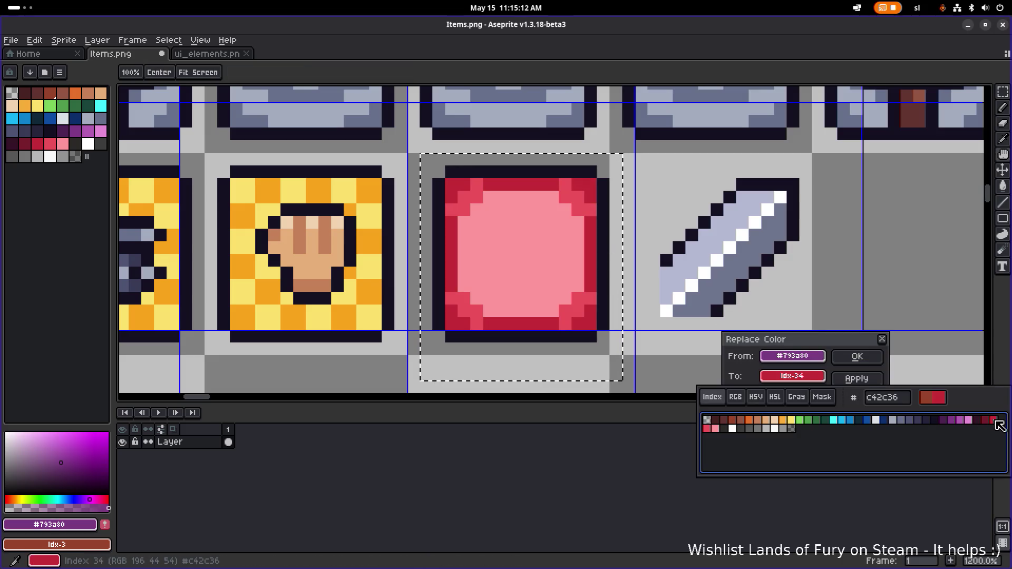
{"action": "left_click", "coordinate": [858, 356]}
Clear the selection and reselect the recoloured tile, undoing an accidental rotation
{"action": "scroll", "coordinate": [673, 303], "scroll_direction": "down", "scroll_amount": 4}
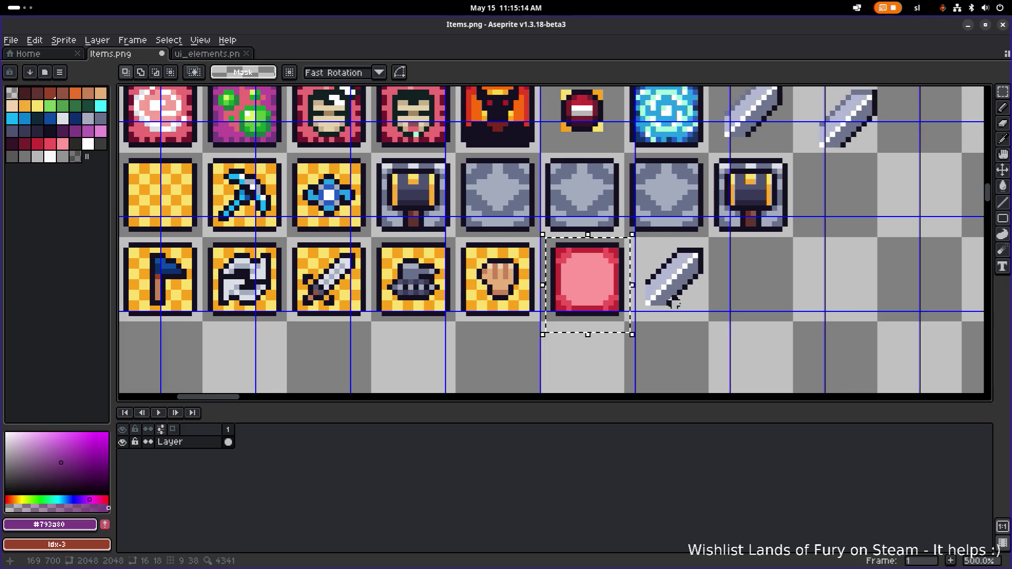
{"action": "left_click", "coordinate": [678, 309]}
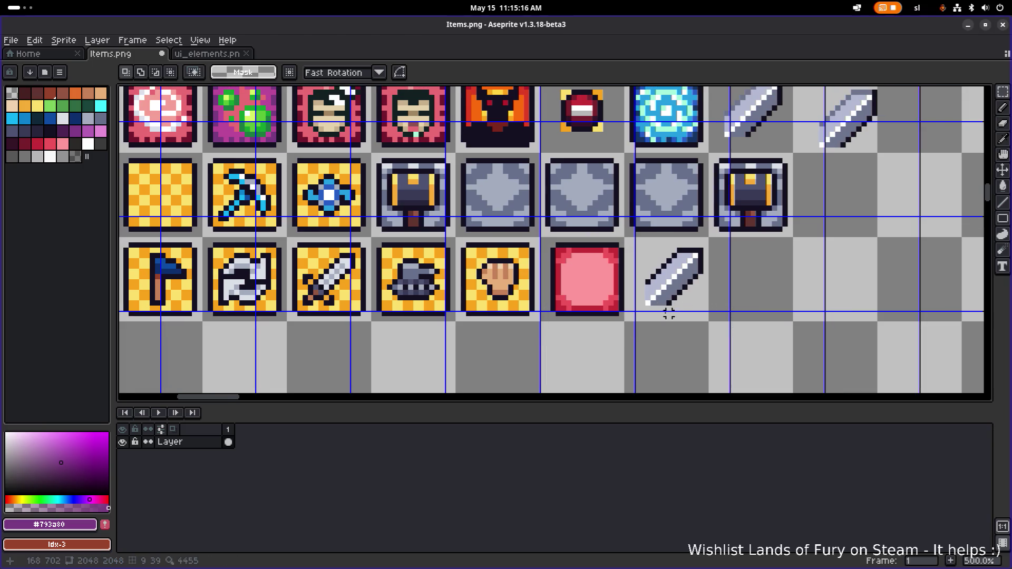
{"action": "scroll", "coordinate": [743, 268], "scroll_direction": "down", "scroll_amount": 1}
{"action": "scroll", "coordinate": [744, 270], "scroll_direction": "down", "scroll_amount": 1}
{"action": "scroll", "coordinate": [636, 226], "scroll_direction": "up", "scroll_amount": 2}
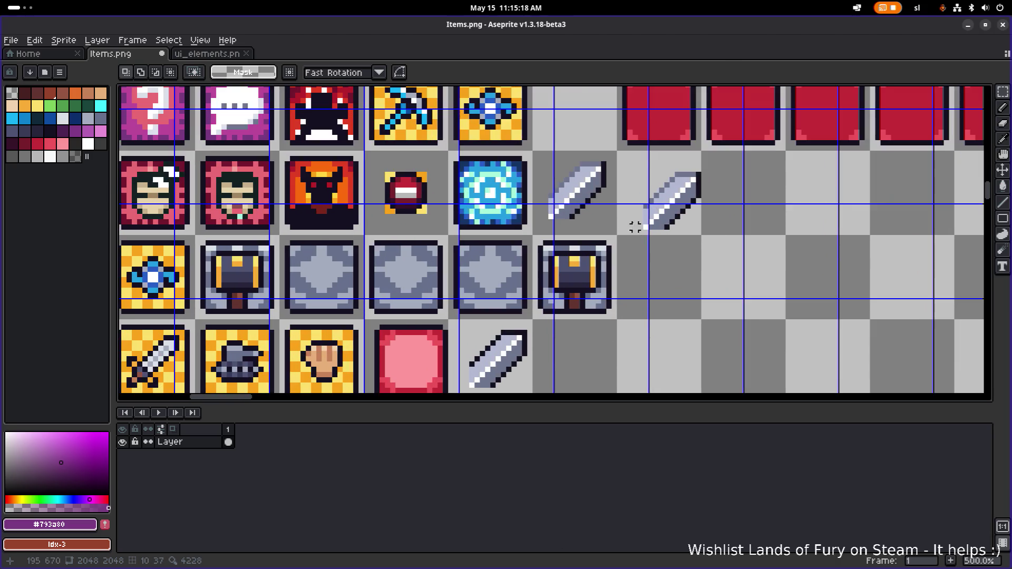
{"action": "scroll", "coordinate": [609, 227], "scroll_direction": "down", "scroll_amount": 1}
{"action": "scroll", "coordinate": [603, 210], "scroll_direction": "up", "scroll_amount": 1}
{"action": "mouse_move", "coordinate": [591, 224]}
{"action": "left_mouse_down"}
{"action": "mouse_move", "coordinate": [668, 137]}
{"action": "mouse_move", "coordinate": [680, 145]}
{"action": "left_mouse_up"}
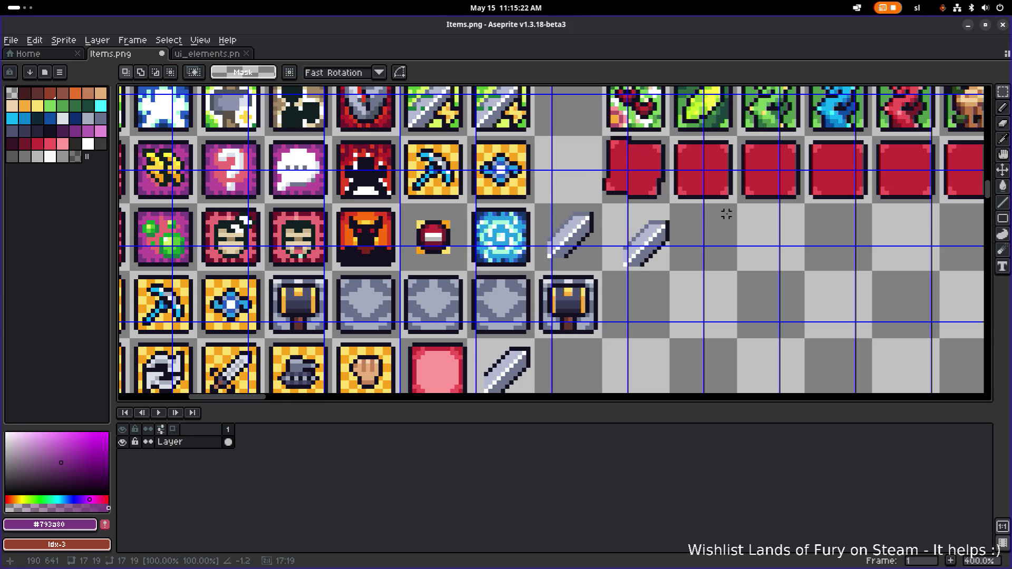
{"action": "key", "text": "ctrl+z"}
{"action": "key", "text": "ctrl+z"}
Ctrl-drag a copy of a plain red tile over the recoloured tile's slot
{"action": "left_click_drag", "start_coordinate": [604, 139], "coordinate": [671, 202]}
{"action": "left_click_drag", "start_coordinate": [571, 340], "coordinate": [659, 230]}
{"action": "scroll", "coordinate": [659, 230], "scroll_direction": "down", "scroll_amount": 2}
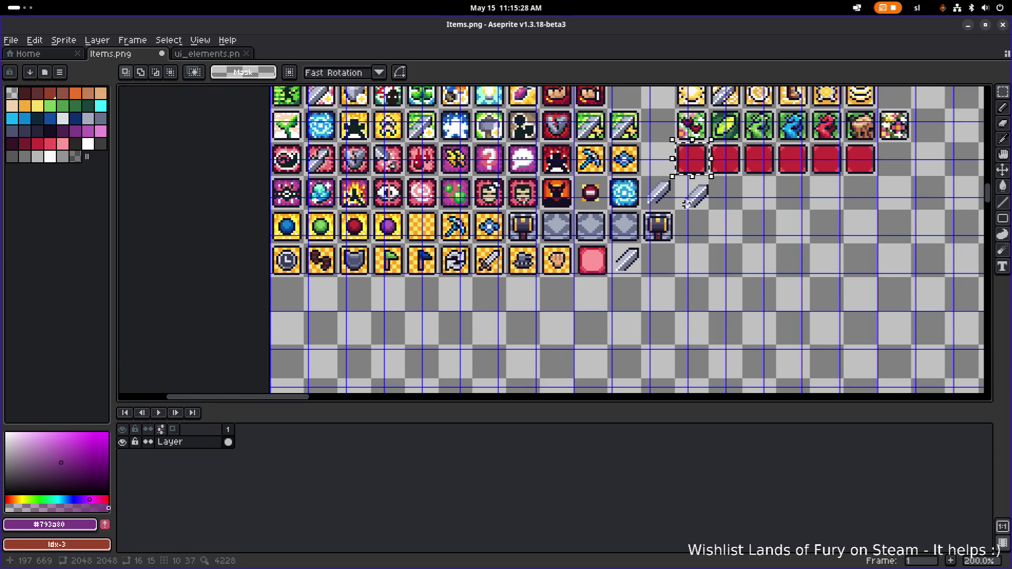
{"action": "mouse_move", "coordinate": [691, 158]}
{"action": "left_mouse_down"}
{"action": "mouse_move", "coordinate": [607, 281]}
{"action": "mouse_move", "coordinate": [580, 226]}
{"action": "left_mouse_up"}
{"action": "scroll", "coordinate": [607, 280], "scroll_direction": "up", "scroll_amount": 5}
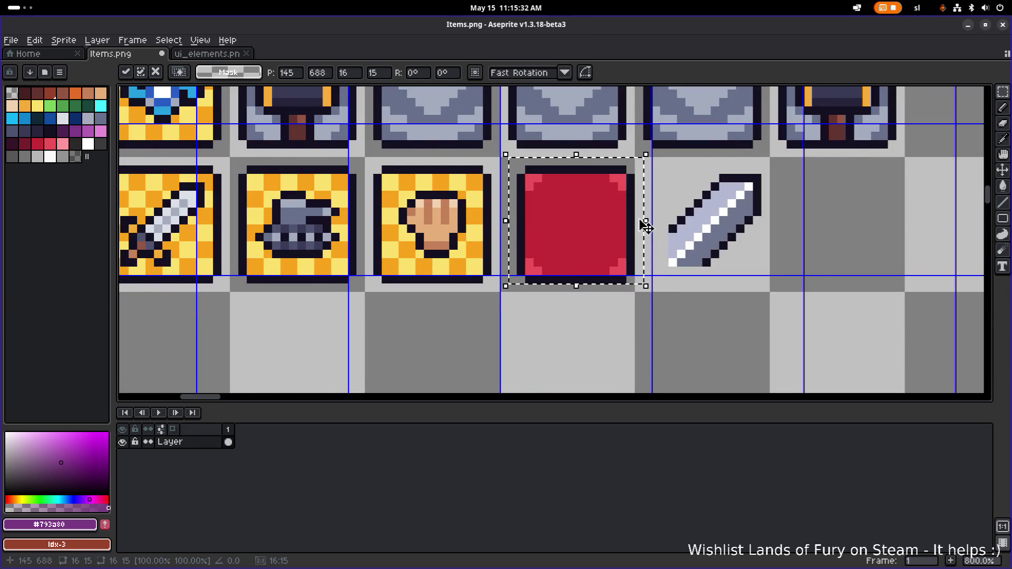
Commit the red tile, try the sword icon over it, then return the sword to its cell
{"action": "scroll", "coordinate": [644, 222], "scroll_direction": "down", "scroll_amount": 1}
{"action": "key", "text": "Return"}
{"action": "left_click_drag", "start_coordinate": [752, 331], "coordinate": [649, 230]}
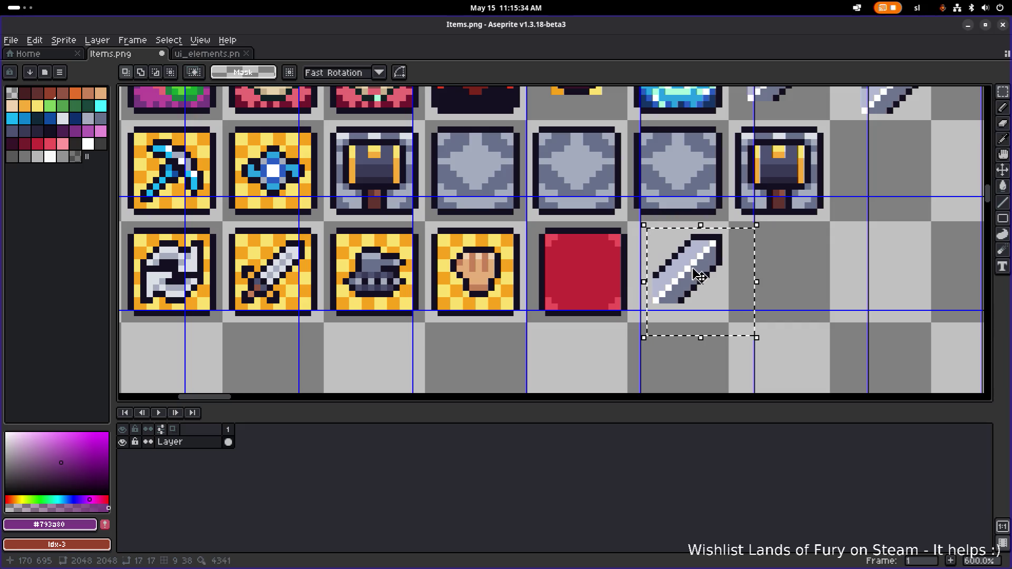
{"action": "left_click_drag", "start_coordinate": [697, 282], "coordinate": [591, 282]}
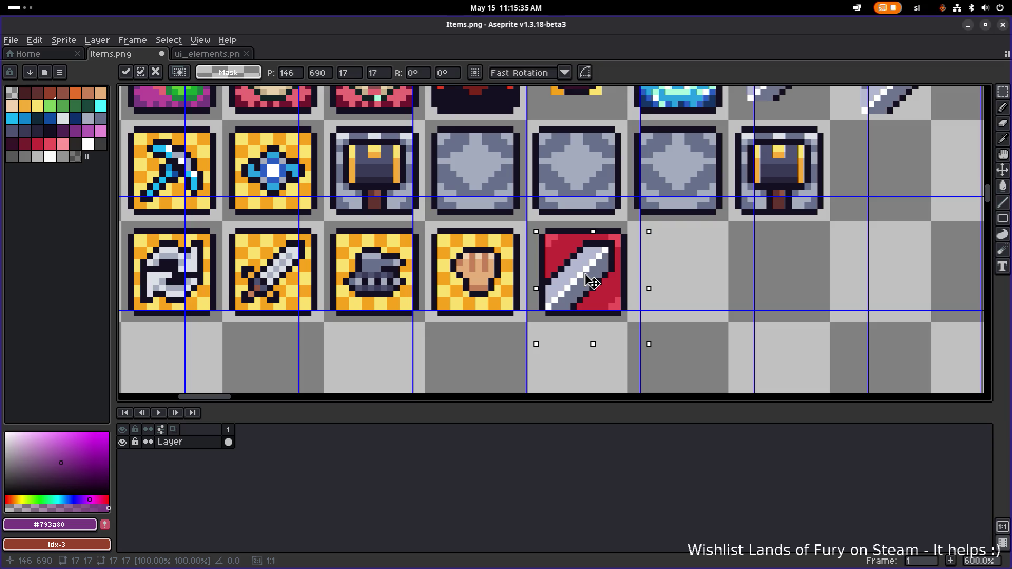
{"action": "left_click_drag", "start_coordinate": [592, 282], "coordinate": [699, 282]}
{"action": "left_click_drag", "start_coordinate": [533, 344], "coordinate": [630, 230]}
Copy the red tile onto the stone tile above and move the sword onto it
{"action": "mouse_move", "coordinate": [616, 271]}
{"action": "left_mouse_down"}
{"action": "mouse_move", "coordinate": [493, 158]}
{"action": "mouse_move", "coordinate": [511, 170]}
{"action": "mouse_move", "coordinate": [499, 169]}
{"action": "mouse_move", "coordinate": [694, 169]}
{"action": "left_mouse_up"}
{"action": "left_click_drag", "start_coordinate": [737, 319], "coordinate": [643, 228]}
{"action": "left_click_drag", "start_coordinate": [704, 263], "coordinate": [587, 169]}
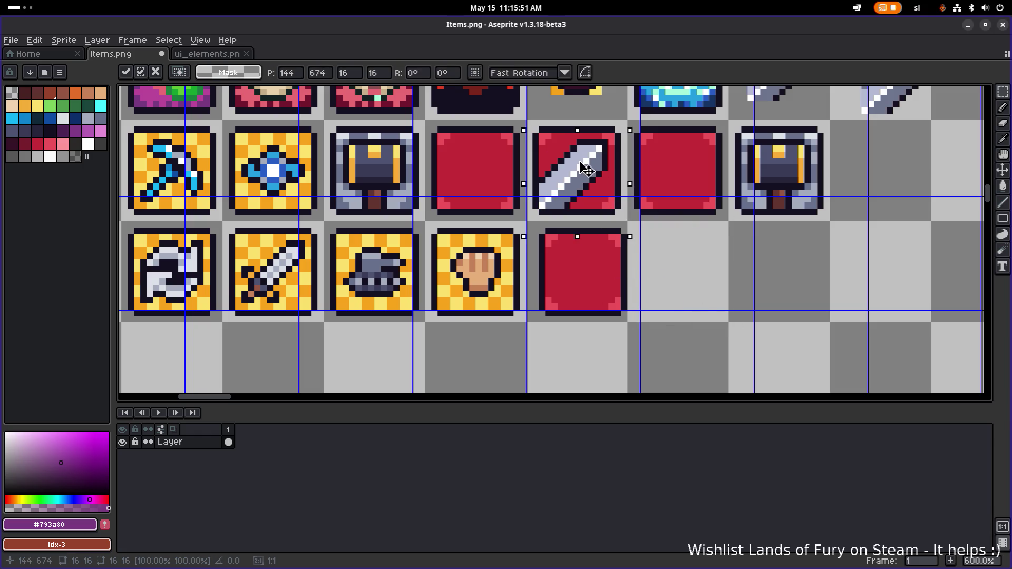
{"action": "left_click", "coordinate": [522, 224]}
{"action": "scroll", "coordinate": [522, 224], "scroll_direction": "down", "scroll_amount": 1}
{"action": "scroll", "coordinate": [468, 225], "scroll_direction": "up", "scroll_amount": 2}
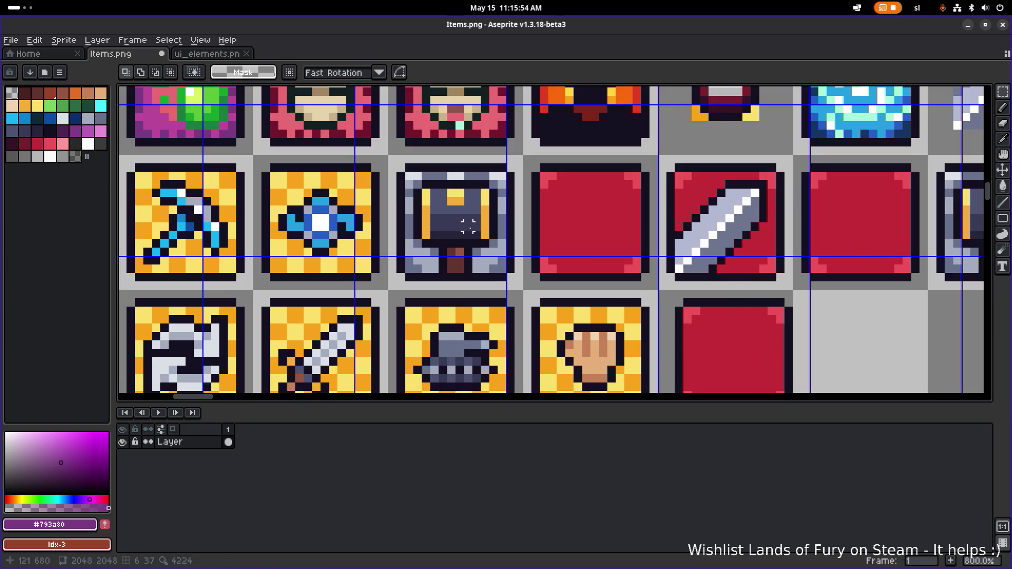
Move the hammer icon out of its grey tile onto a red tile
{"action": "mouse_move", "coordinate": [420, 184]}
{"action": "left_mouse_down"}
{"action": "mouse_move", "coordinate": [503, 274]}
{"action": "mouse_move", "coordinate": [484, 271]}
{"action": "mouse_move", "coordinate": [875, 355]}
{"action": "mouse_move", "coordinate": [865, 361]}
{"action": "mouse_move", "coordinate": [669, 282]}
{"action": "mouse_move", "coordinate": [670, 299]}
{"action": "mouse_move", "coordinate": [627, 324]}
{"action": "mouse_move", "coordinate": [627, 336]}
{"action": "left_mouse_up"}
{"action": "key", "text": "ctrl+d"}
{"action": "key", "text": "b"}
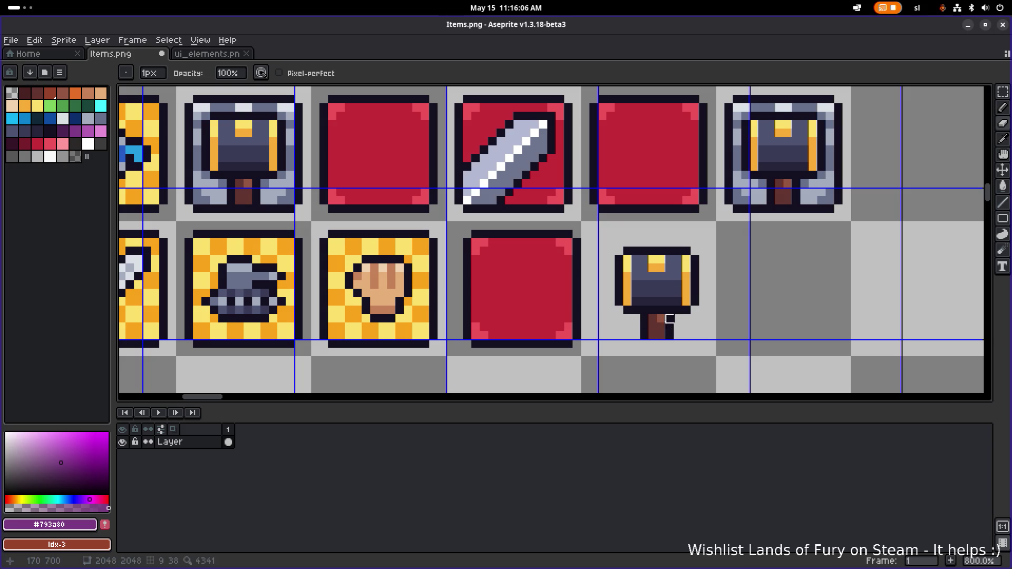
{"action": "key", "text": "m"}
{"action": "mouse_move", "coordinate": [604, 351]}
{"action": "left_mouse_down"}
{"action": "mouse_move", "coordinate": [736, 236]}
{"action": "mouse_move", "coordinate": [757, 308]}
{"action": "mouse_move", "coordinate": [433, 207]}
{"action": "left_mouse_up"}
{"action": "left_click", "coordinate": [599, 209]}
{"action": "scroll", "coordinate": [566, 206], "scroll_direction": "down", "scroll_amount": 2}
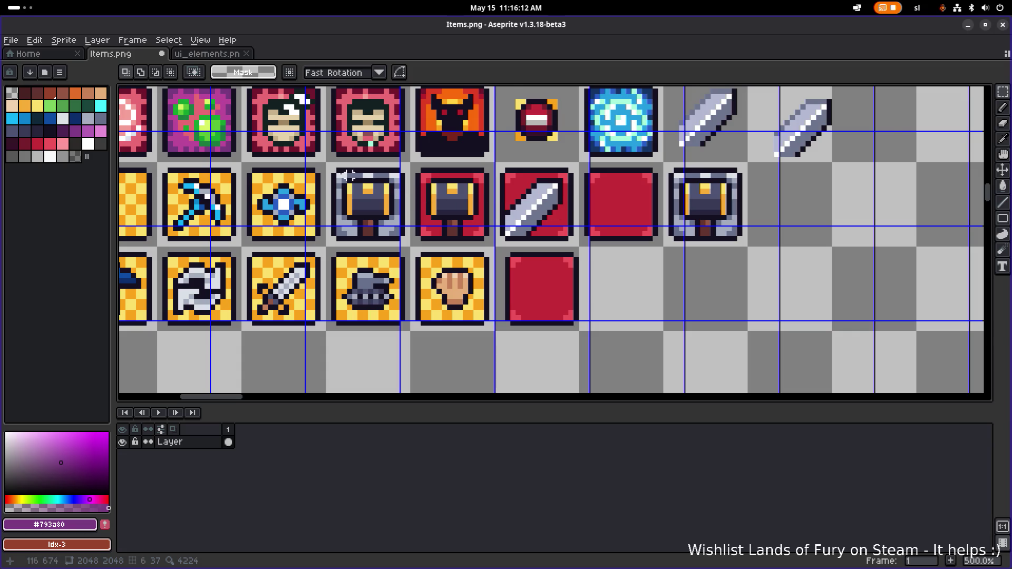
{"action": "scroll", "coordinate": [369, 179], "scroll_direction": "up", "scroll_amount": 4}
Shift the red hammer, red sword and red tile one cell left
{"action": "left_click_drag", "start_coordinate": [426, 134], "coordinate": [881, 311]}
{"action": "scroll", "coordinate": [810, 300], "scroll_direction": "down", "scroll_amount": 3}
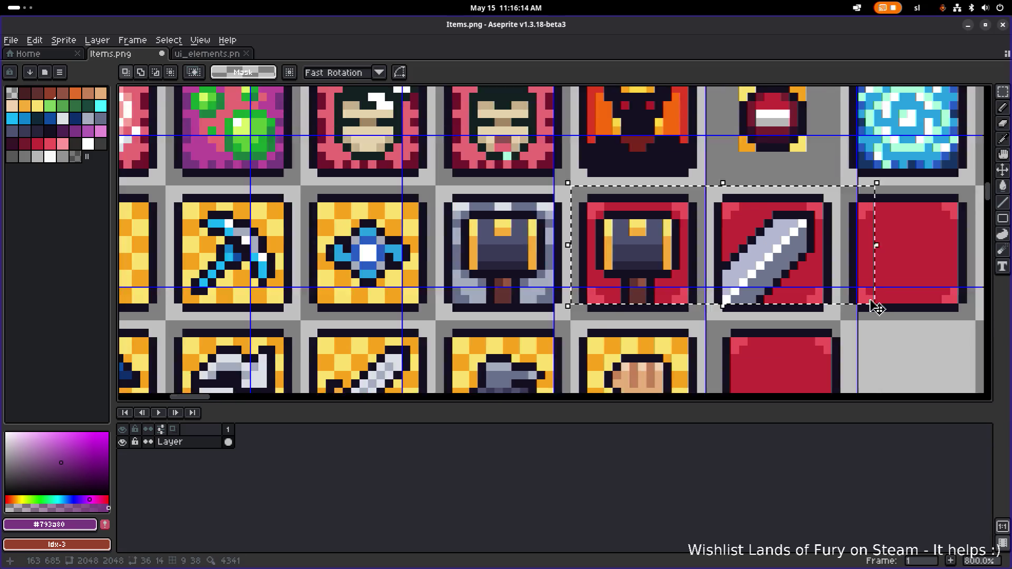
{"action": "left_click", "coordinate": [556, 198]}
{"action": "mouse_move", "coordinate": [538, 191]}
{"action": "left_mouse_down"}
{"action": "mouse_move", "coordinate": [833, 277]}
{"action": "mouse_move", "coordinate": [840, 291]}
{"action": "left_mouse_up"}
{"action": "left_click_drag", "start_coordinate": [591, 247], "coordinate": [489, 245]}
{"action": "left_click", "coordinate": [784, 286]}
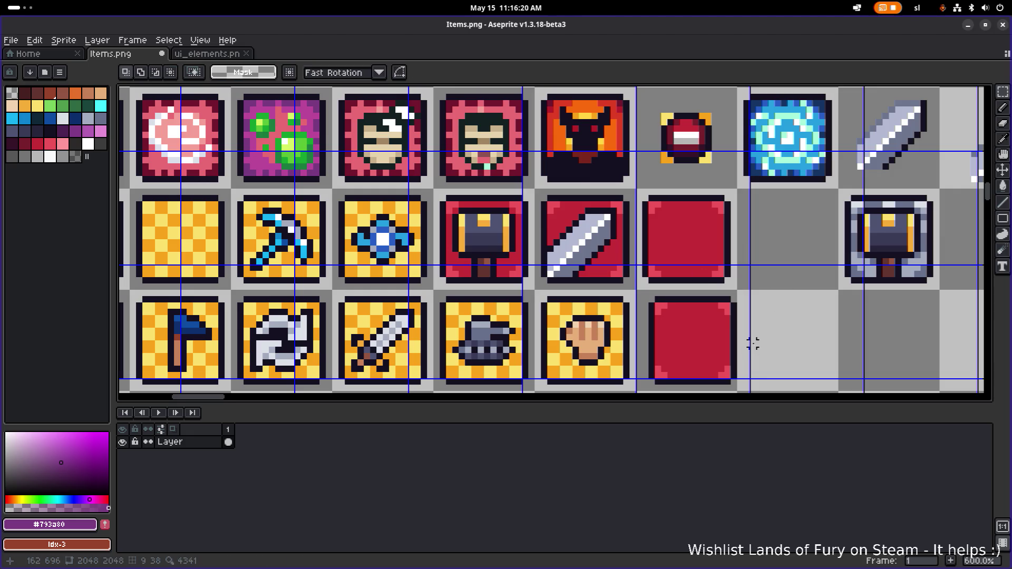
Move the lower plain red tile into the gap beside the others
{"action": "scroll", "coordinate": [753, 343], "scroll_direction": "right", "scroll_amount": 3}
{"action": "scroll", "coordinate": [753, 343], "scroll_direction": "down", "scroll_amount": 1}
{"action": "mouse_move", "coordinate": [660, 364]}
{"action": "left_mouse_down"}
{"action": "mouse_move", "coordinate": [531, 257]}
{"action": "mouse_move", "coordinate": [537, 242]}
{"action": "left_mouse_up"}
{"action": "mouse_move", "coordinate": [575, 282]}
{"action": "left_mouse_down"}
{"action": "mouse_move", "coordinate": [674, 219]}
{"action": "mouse_move", "coordinate": [674, 188]}
{"action": "mouse_move", "coordinate": [642, 283]}
{"action": "left_mouse_up"}
{"action": "scroll", "coordinate": [675, 190], "scroll_direction": "down", "scroll_amount": 4}
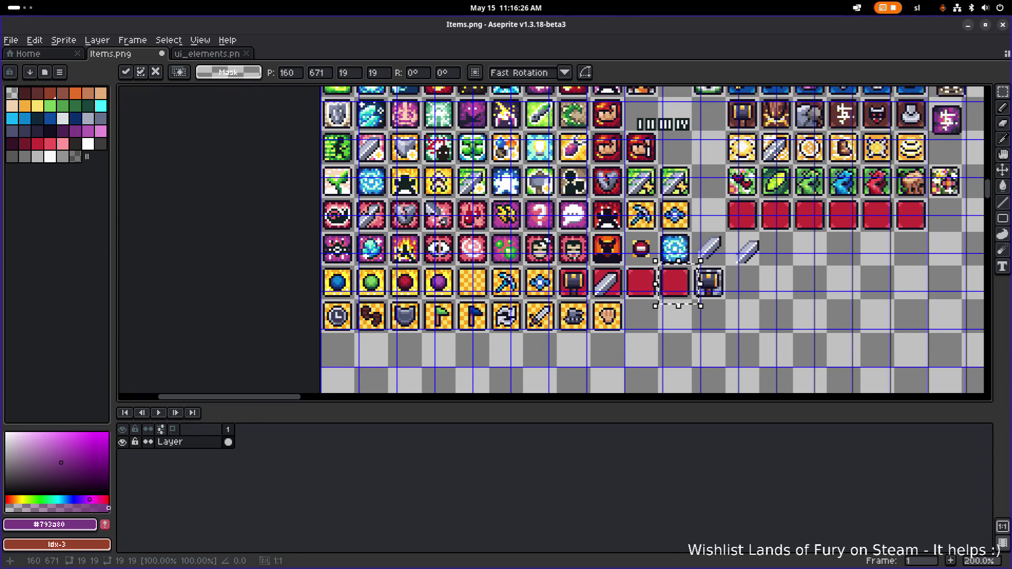
Delete the leftover grey hammer tile and move the four red tiles up one row
{"action": "scroll", "coordinate": [716, 296], "scroll_direction": "up", "scroll_amount": 3}
{"action": "mouse_move", "coordinate": [765, 308]}
{"action": "left_mouse_down"}
{"action": "mouse_move", "coordinate": [680, 254]}
{"action": "mouse_move", "coordinate": [660, 220]}
{"action": "left_mouse_up"}
{"action": "key", "text": "Delete"}
{"action": "mouse_move", "coordinate": [321, 224]}
{"action": "left_mouse_down"}
{"action": "mouse_move", "coordinate": [620, 308]}
{"action": "mouse_move", "coordinate": [660, 309]}
{"action": "left_mouse_up"}
{"action": "scroll", "coordinate": [730, 293], "scroll_direction": "down", "scroll_amount": 2}
{"action": "left_click_drag", "start_coordinate": [730, 294], "coordinate": [507, 300]}
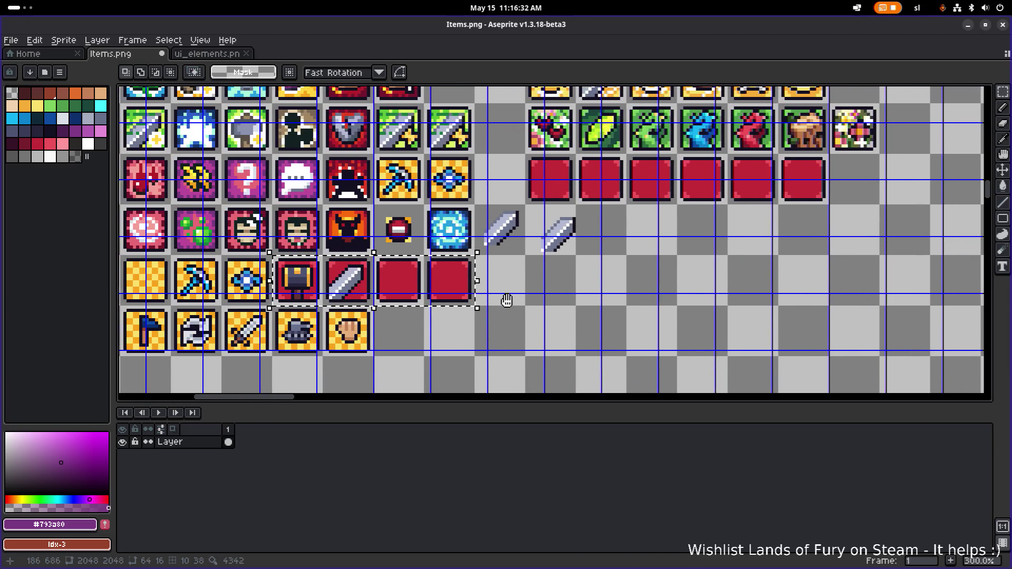
{"action": "mouse_move", "coordinate": [326, 280]}
{"action": "left_mouse_down"}
{"action": "mouse_move", "coordinate": [635, 259]}
{"action": "mouse_move", "coordinate": [469, 194]}
{"action": "left_mouse_up"}
{"action": "scroll", "coordinate": [586, 253], "scroll_direction": "up", "scroll_amount": 4}
{"action": "key", "text": "Return"}
{"action": "key", "text": "ctrl+d"}
Clear the loose grey sword tile next to the blue orb
{"action": "key", "text": "b"}
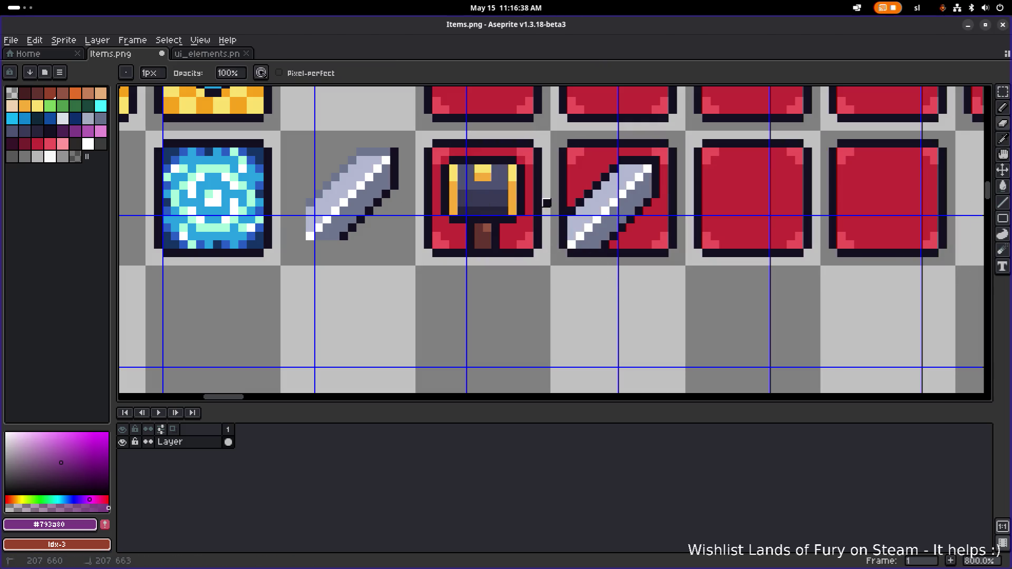
{"action": "scroll", "coordinate": [546, 203], "scroll_direction": "down", "scroll_amount": 4}
{"action": "scroll", "coordinate": [475, 203], "scroll_direction": "up", "scroll_amount": 2}
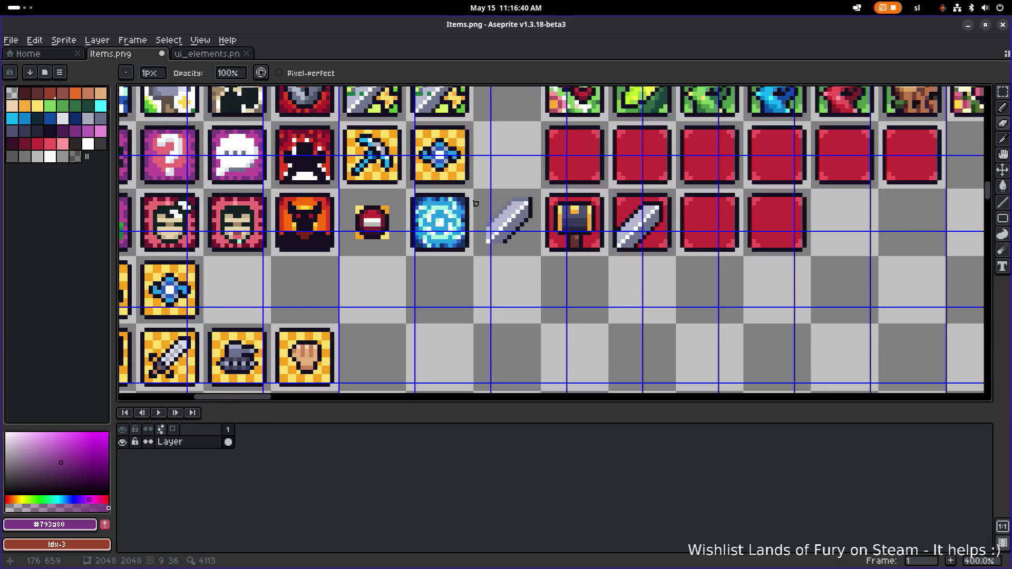
{"action": "scroll", "coordinate": [475, 203], "scroll_direction": "down", "scroll_amount": 2}
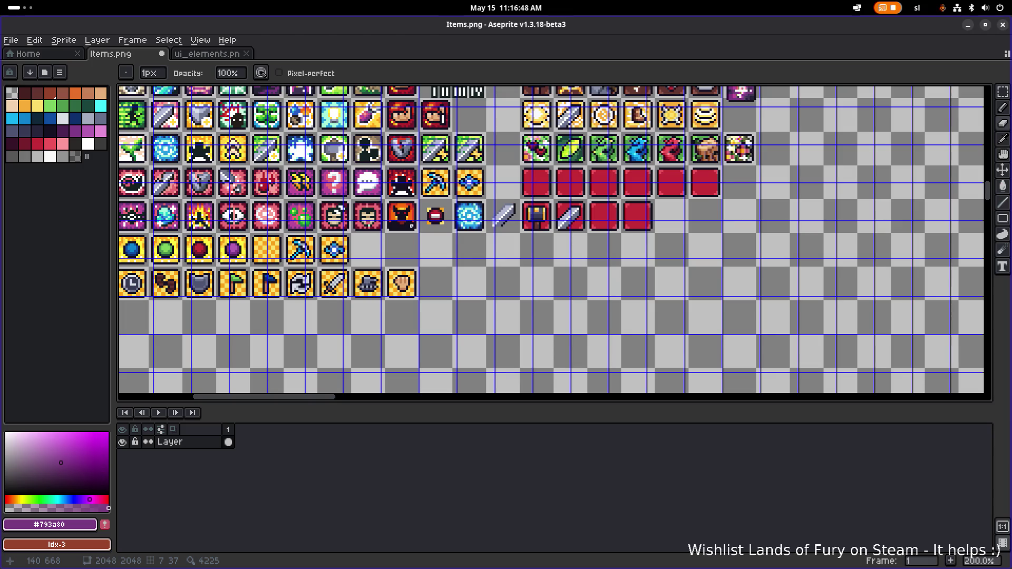
{"action": "scroll", "coordinate": [455, 231], "scroll_direction": "up", "scroll_amount": 3}
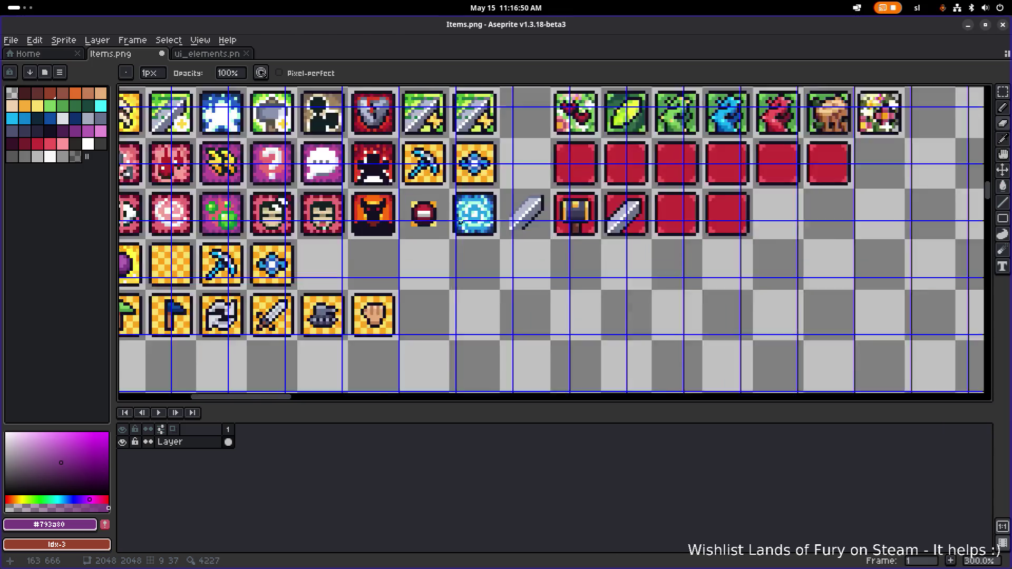
{"action": "key", "text": "m"}
{"action": "left_click_drag", "start_coordinate": [535, 258], "coordinate": [609, 153]}
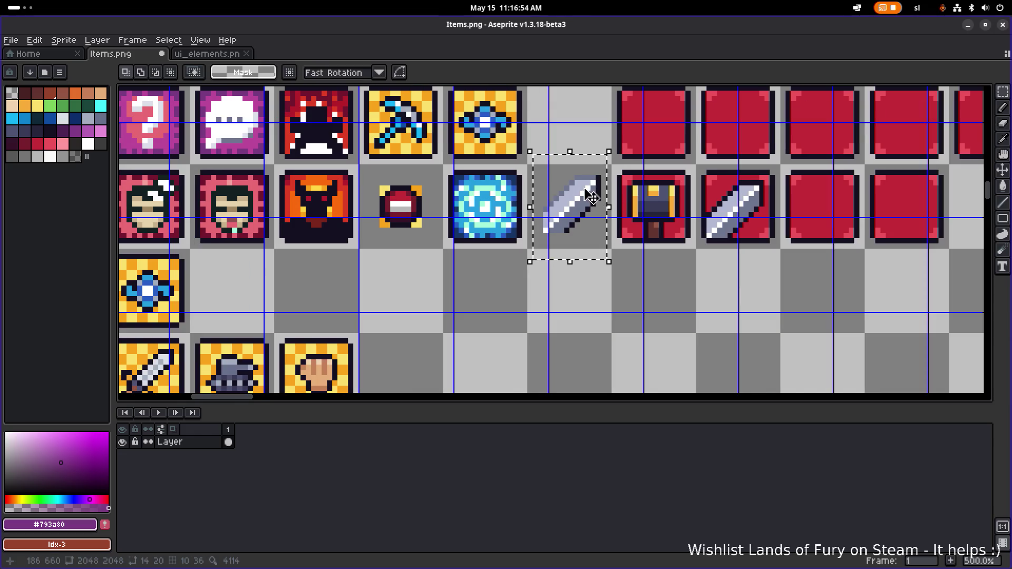
{"action": "key", "text": "Delete"}
{"action": "scroll", "coordinate": [579, 202], "scroll_direction": "down", "scroll_amount": 4}
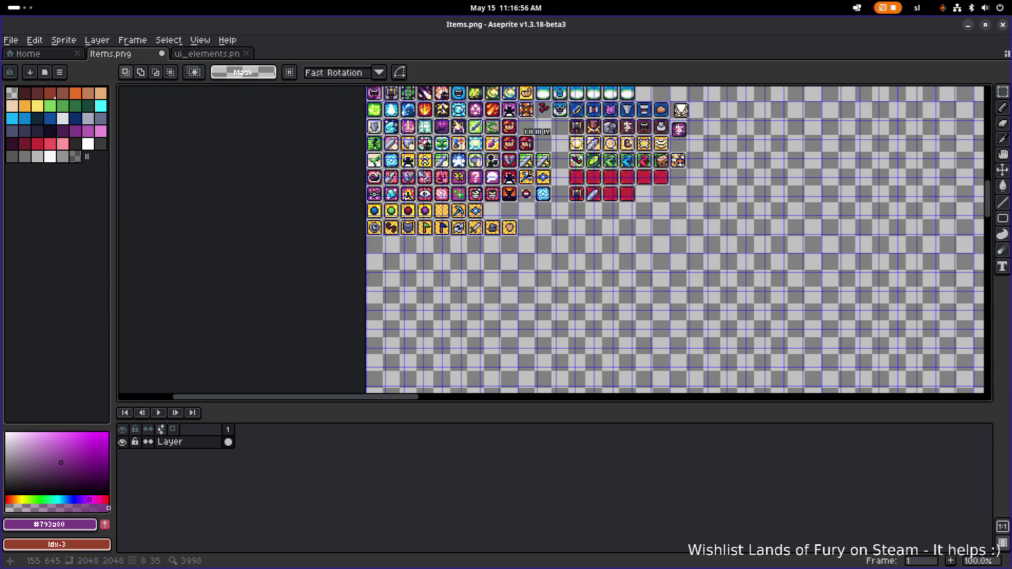
{"action": "scroll", "coordinate": [491, 174], "scroll_direction": "up", "scroll_amount": 3}
{"action": "scroll", "coordinate": [492, 174], "scroll_direction": "down", "scroll_amount": 3}
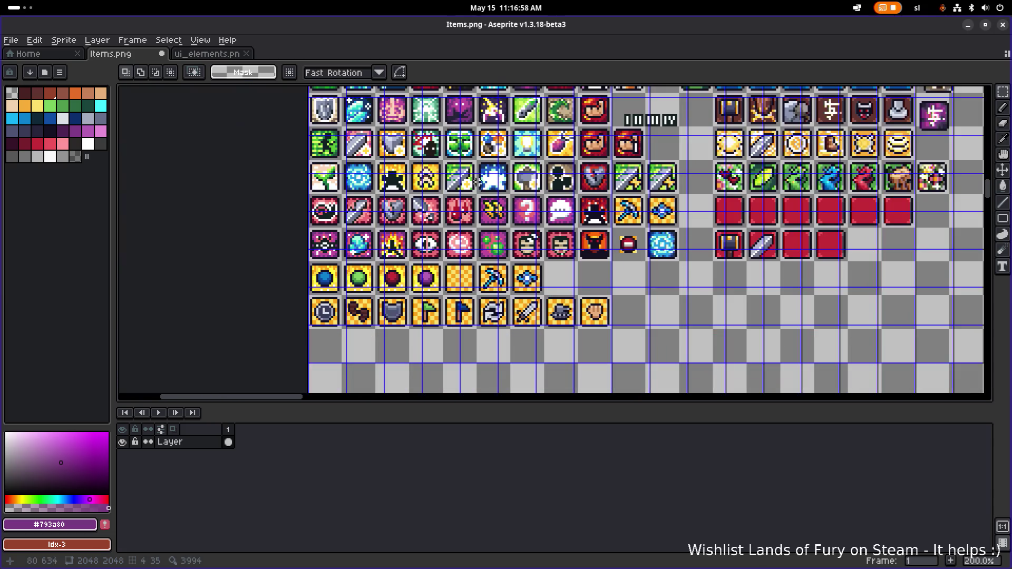
{"action": "scroll", "coordinate": [496, 184], "scroll_direction": "up", "scroll_amount": 2}
{"action": "left_click_drag", "start_coordinate": [496, 185], "coordinate": [468, 234]}
{"action": "mouse_move", "coordinate": [522, 173]}
{"action": "left_mouse_down"}
{"action": "mouse_move", "coordinate": [411, 259]}
{"action": "mouse_move", "coordinate": [442, 298]}
{"action": "mouse_move", "coordinate": [413, 462]}
{"action": "left_mouse_up"}
{"action": "mouse_move", "coordinate": [438, 89]}
{"action": "left_mouse_down"}
{"action": "mouse_move", "coordinate": [418, 203]}
{"action": "mouse_move", "coordinate": [404, 189]}
{"action": "mouse_move", "coordinate": [431, 156]}
{"action": "left_mouse_up"}
{"action": "scroll", "coordinate": [393, 214], "scroll_direction": "up", "scroll_amount": 2}
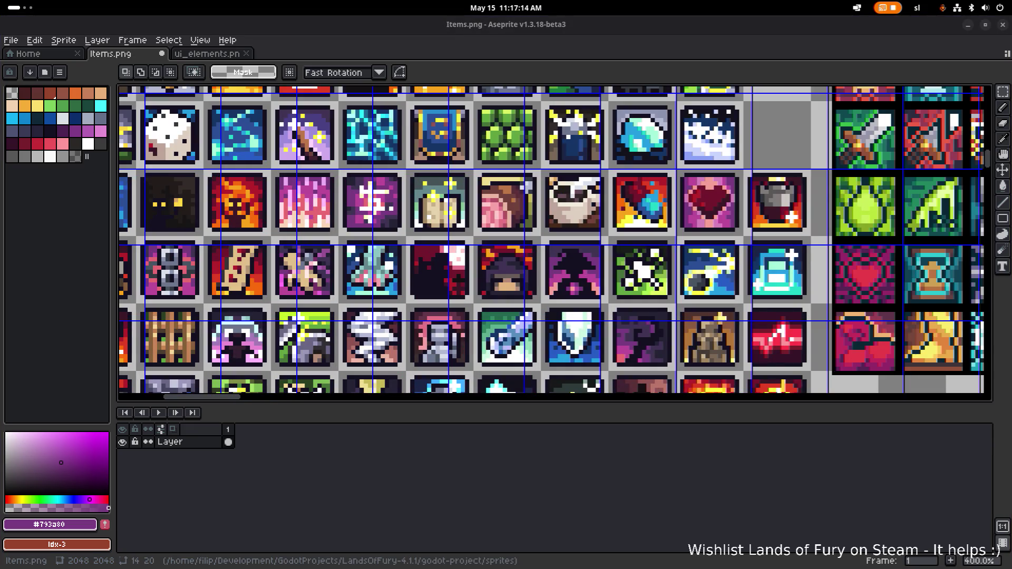
{"action": "scroll", "coordinate": [446, 189], "scroll_direction": "down", "scroll_amount": 4}
{"action": "scroll", "coordinate": [446, 189], "scroll_direction": "up", "scroll_amount": 3}
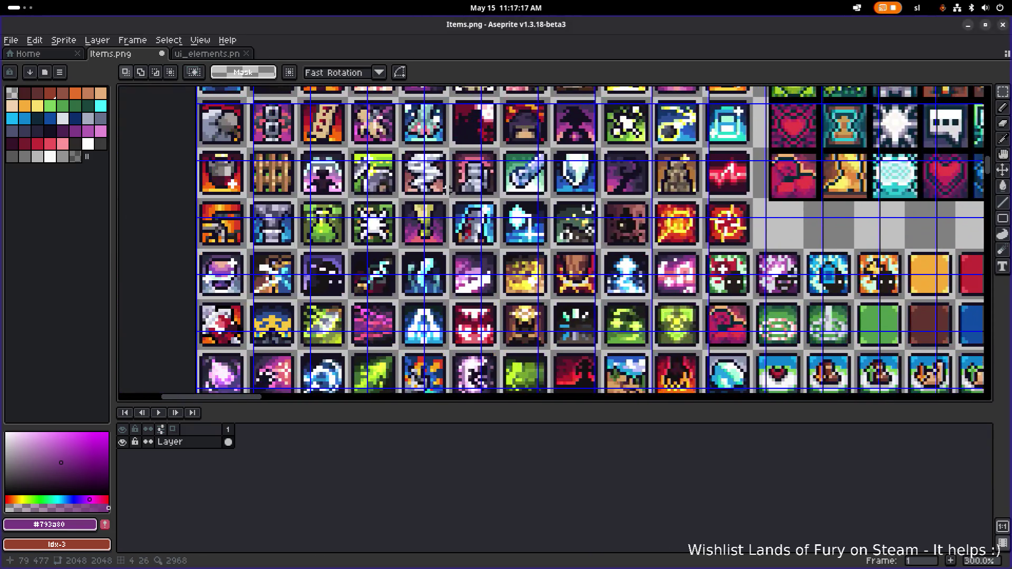
{"action": "scroll", "coordinate": [446, 189], "scroll_direction": "down", "scroll_amount": 2}
{"action": "scroll", "coordinate": [411, 240], "scroll_direction": "up", "scroll_amount": 1}
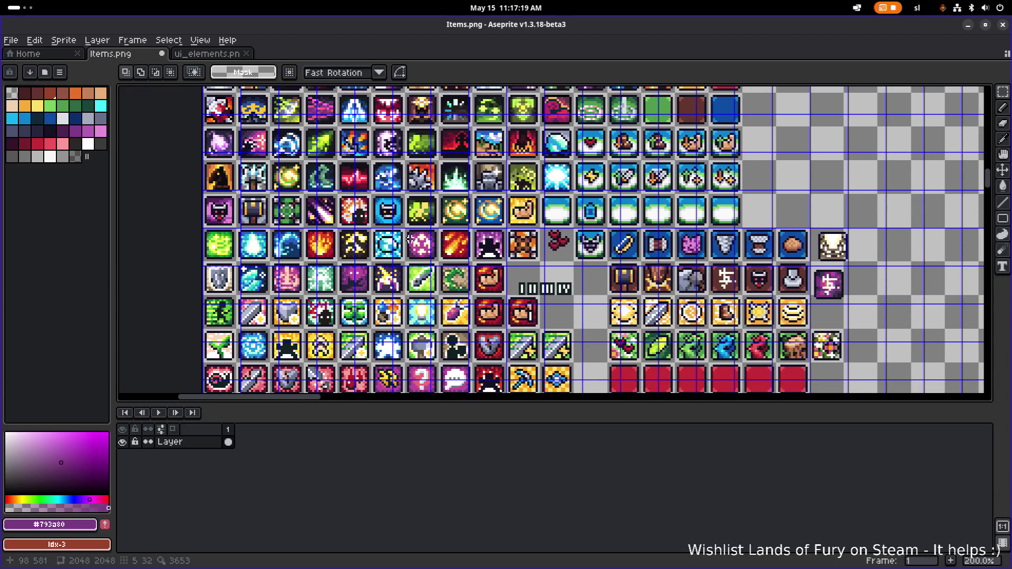
{"action": "mouse_move", "coordinate": [410, 240]}
{"action": "left_mouse_down"}
{"action": "mouse_move", "coordinate": [392, 177]}
{"action": "mouse_move", "coordinate": [356, 129]}
{"action": "left_mouse_up"}
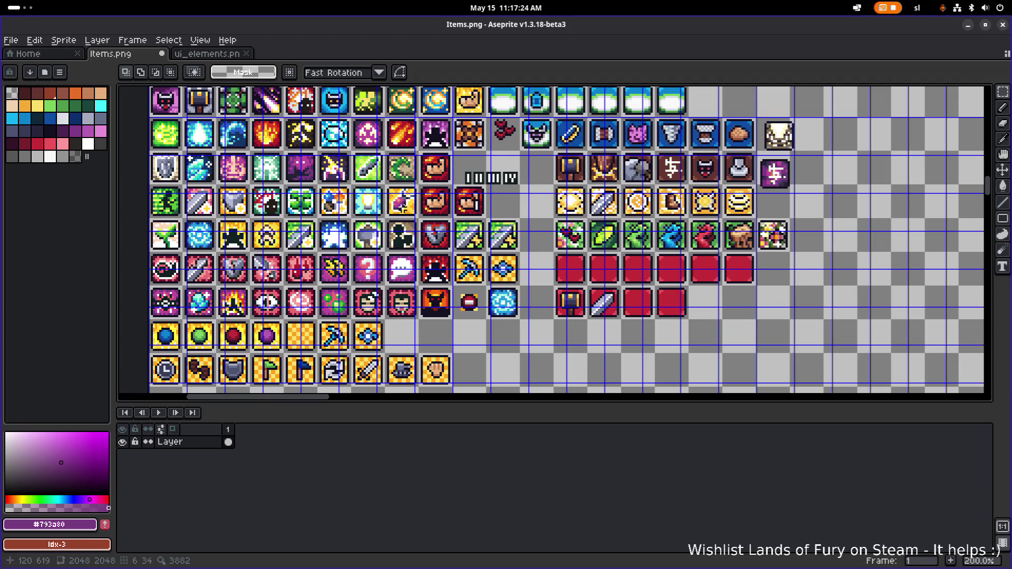
{"action": "left_click", "coordinate": [208, 53]}
{"action": "key", "text": "minus"}
{"action": "key", "text": "minus"}
{"action": "left_click", "coordinate": [111, 53]}
{"action": "scroll", "coordinate": [301, 183], "scroll_direction": "up", "scroll_amount": 3}
{"action": "scroll", "coordinate": [301, 183], "scroll_direction": "up", "scroll_amount": 5}
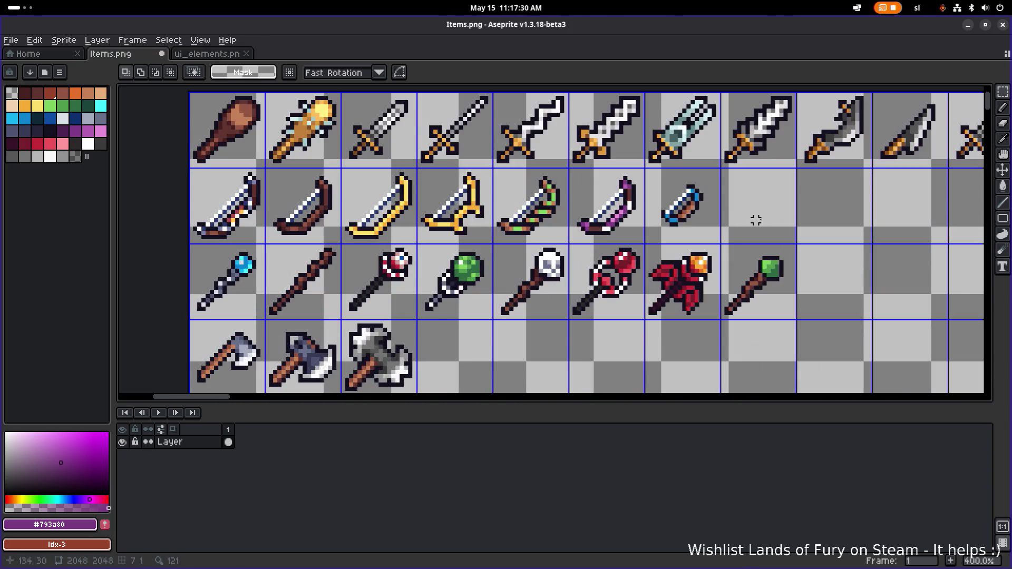
Select the small blue dagger cell and drag it toward the item-icon area
{"action": "left_click_drag", "start_coordinate": [714, 241], "coordinate": [656, 178]}
{"action": "scroll", "coordinate": [656, 178], "scroll_direction": "down", "scroll_amount": 4}
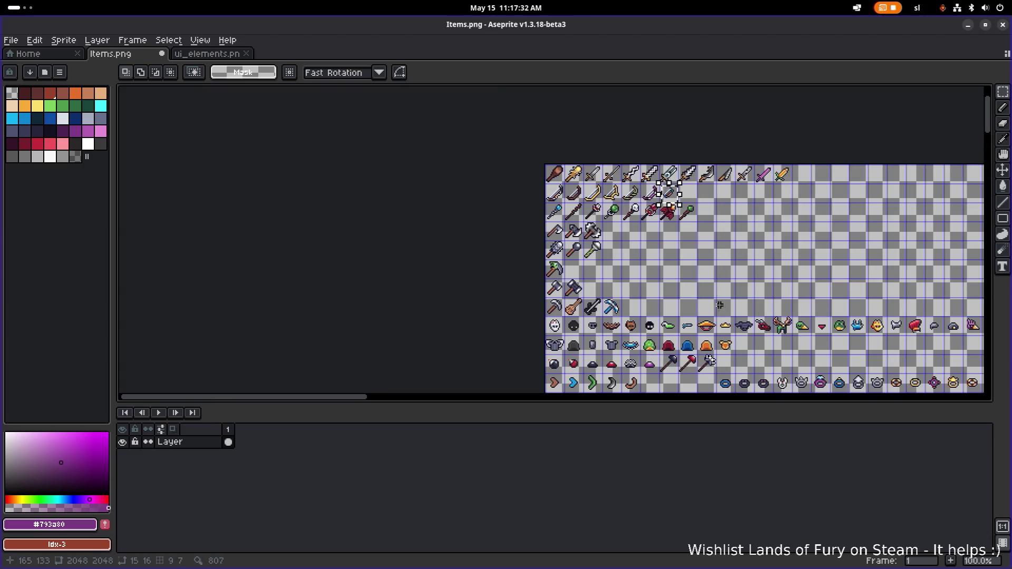
{"action": "mouse_move", "coordinate": [453, 134]}
{"action": "left_mouse_down"}
{"action": "mouse_move", "coordinate": [545, 327]}
{"action": "mouse_move", "coordinate": [481, 254]}
{"action": "mouse_move", "coordinate": [452, 169]}
{"action": "mouse_move", "coordinate": [464, 181]}
{"action": "mouse_move", "coordinate": [451, 355]}
{"action": "mouse_move", "coordinate": [505, 128]}
{"action": "mouse_move", "coordinate": [517, 214]}
{"action": "mouse_move", "coordinate": [640, 346]}
{"action": "mouse_move", "coordinate": [736, 327]}
{"action": "mouse_move", "coordinate": [623, 169]}
{"action": "mouse_move", "coordinate": [621, 197]}
{"action": "left_mouse_up"}
{"action": "scroll", "coordinate": [567, 258], "scroll_direction": "up", "scroll_amount": 2}
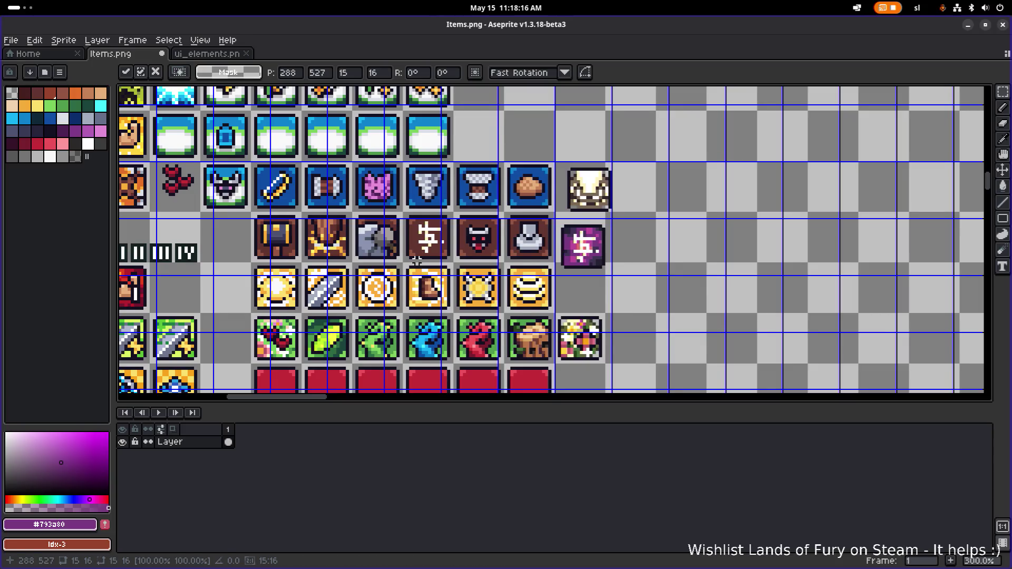
{"action": "scroll", "coordinate": [416, 261], "scroll_direction": "down", "scroll_amount": 5}
{"action": "scroll", "coordinate": [417, 261], "scroll_direction": "left", "scroll_amount": 4}
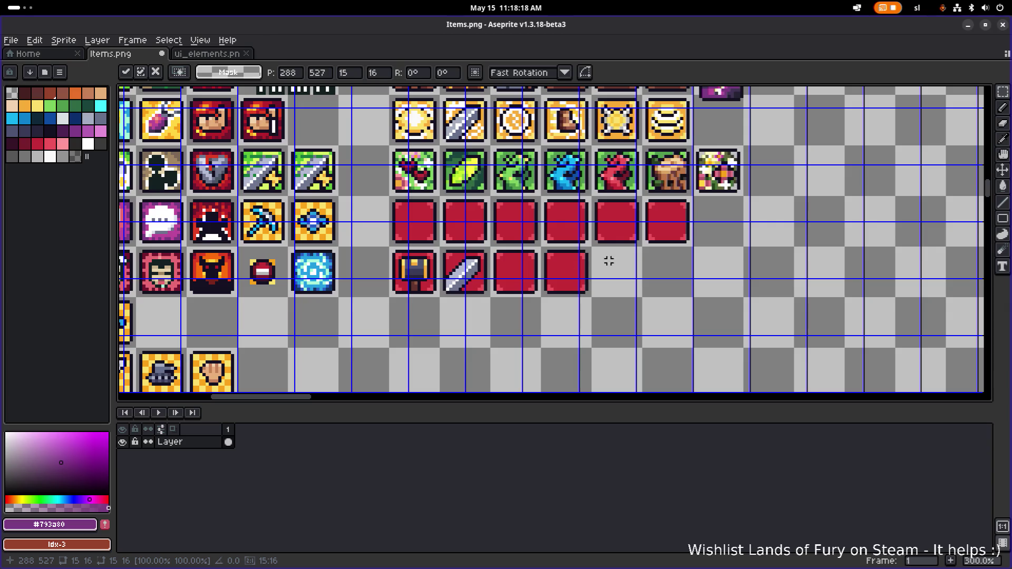
{"action": "scroll", "coordinate": [609, 261], "scroll_direction": "down", "scroll_amount": 2}
Move the dagger into an empty cell below the red slots, nudging it one pixel up and right
{"action": "mouse_move", "coordinate": [512, 191]}
{"action": "left_mouse_down"}
{"action": "mouse_move", "coordinate": [520, 248]}
{"action": "mouse_move", "coordinate": [497, 348]}
{"action": "left_mouse_up"}
{"action": "scroll", "coordinate": [496, 348], "scroll_direction": "up", "scroll_amount": 2}
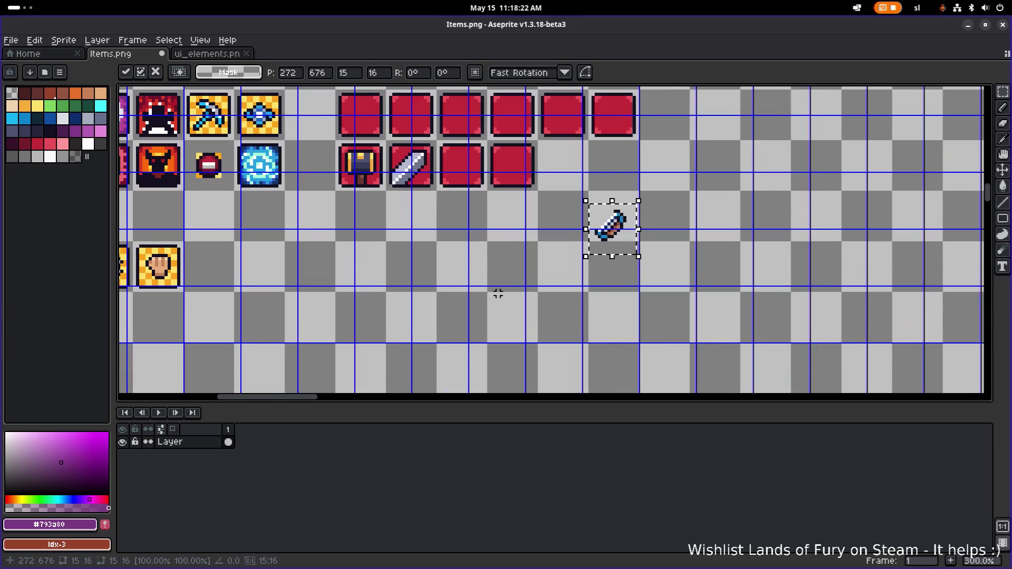
{"action": "mouse_move", "coordinate": [619, 235]}
{"action": "left_mouse_down"}
{"action": "mouse_move", "coordinate": [461, 224]}
{"action": "mouse_move", "coordinate": [456, 241]}
{"action": "mouse_move", "coordinate": [469, 203]}
{"action": "mouse_move", "coordinate": [445, 265]}
{"action": "left_mouse_up"}
{"action": "scroll", "coordinate": [456, 241], "scroll_direction": "up", "scroll_amount": 1}
{"action": "scroll", "coordinate": [490, 274], "scroll_direction": "up", "scroll_amount": 2}
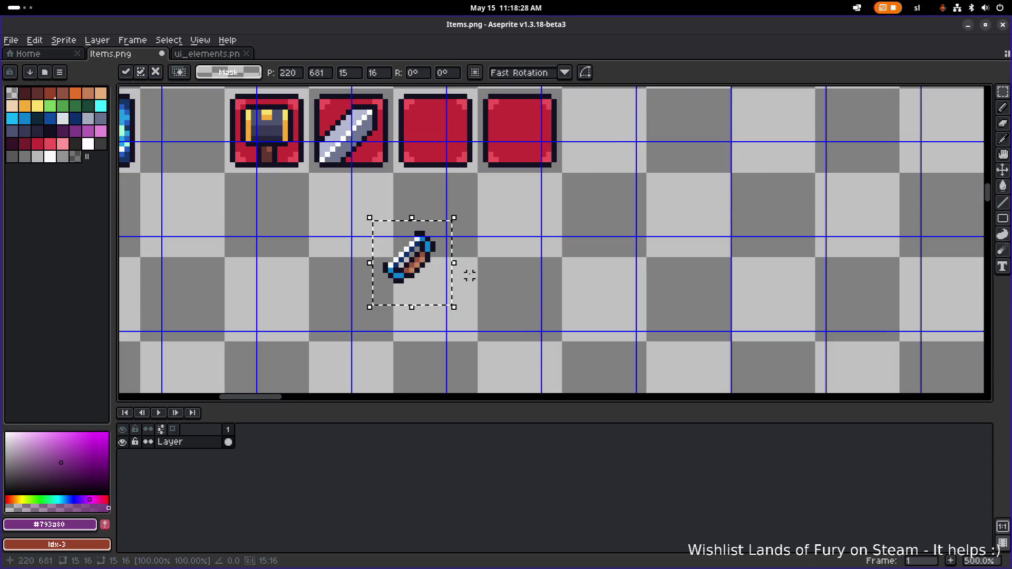
{"action": "left_click", "coordinate": [505, 265]}
{"action": "mouse_move", "coordinate": [362, 311]}
{"action": "left_mouse_down"}
{"action": "mouse_move", "coordinate": [398, 264]}
{"action": "mouse_move", "coordinate": [467, 210]}
{"action": "left_mouse_up"}
{"action": "key", "text": "Up"}
{"action": "key", "text": "Right"}
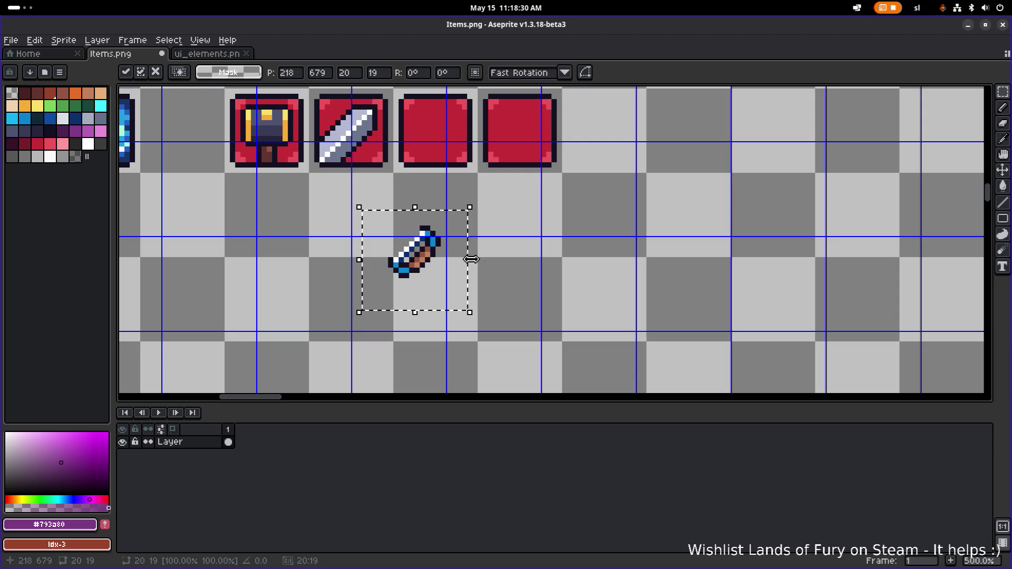
{"action": "left_click", "coordinate": [491, 254]}
Repaint the dagger's blue hilt and accent pixels in dark brown with the Pencil
{"action": "scroll", "coordinate": [406, 269], "scroll_direction": "up", "scroll_amount": 2}
{"action": "key", "text": "b"}
{"action": "left_click", "coordinate": [404, 275], "text": "alt"}
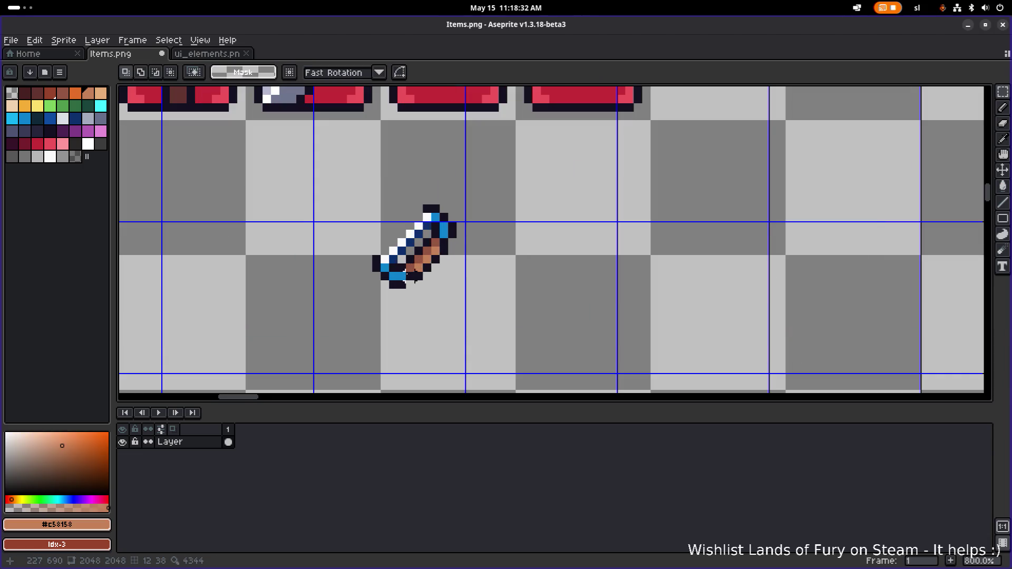
{"action": "scroll", "coordinate": [404, 275], "scroll_direction": "up", "scroll_amount": 2}
{"action": "left_click", "coordinate": [417, 261], "text": "alt"}
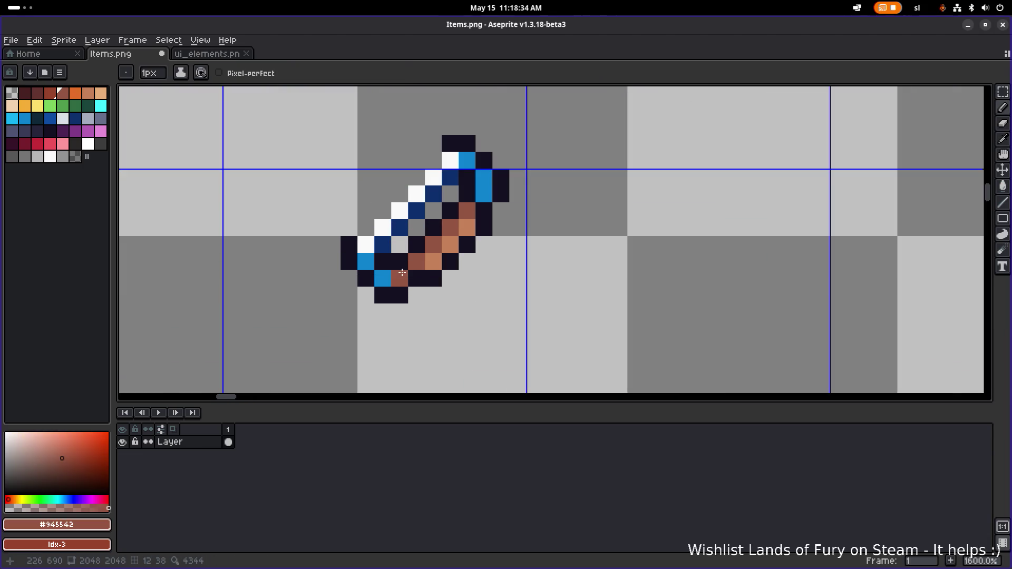
{"action": "left_click", "coordinate": [398, 275]}
{"action": "left_click", "coordinate": [383, 278]}
{"action": "left_click", "coordinate": [366, 261]}
{"action": "left_click", "coordinate": [485, 194]}
{"action": "left_click", "coordinate": [485, 177]}
{"action": "left_click", "coordinate": [468, 161]}
{"action": "scroll", "coordinate": [517, 161], "scroll_direction": "down", "scroll_amount": 3}
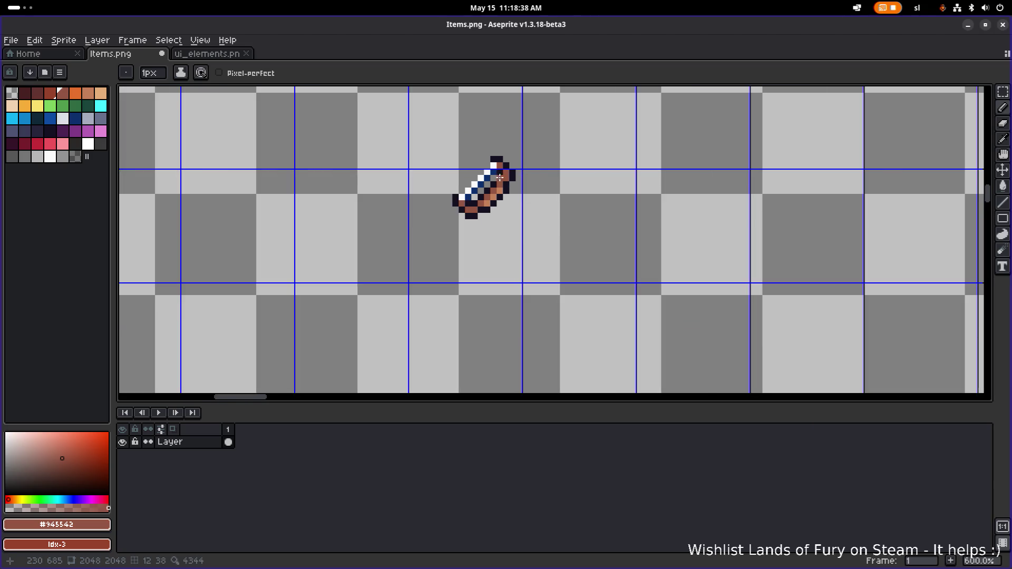
{"action": "scroll", "coordinate": [490, 163], "scroll_direction": "up", "scroll_amount": 5}
{"action": "left_click", "coordinate": [371, 248]}
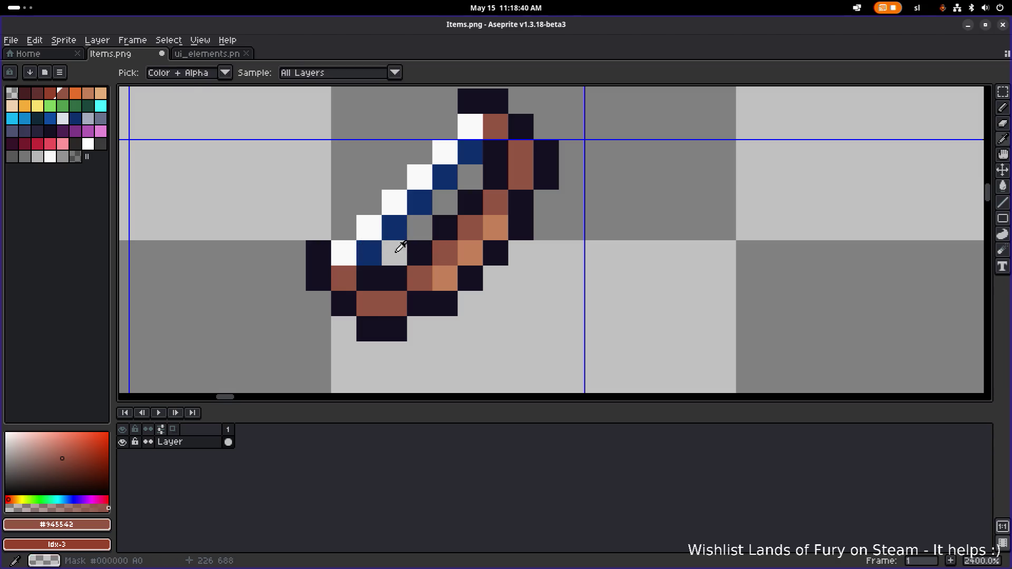
Erase a stray brown pixel and draw a dark outline line up the blade
{"action": "key", "text": "e"}
{"action": "left_click", "coordinate": [379, 248]}
{"action": "left_click", "coordinate": [375, 271], "text": "alt"}
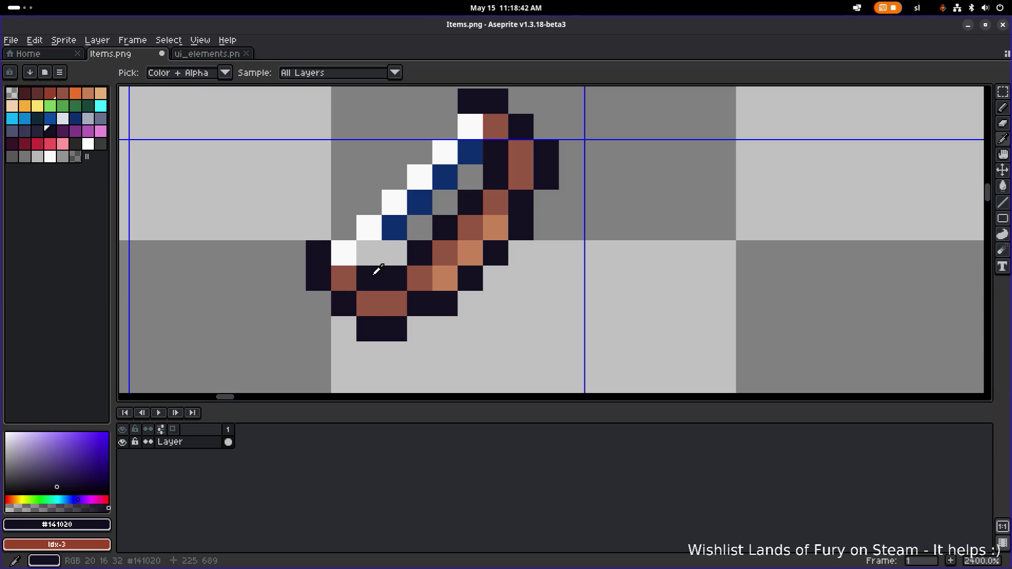
{"action": "key", "text": "b"}
{"action": "left_click", "coordinate": [373, 256]}
{"action": "left_click", "coordinate": [464, 162], "text": "shift"}
{"action": "scroll", "coordinate": [464, 163], "scroll_direction": "down", "scroll_amount": 6}
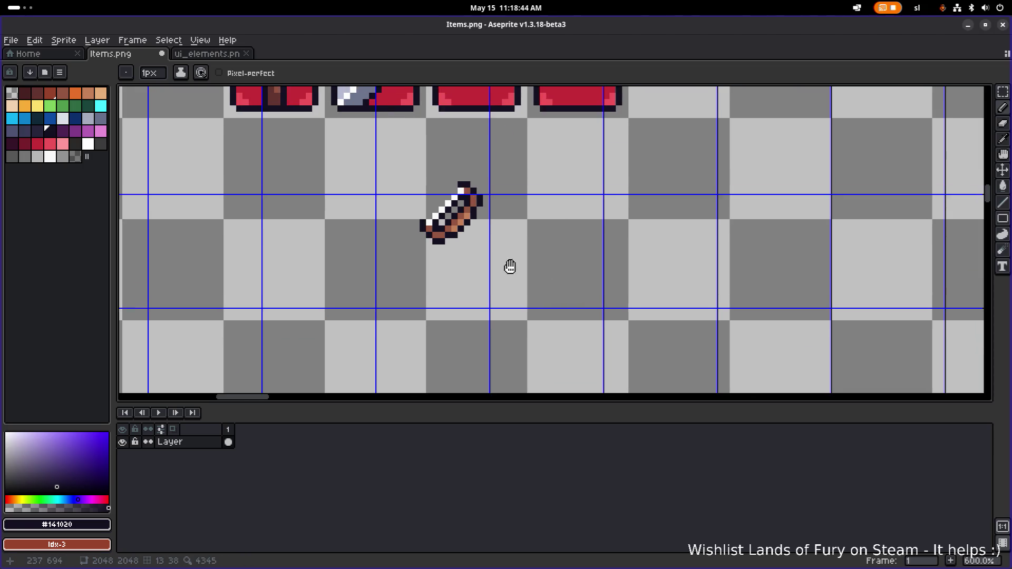
Marquee the finished dagger and move it into the empty red slot after the grey sword
{"action": "key", "text": "m"}
{"action": "left_click_drag", "start_coordinate": [393, 301], "coordinate": [512, 189]}
{"action": "mouse_move", "coordinate": [463, 255]}
{"action": "left_mouse_down"}
{"action": "mouse_move", "coordinate": [492, 149]}
{"action": "mouse_move", "coordinate": [480, 154]}
{"action": "left_mouse_up"}
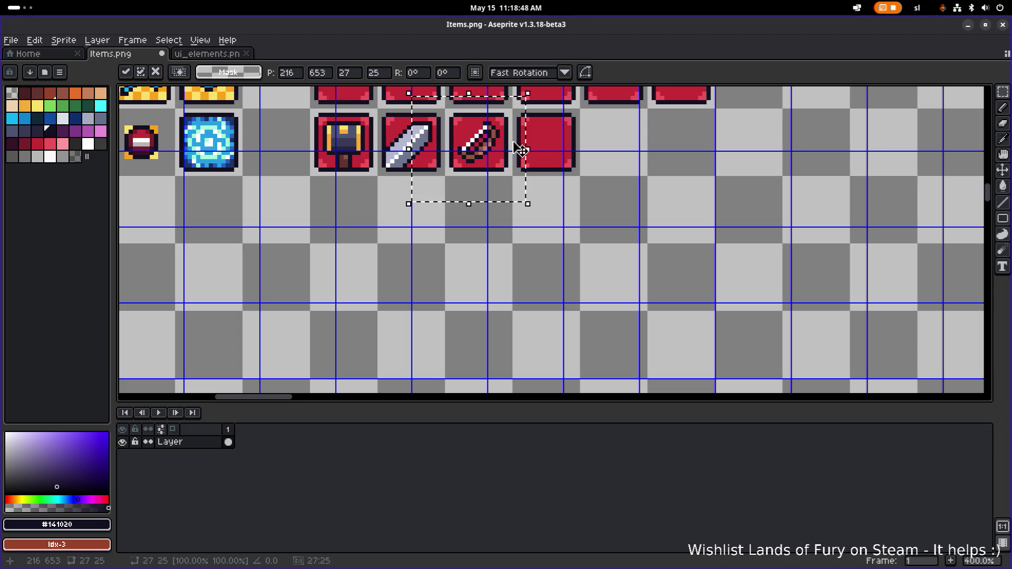
{"action": "left_click", "coordinate": [655, 156]}
Save Items.png and recentre the view on the red slot rows
{"action": "scroll", "coordinate": [633, 161], "scroll_direction": "down", "scroll_amount": 3}
{"action": "scroll", "coordinate": [633, 161], "scroll_direction": "up", "scroll_amount": 3}
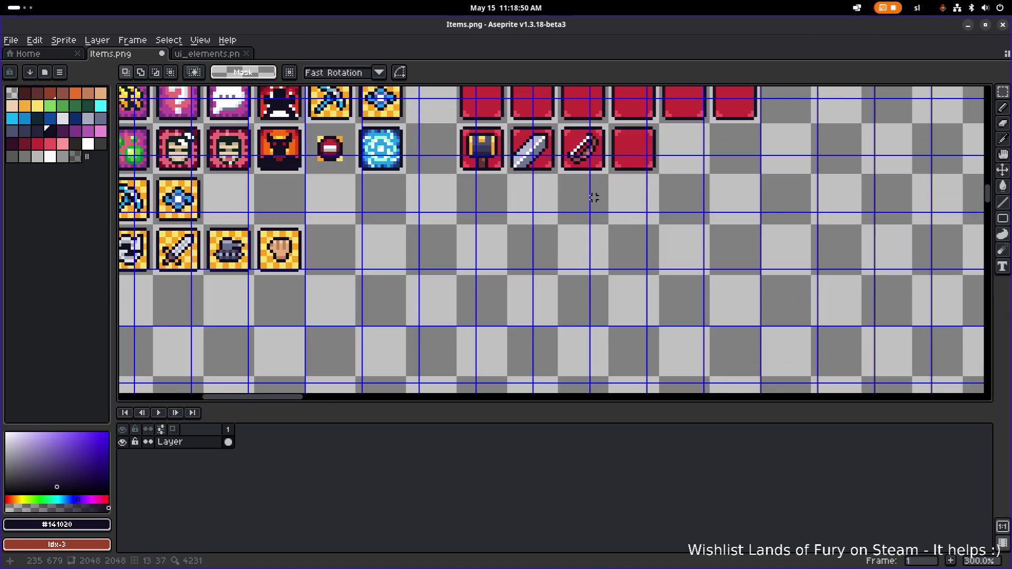
{"action": "scroll", "coordinate": [658, 207], "scroll_direction": "down", "scroll_amount": 3}
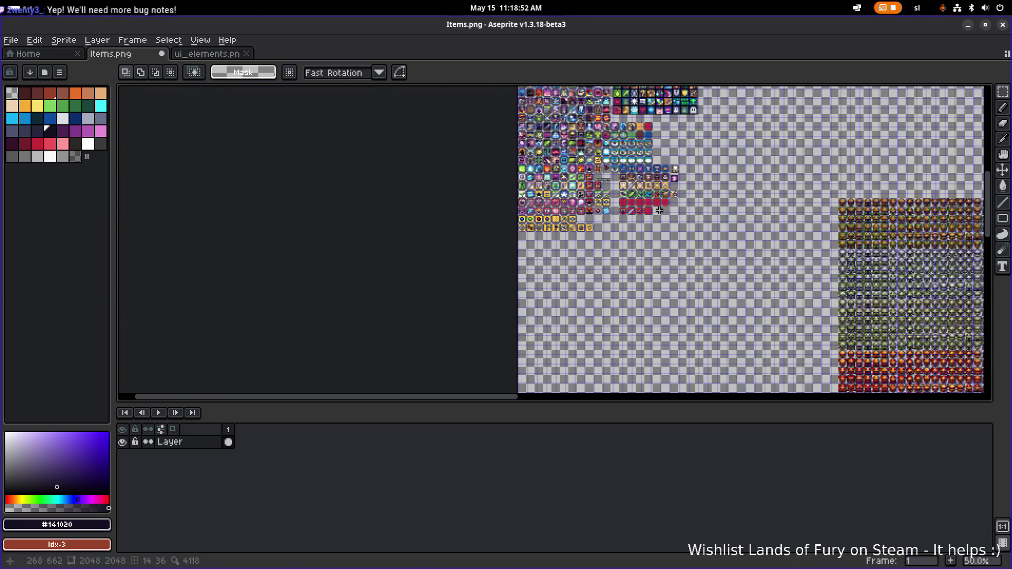
{"action": "scroll", "coordinate": [572, 210], "scroll_direction": "up", "scroll_amount": 3}
{"action": "key", "text": "ctrl+s"}
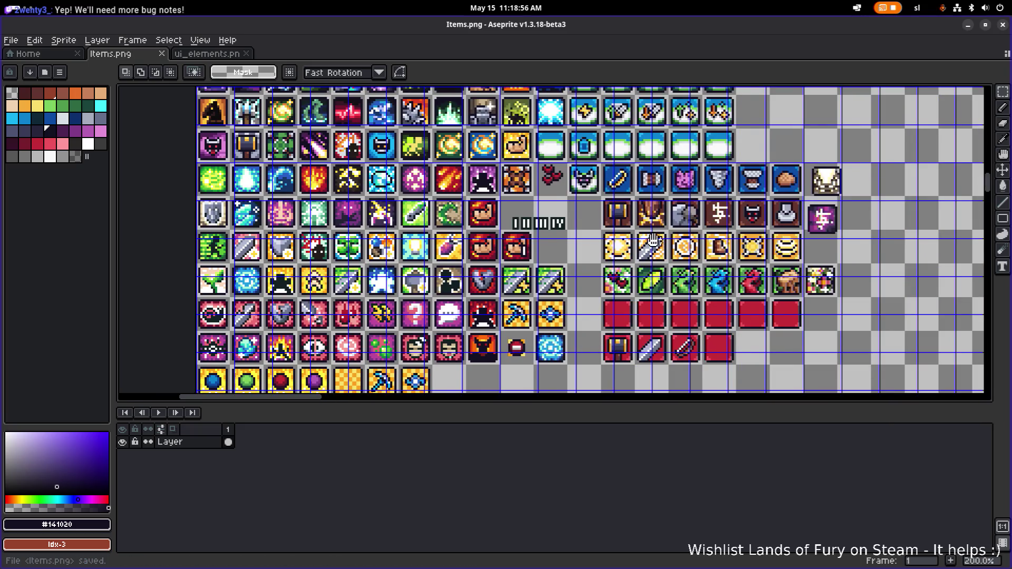
{"action": "scroll", "coordinate": [560, 266], "scroll_direction": "up", "scroll_amount": 1}
{"action": "scroll", "coordinate": [560, 265], "scroll_direction": "up", "scroll_amount": 1}
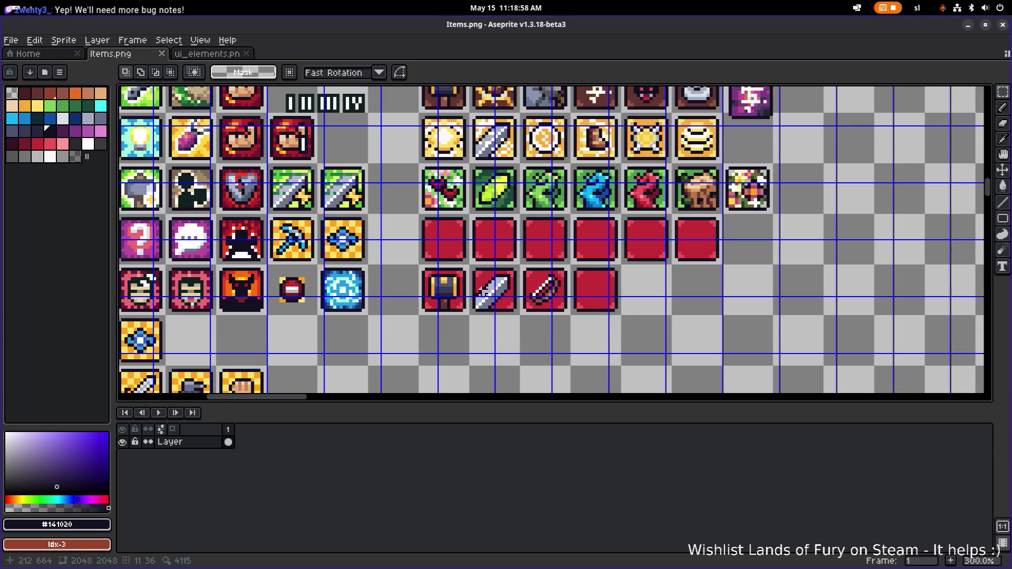
{"action": "scroll", "coordinate": [506, 298], "scroll_direction": "up", "scroll_amount": 3}
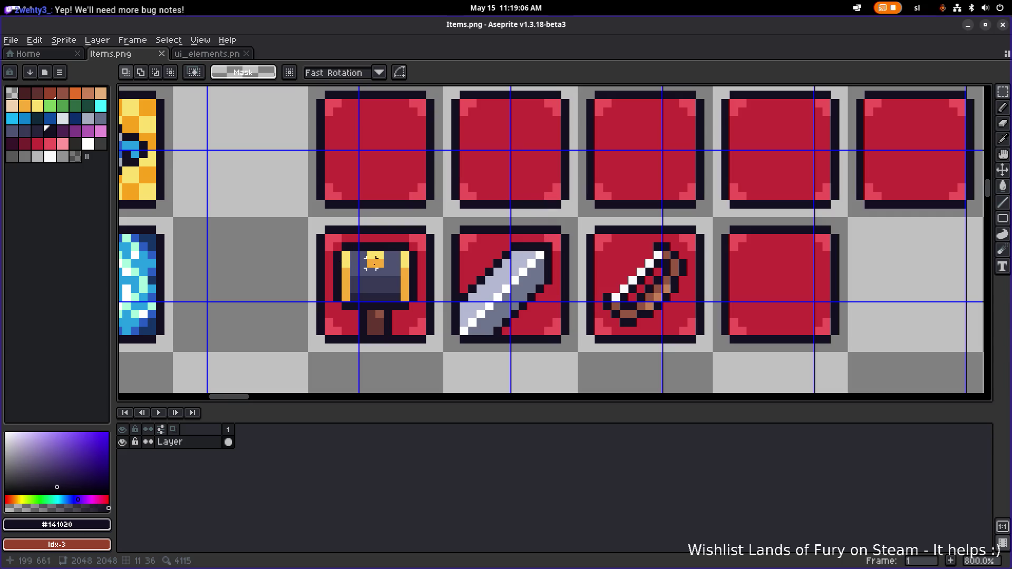
{"action": "scroll", "coordinate": [646, 270], "scroll_direction": "down", "scroll_amount": 3}
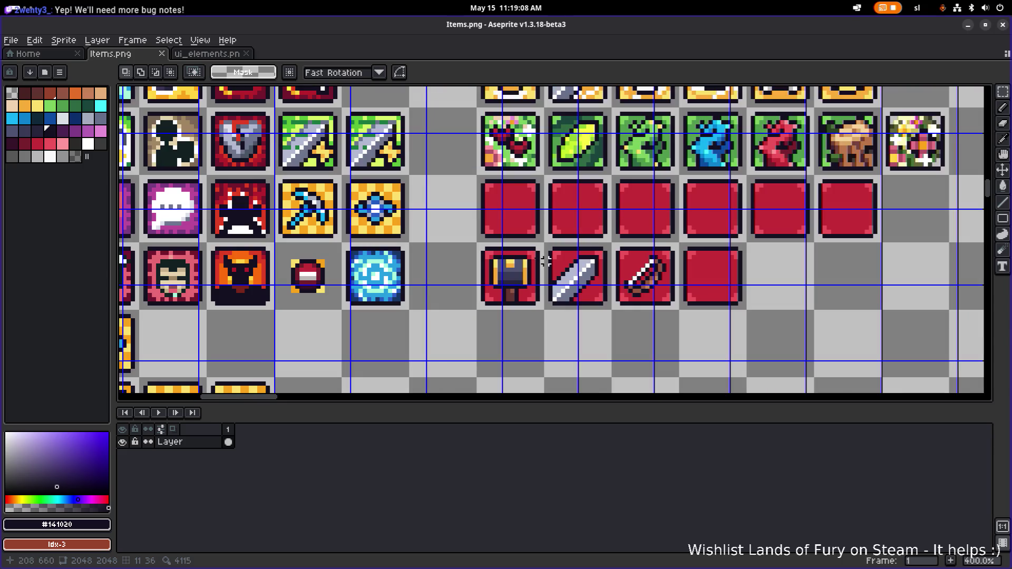
{"action": "left_click_drag", "start_coordinate": [546, 261], "coordinate": [410, 240]}
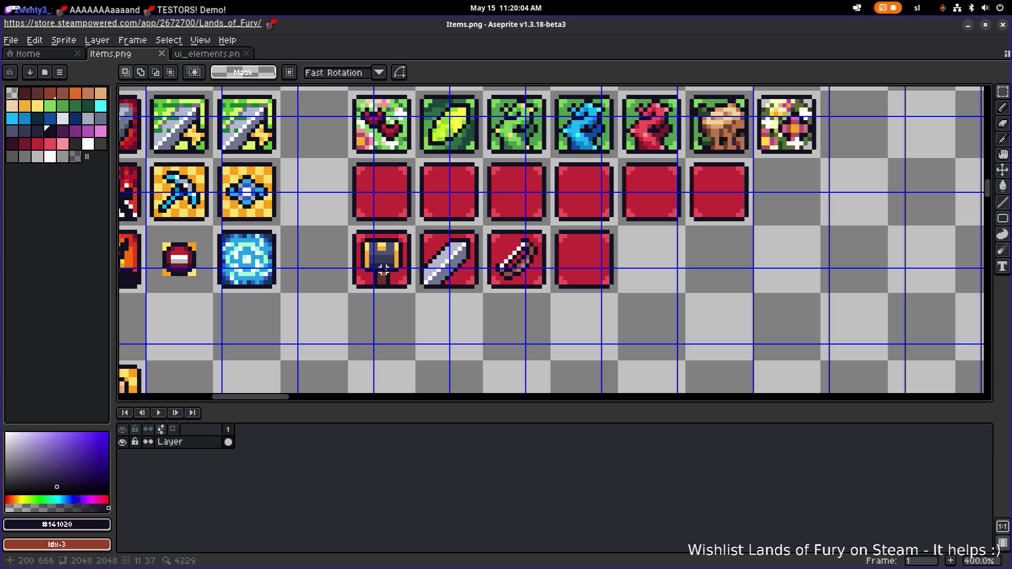
Select the chest icon tile and save the updated Items.png sheet
{"action": "mouse_move", "coordinate": [350, 228]}
{"action": "left_mouse_down"}
{"action": "mouse_move", "coordinate": [382, 271]}
{"action": "mouse_move", "coordinate": [412, 286]}
{"action": "left_mouse_up"}
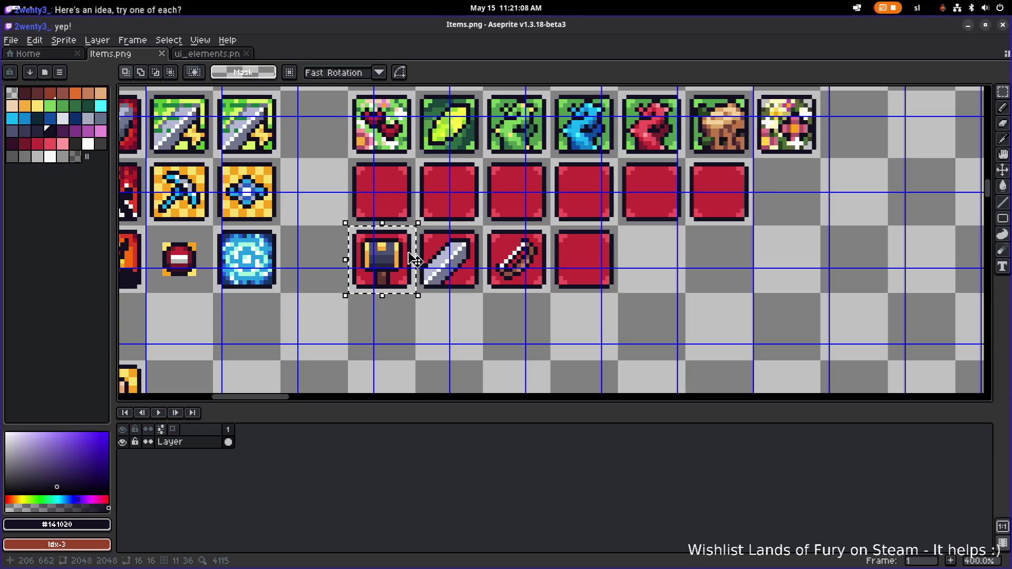
{"action": "scroll", "coordinate": [413, 261], "scroll_direction": "down", "scroll_amount": 1}
{"action": "key", "text": "ctrl+s"}
Sample the sword's grey colour, zoom out, and switch over to the Godot editor
{"action": "scroll", "coordinate": [417, 264], "scroll_direction": "up", "scroll_amount": 7}
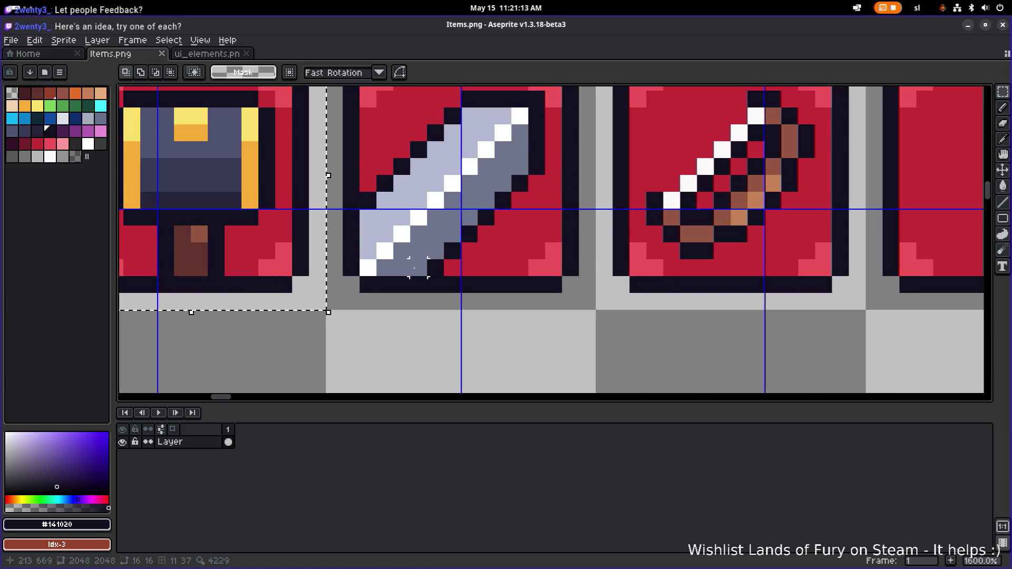
{"action": "left_click", "coordinate": [418, 267], "text": "alt"}
{"action": "scroll", "coordinate": [422, 269], "scroll_direction": "down", "scroll_amount": 4}
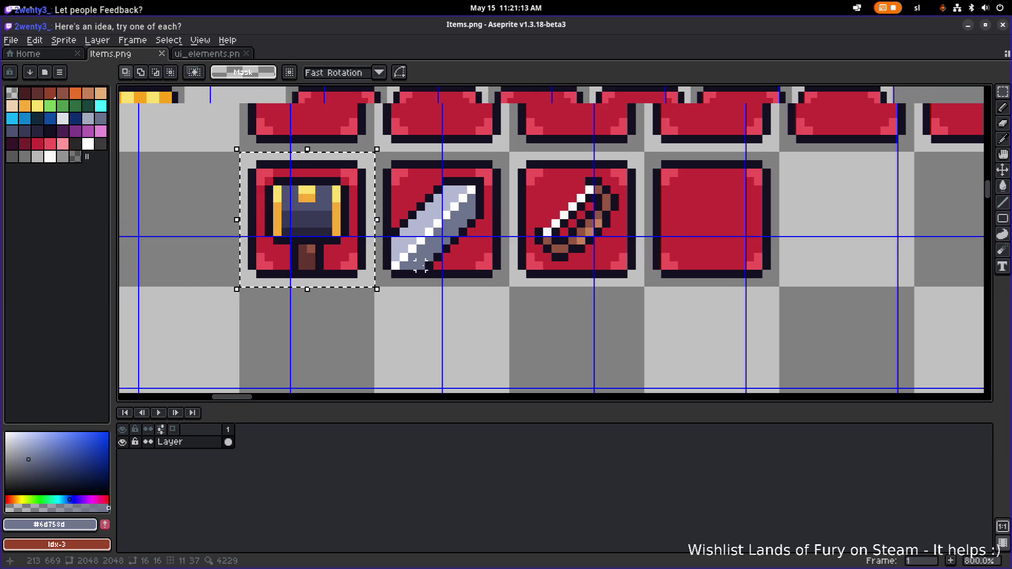
{"action": "scroll", "coordinate": [456, 307], "scroll_direction": "down", "scroll_amount": 3}
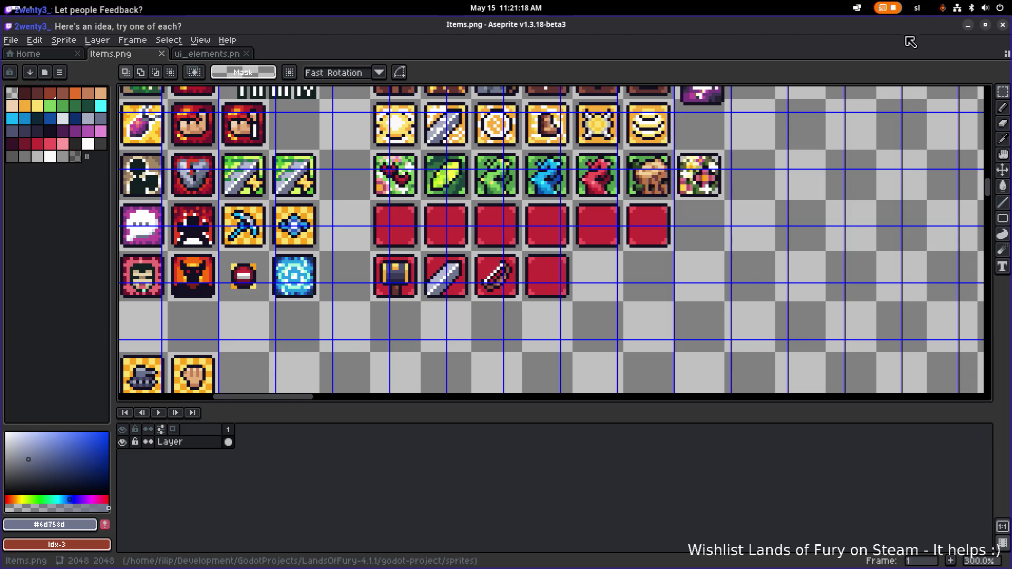
{"action": "left_click", "coordinate": [968, 25]}
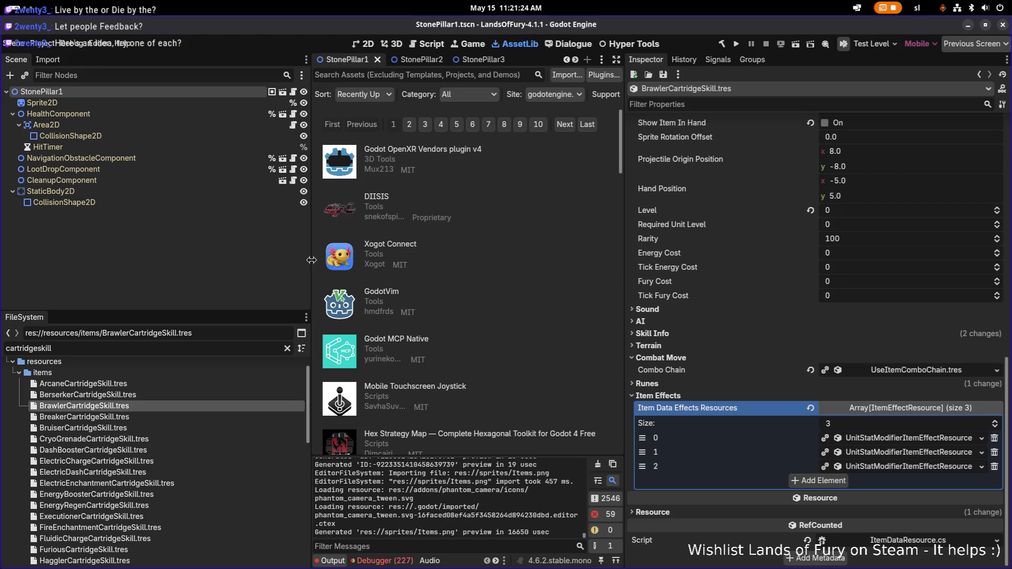
Widen the AssetLib panel and review BrawlerCartridgeSkill.tres and its three item effects
{"action": "left_click_drag", "start_coordinate": [311, 260], "coordinate": [266, 260]}
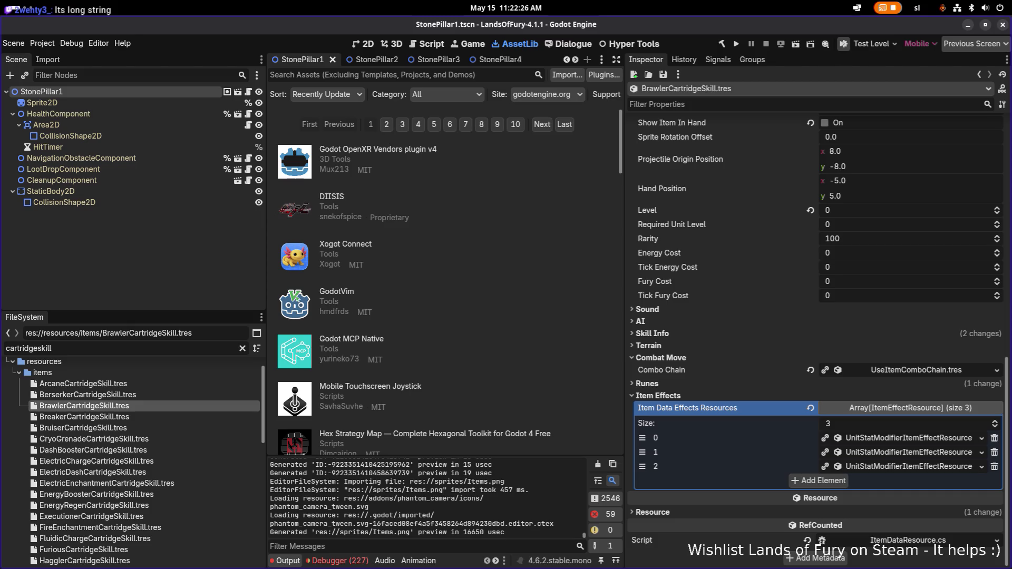
{"action": "key", "text": "alt+Tab"}
{"action": "key", "text": "Escape"}
{"action": "key", "text": "alt+Tab"}
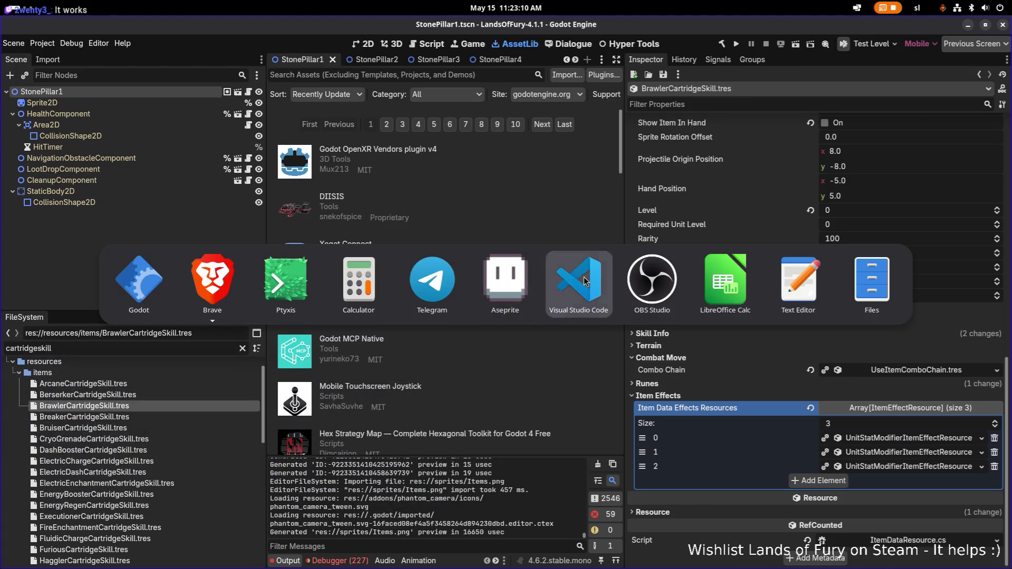
Look over UnitStatModifierItemEffectResource.cs in VS Code, then return through Godot to Aseprite
{"action": "left_click", "coordinate": [579, 279]}
{"action": "key", "text": "alt+Tab"}
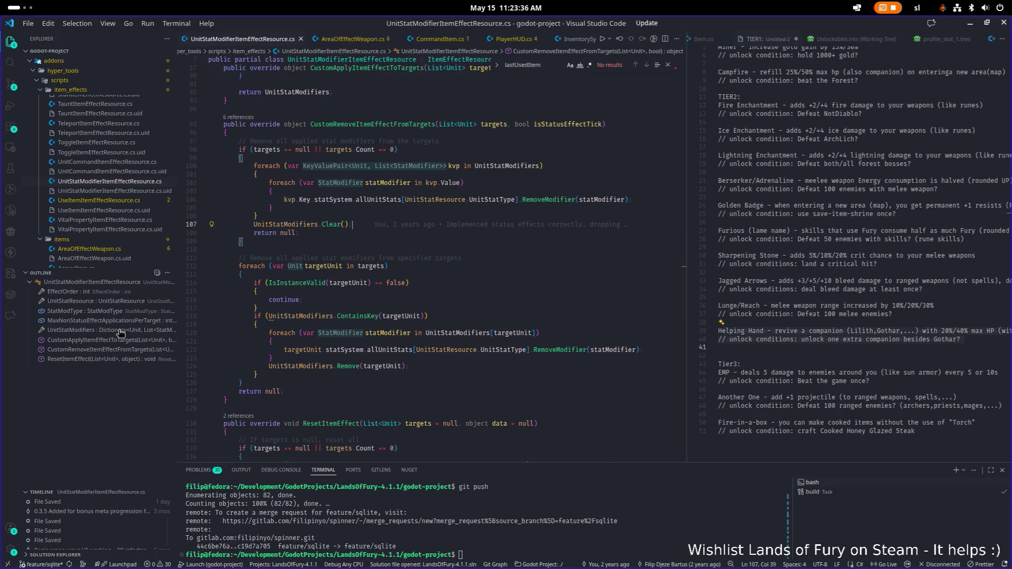
{"action": "key", "text": "alt+Tab"}
{"action": "key", "text": "alt+Tab"}
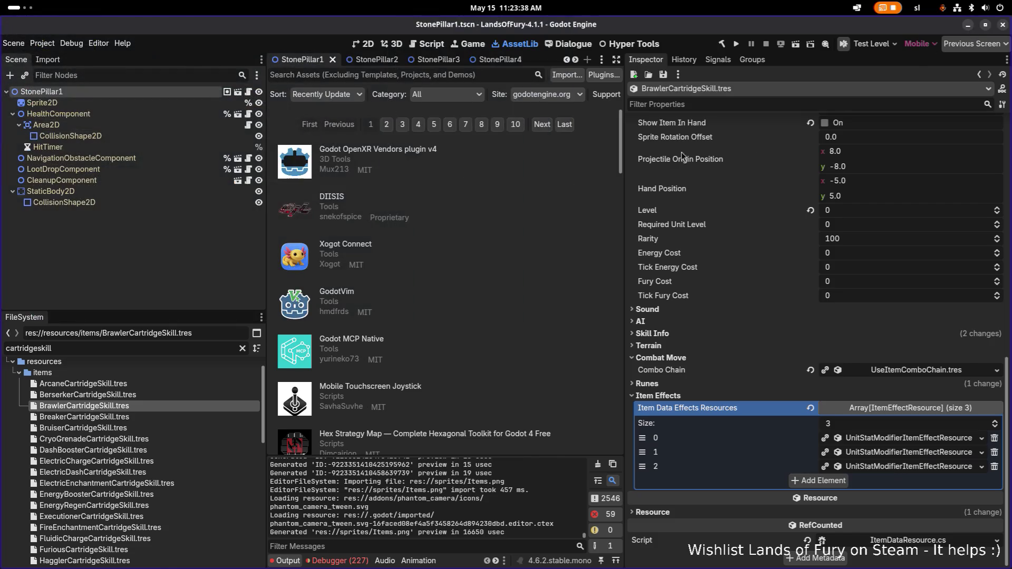
{"action": "key", "text": "alt+Tab"}
{"action": "key", "text": "alt+Tab"}
{"action": "key", "text": "alt+Tab"}
{"action": "key", "text": "alt+Tab"}
{"action": "key", "text": "alt+Tab"}
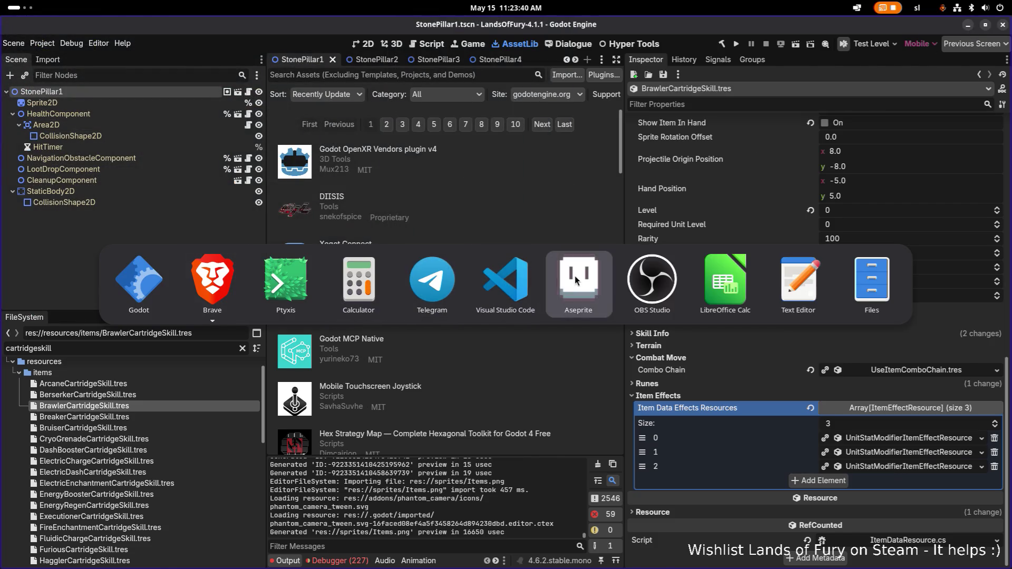
Zoom the Items.png canvas to inspect the red-backed chest, sword and dagger tiles
{"action": "scroll", "coordinate": [493, 284], "scroll_direction": "up", "scroll_amount": 1}
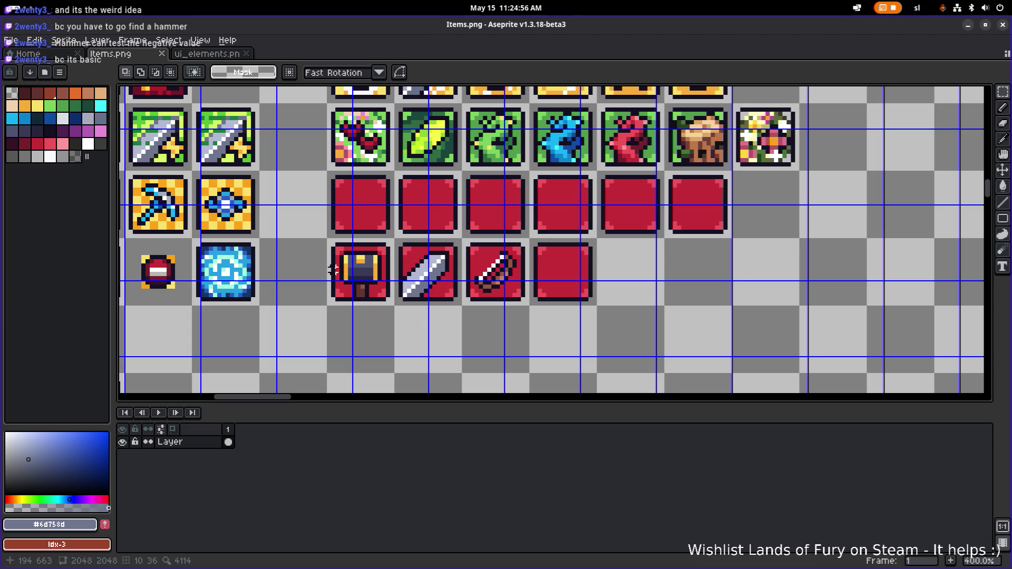
{"action": "scroll", "coordinate": [363, 269], "scroll_direction": "down", "scroll_amount": 1}
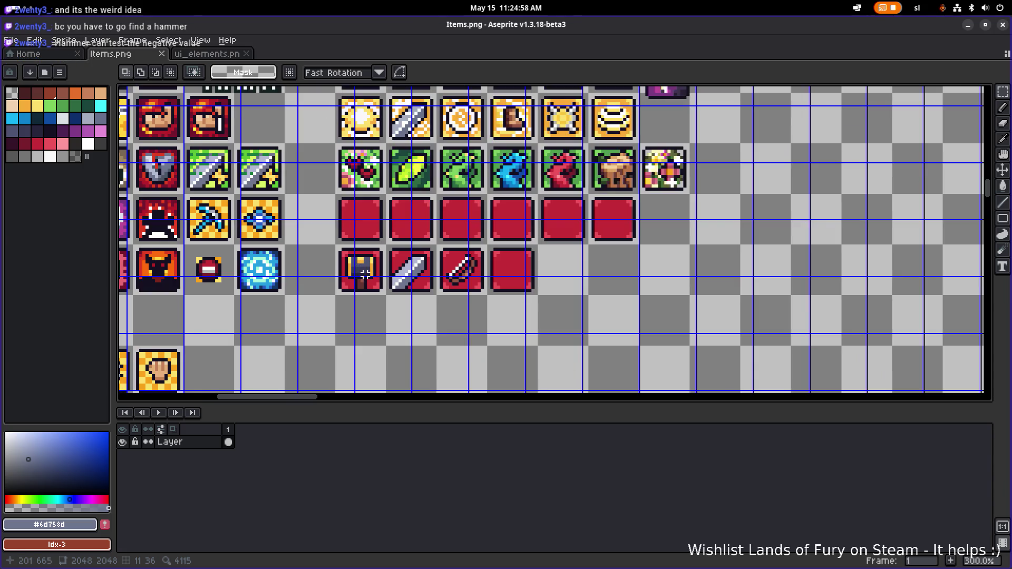
{"action": "scroll", "coordinate": [367, 275], "scroll_direction": "down", "scroll_amount": 2}
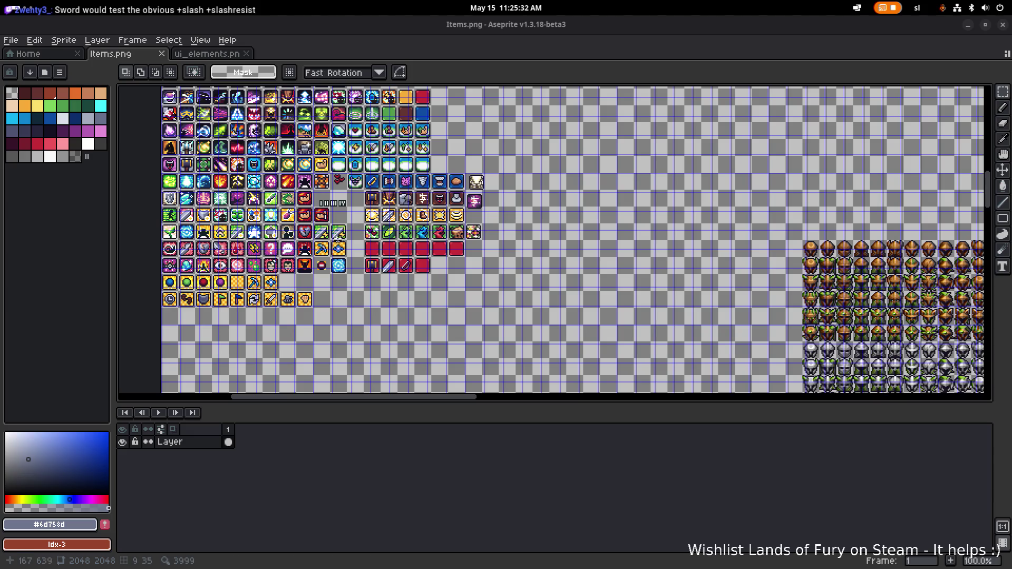
Finish the red cartridge icons in Items.png, then switch through the code editor to Godot
{"action": "scroll", "coordinate": [456, 280], "scroll_direction": "up", "scroll_amount": 3}
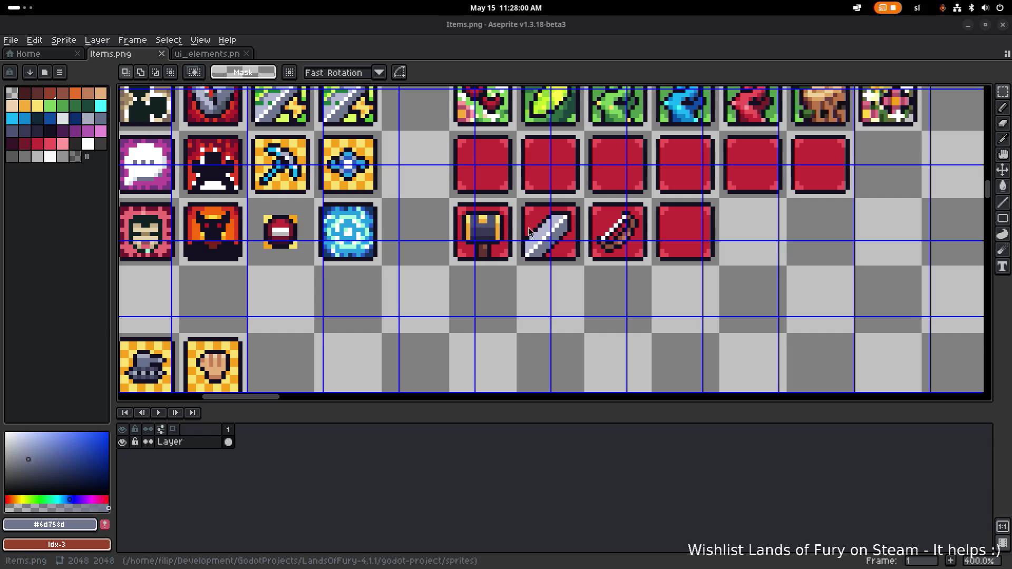
{"action": "key", "text": "alt+Tab"}
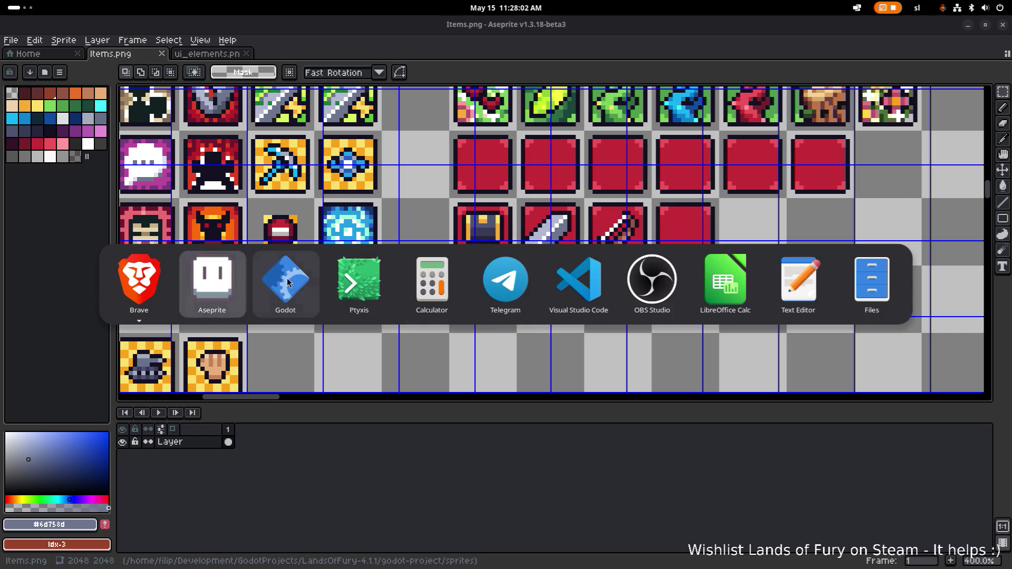
{"action": "left_click", "coordinate": [568, 288]}
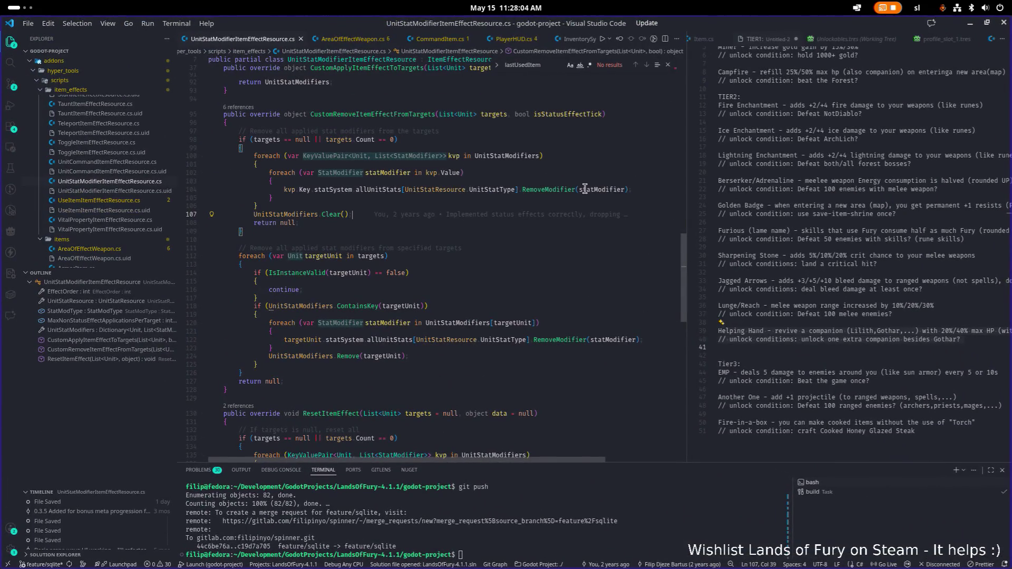
{"action": "key", "text": "alt+Tab"}
{"action": "key", "text": "alt+Tab"}
{"action": "key", "text": "alt+Tab"}
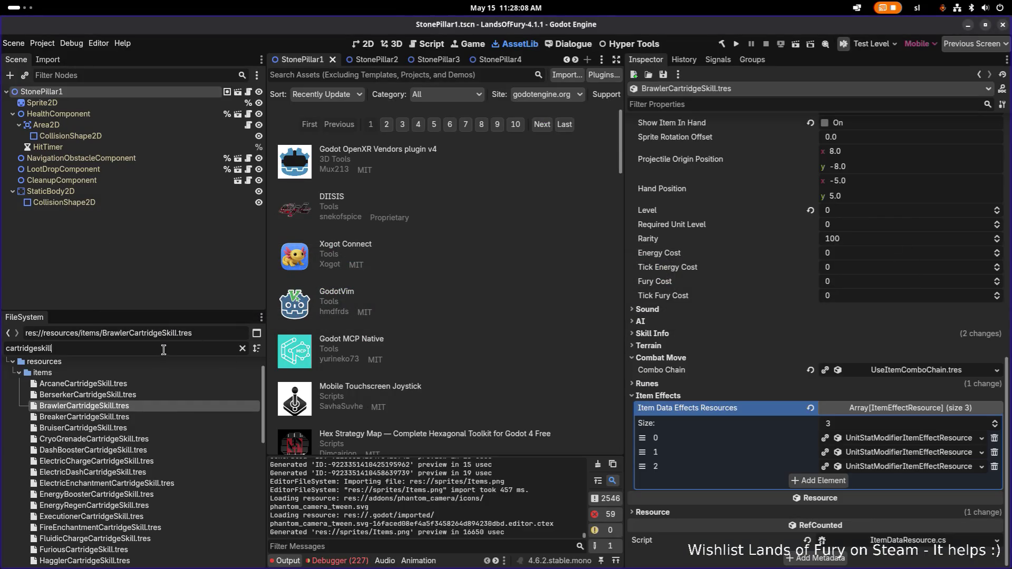
Filter the FileSystem for 'enchantmen' and duplicate ElectricEnchantmentCartridgeSkill.tres
{"action": "double_click", "coordinate": [149, 352]}
{"action": "type", "text": "enchantmen"}
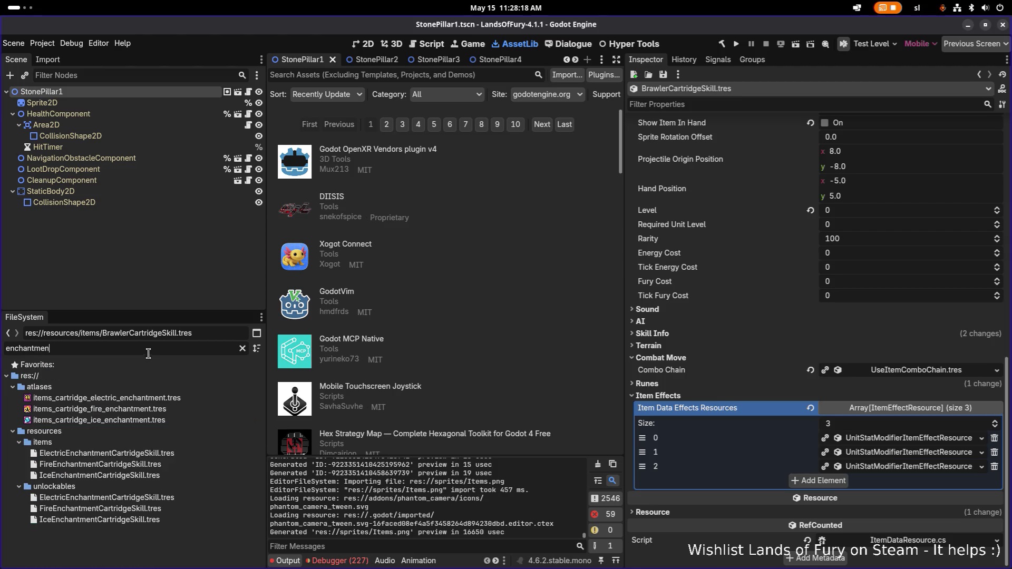
{"action": "left_click", "coordinate": [154, 454]}
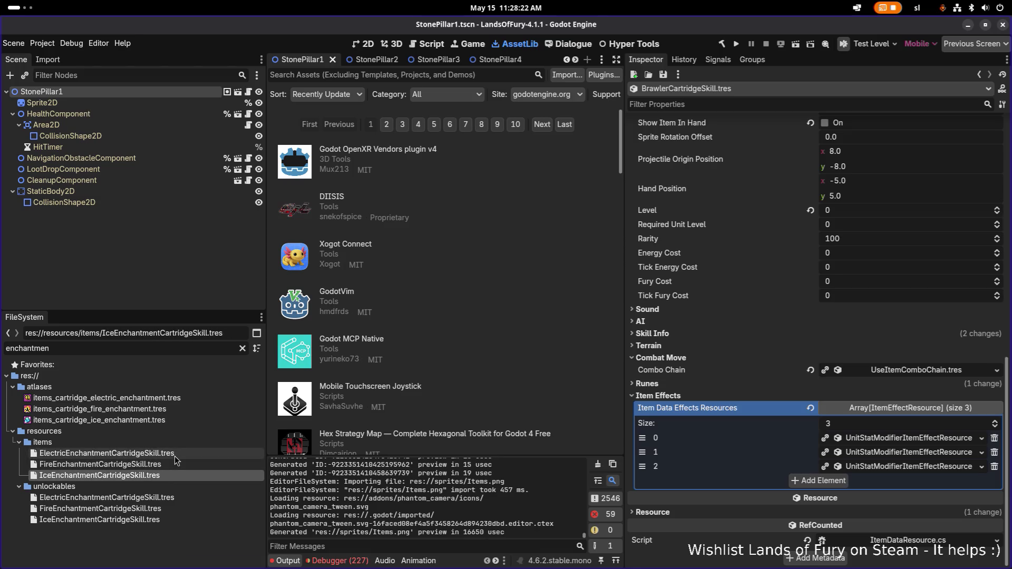
{"action": "key", "text": "Down"}
{"action": "key", "text": "Down"}
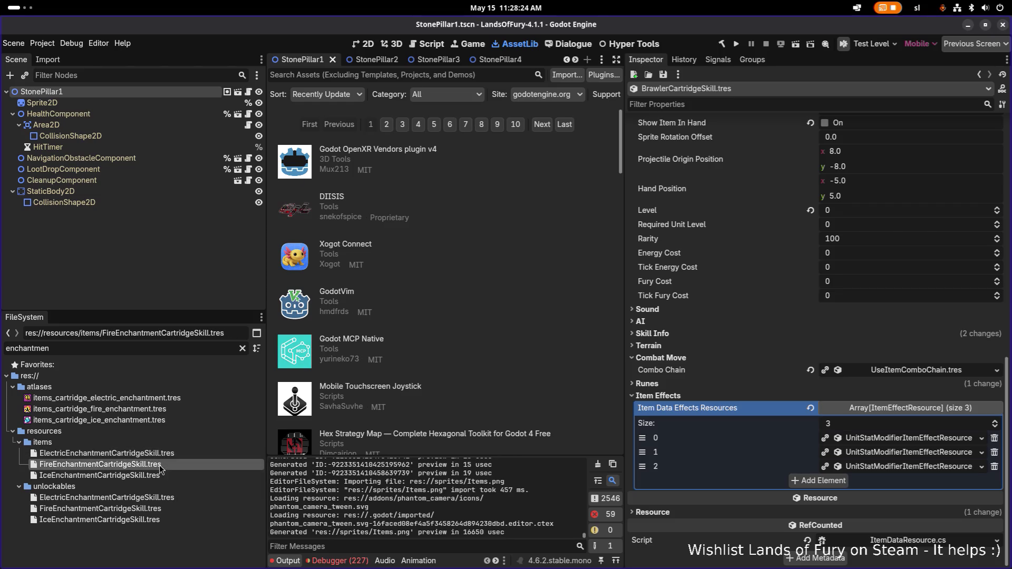
{"action": "left_click", "coordinate": [182, 453]}
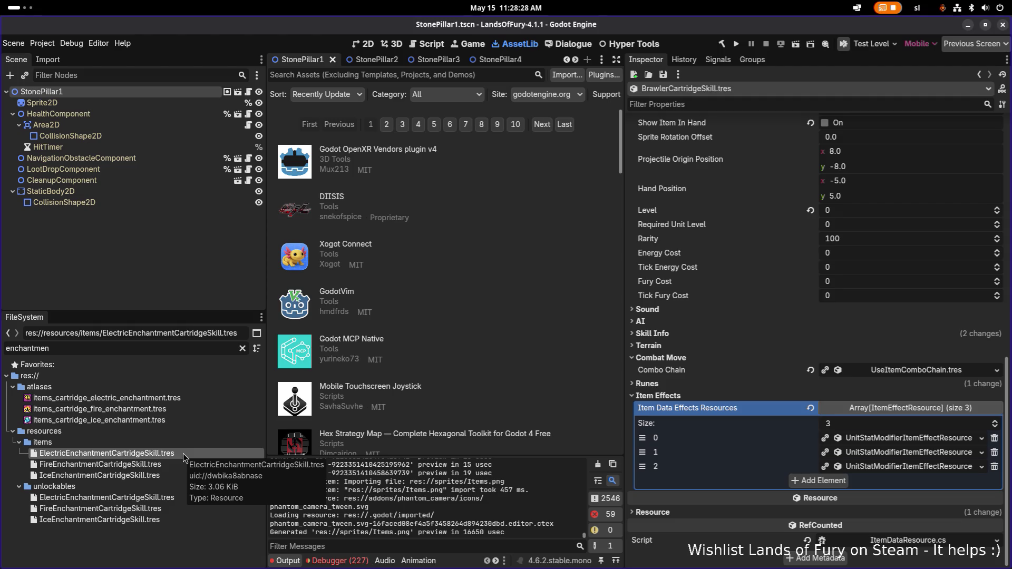
{"action": "key", "text": "ctrl+d"}
{"action": "key", "text": "Right"}
Name the duplicate SwordDevotionCartridgeSkill.tres and confirm its creation
{"action": "key", "text": "Left"}
{"action": "key", "text": "Left"}
{"action": "key", "text": "Left"}
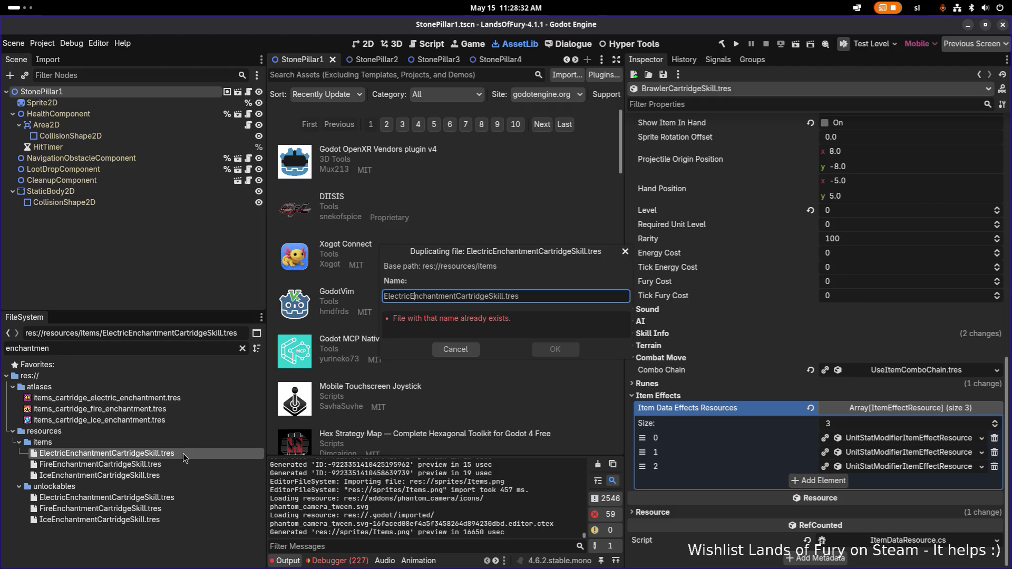
{"action": "key", "text": "shift+Home"}
{"action": "type", "text": "Sw"}
{"action": "type", "text": "ordDevo"}
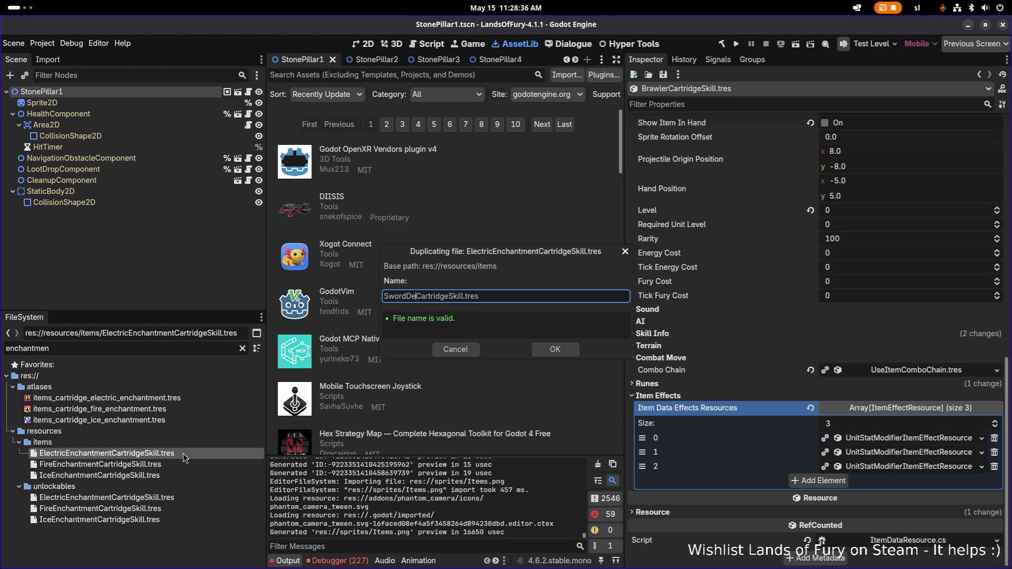
{"action": "type", "text": "tion"}
{"action": "key", "text": "Return"}
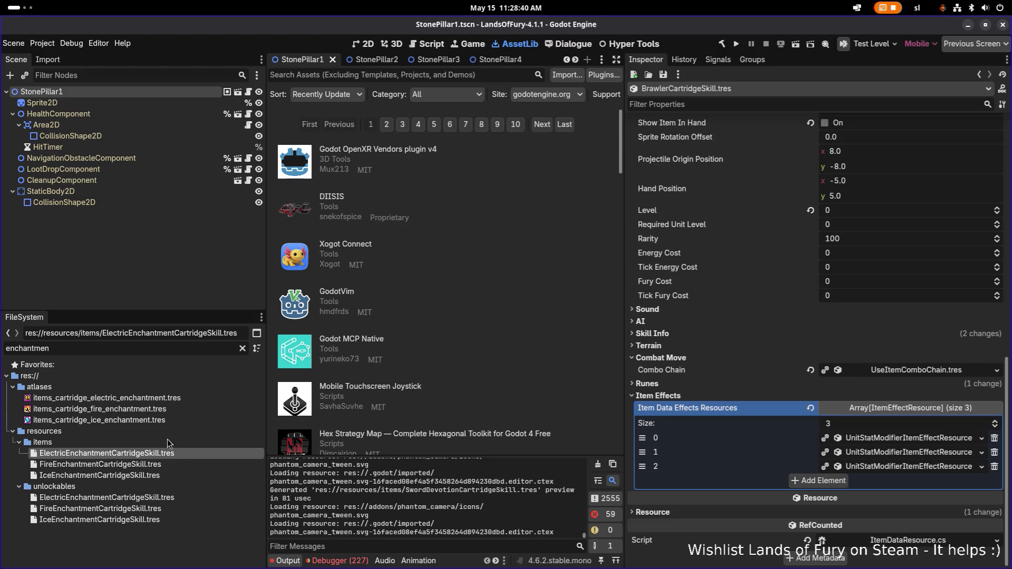
Filter the FileSystem for 'devotion' and open SwordDevotionCartridgeSkill.tres in the Inspector
{"action": "double_click", "coordinate": [173, 348]}
{"action": "type", "text": "devotion"}
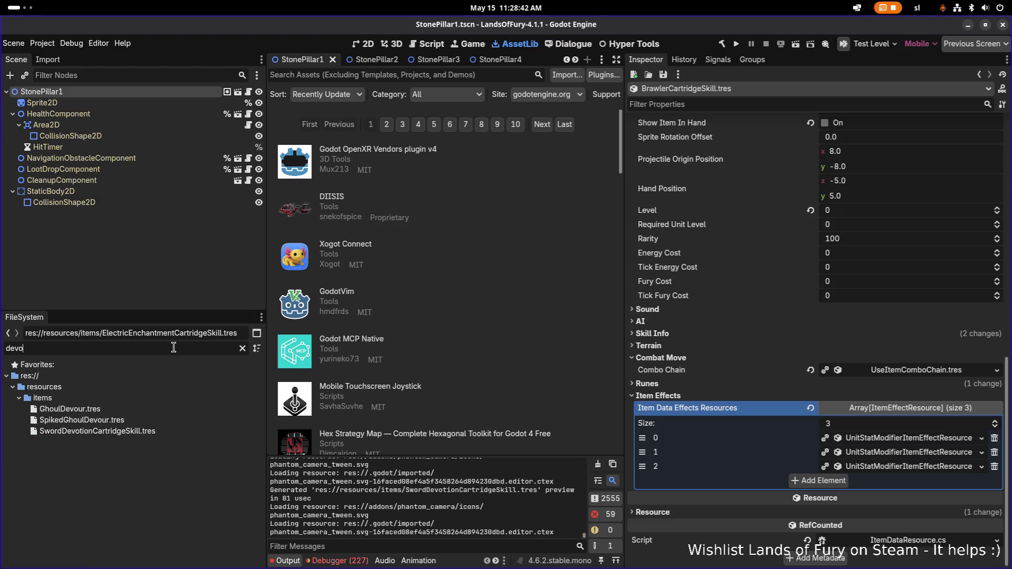
{"action": "left_click", "coordinate": [160, 409]}
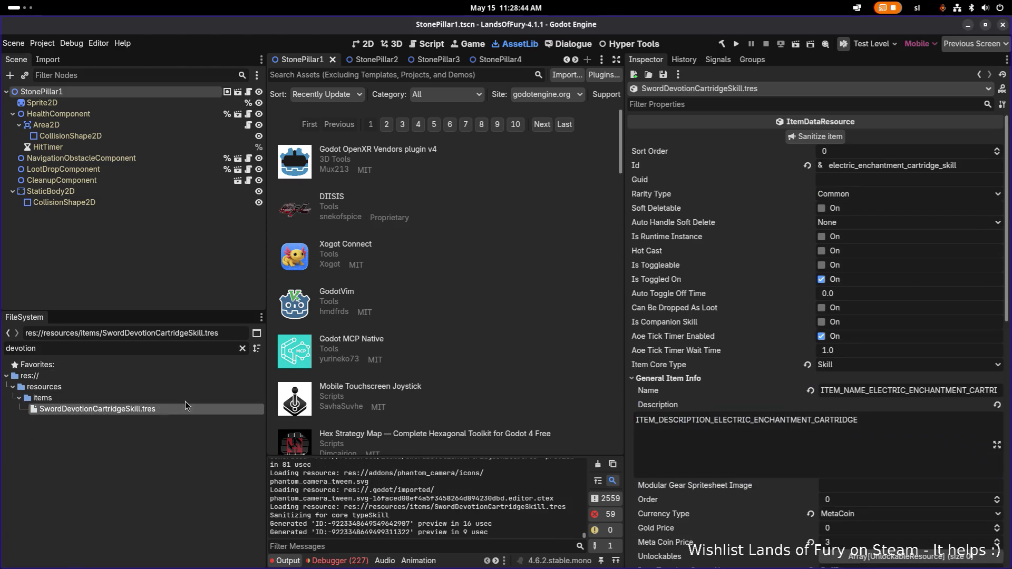
Change the skill's Id to sword_devotion_cartridge_skill
{"action": "left_click", "coordinate": [903, 165]}
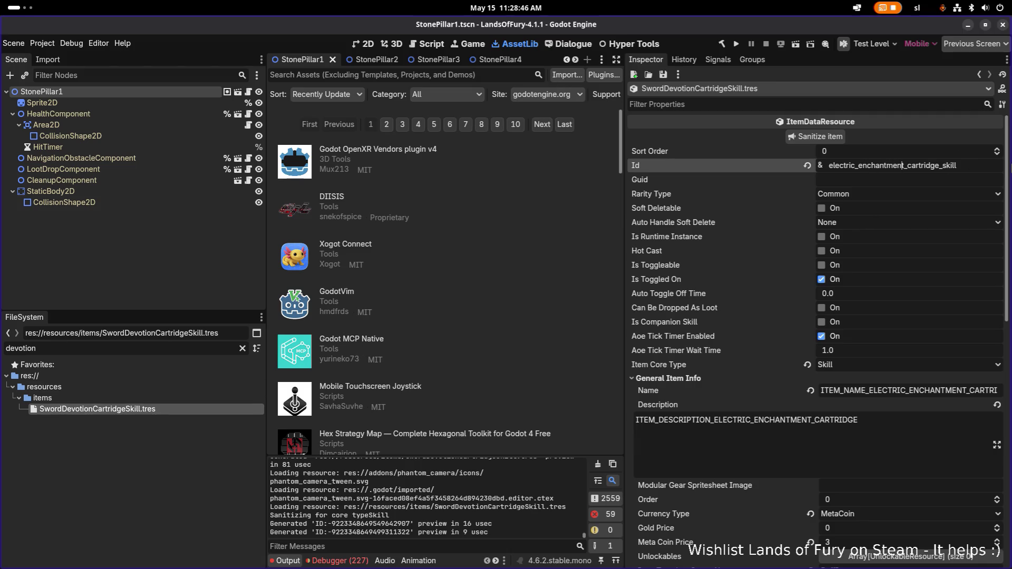
{"action": "key", "text": "shift+Home"}
{"action": "type", "text": "sw"}
{"action": "key", "text": "Return"}
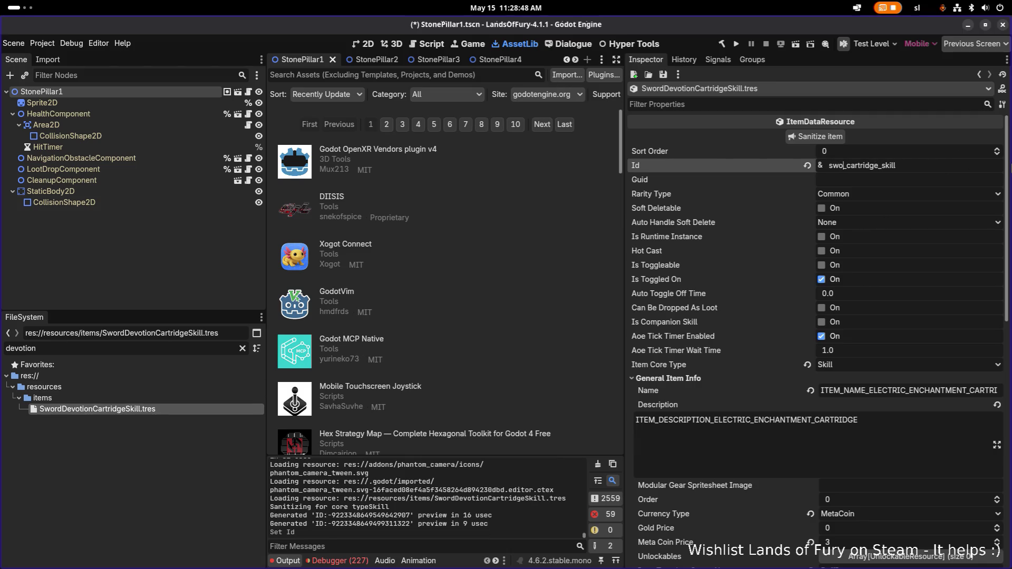
{"action": "type", "text": "ord_devotio"}
{"action": "type", "text": "n"}
Make both item effects unique recursively, leaving DealDamageUnitStatResource shared, then reselect the file
{"action": "left_click_drag", "start_coordinate": [1009, 242], "coordinate": [1007, 335]}
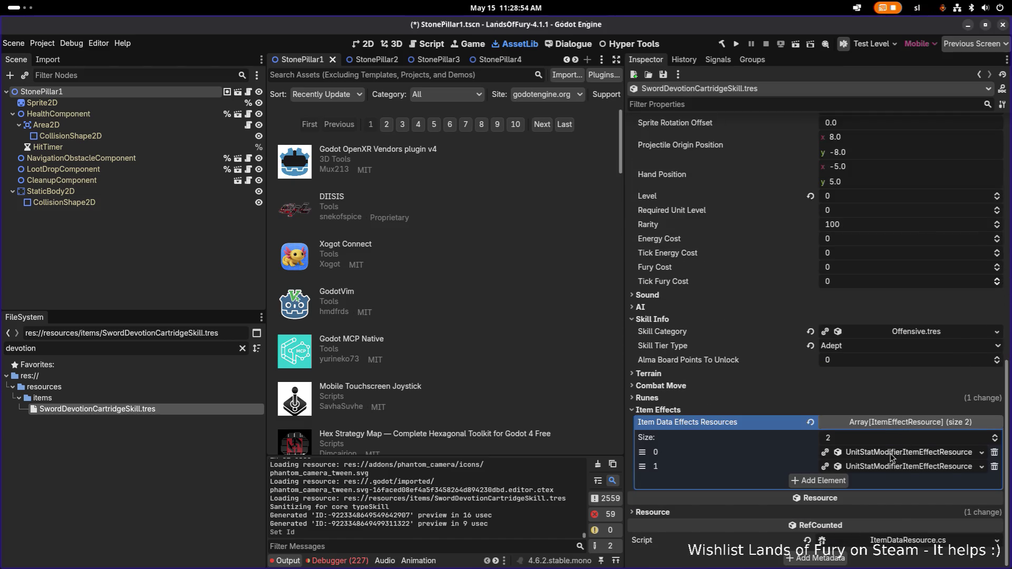
{"action": "right_click", "coordinate": [892, 456]}
{"action": "left_click", "coordinate": [896, 532]}
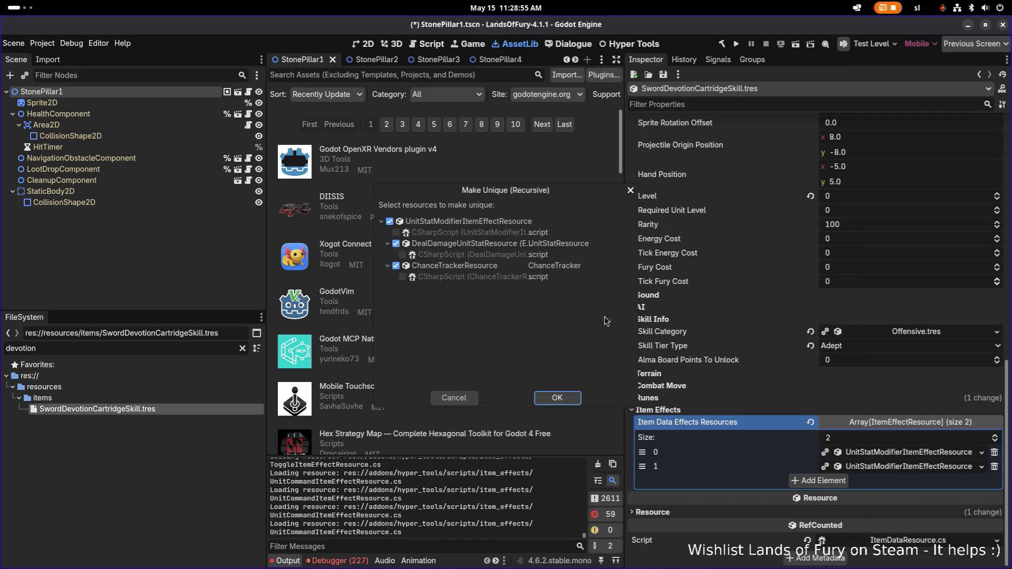
{"action": "left_click", "coordinate": [494, 246]}
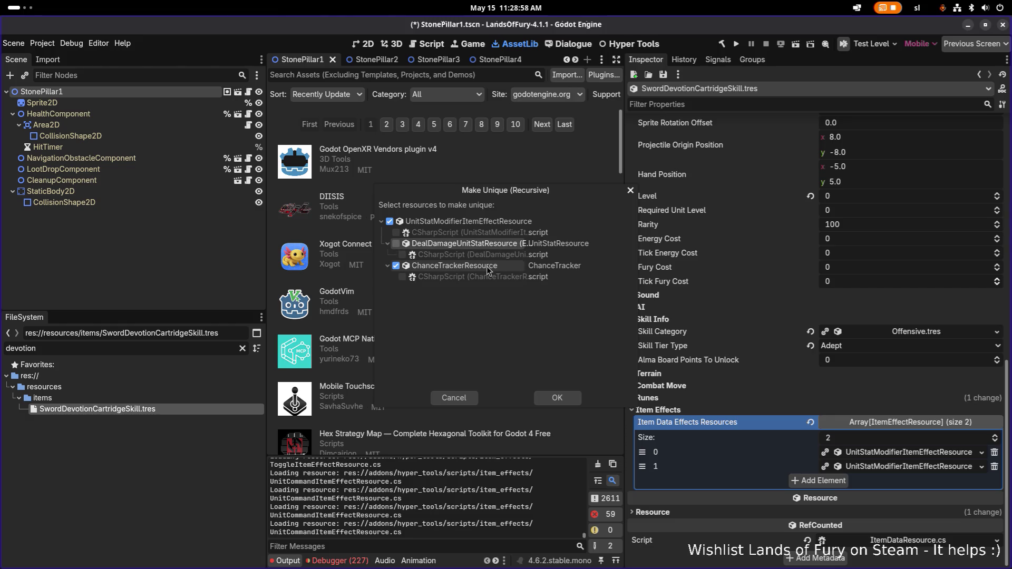
{"action": "left_click", "coordinate": [557, 398]}
{"action": "right_click", "coordinate": [877, 466]}
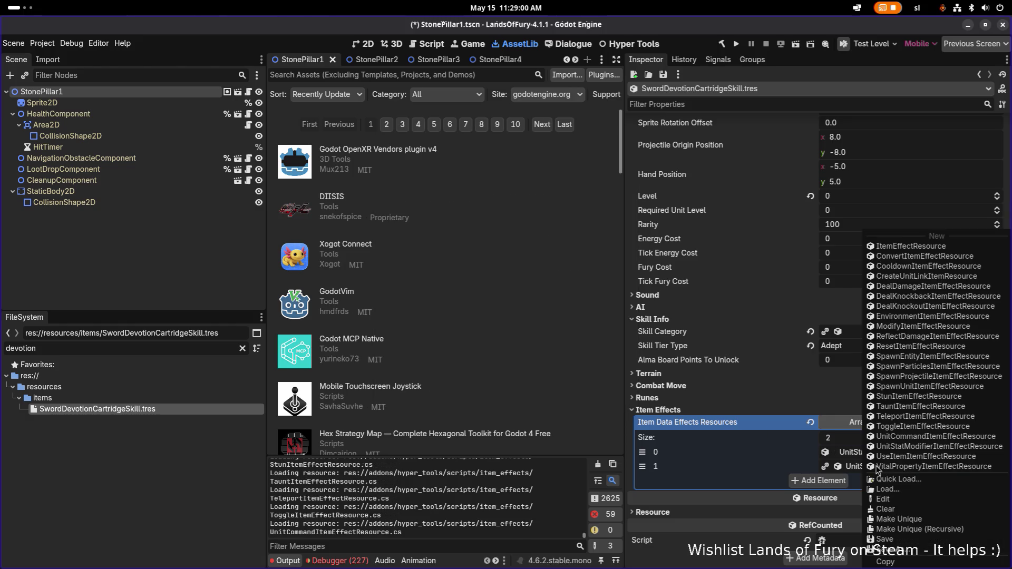
{"action": "left_click", "coordinate": [920, 530]}
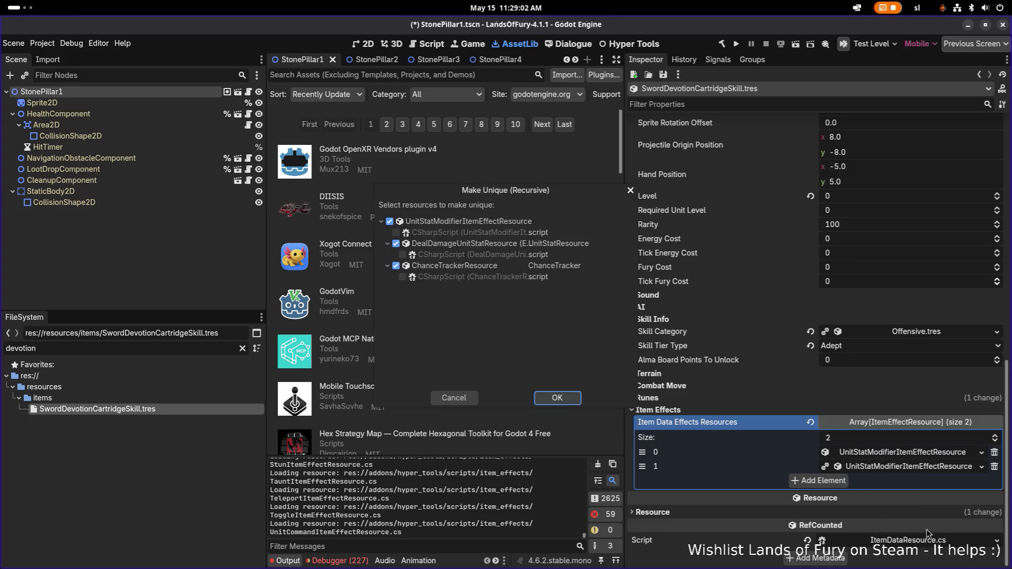
{"action": "left_click", "coordinate": [455, 246]}
{"action": "left_click", "coordinate": [557, 398]}
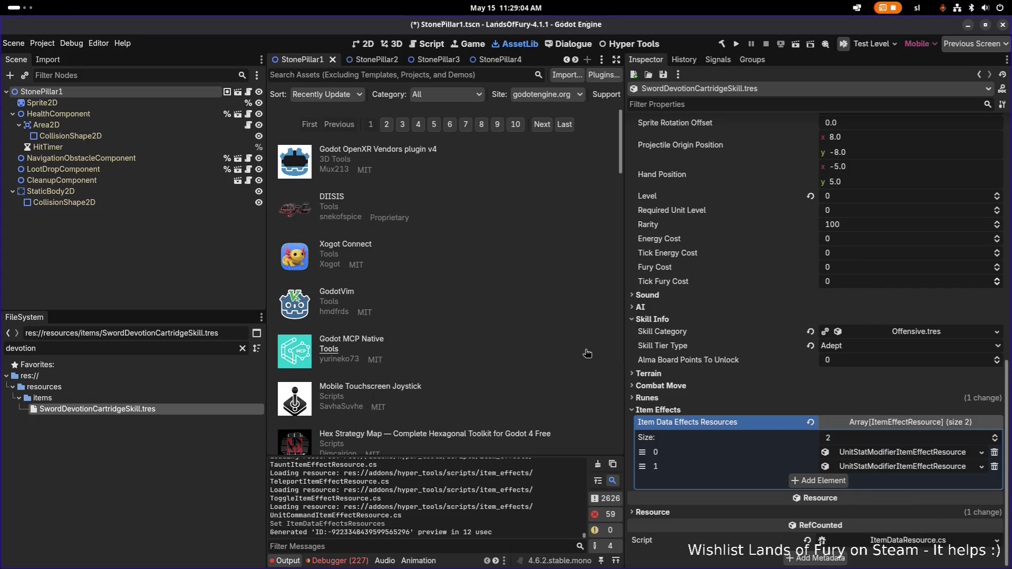
{"action": "left_click", "coordinate": [138, 398]}
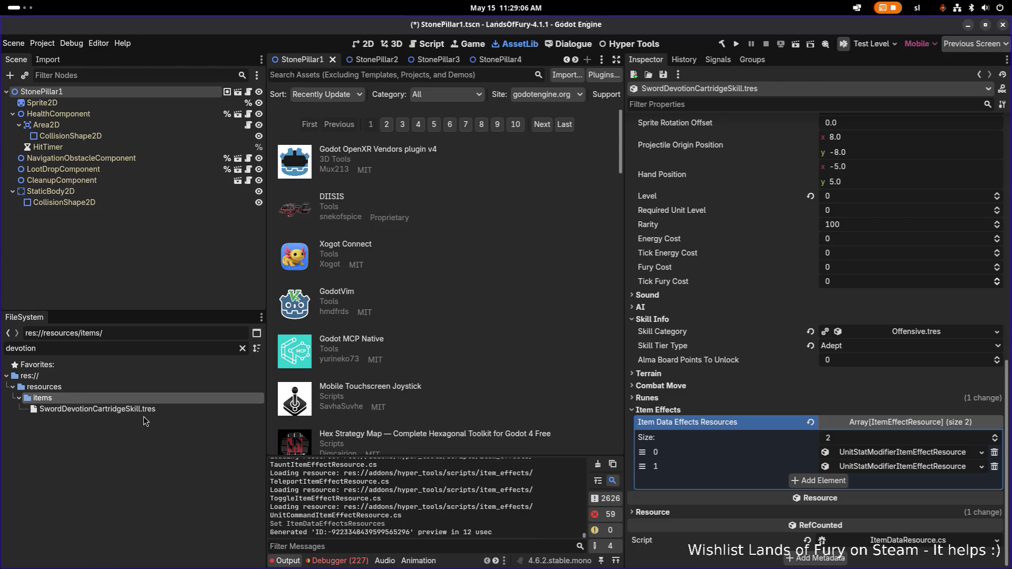
{"action": "left_click", "coordinate": [153, 410]}
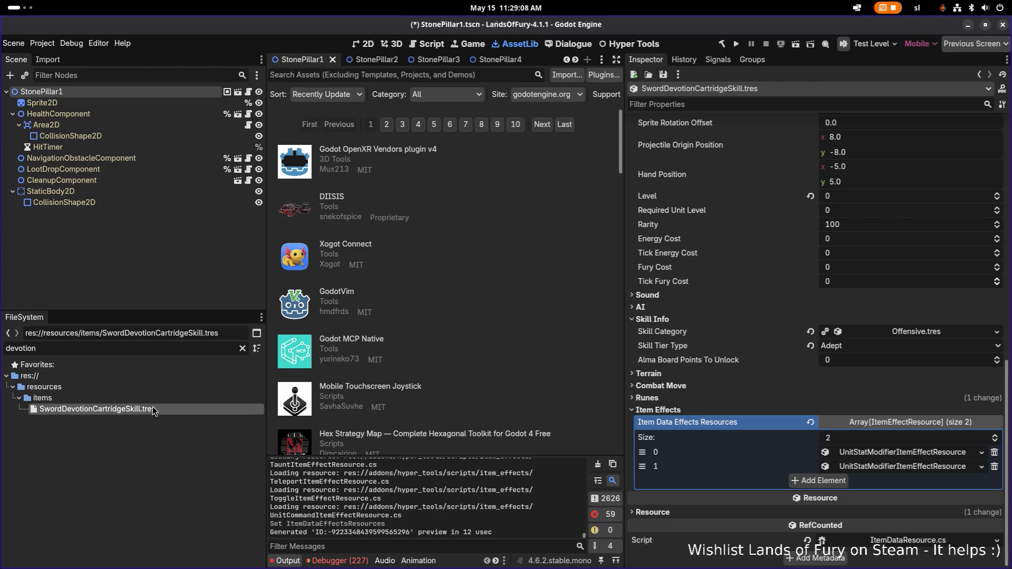
Set the skill's Meta Coin Price to 4
{"action": "scroll", "coordinate": [776, 294], "scroll_direction": "up", "scroll_amount": 15}
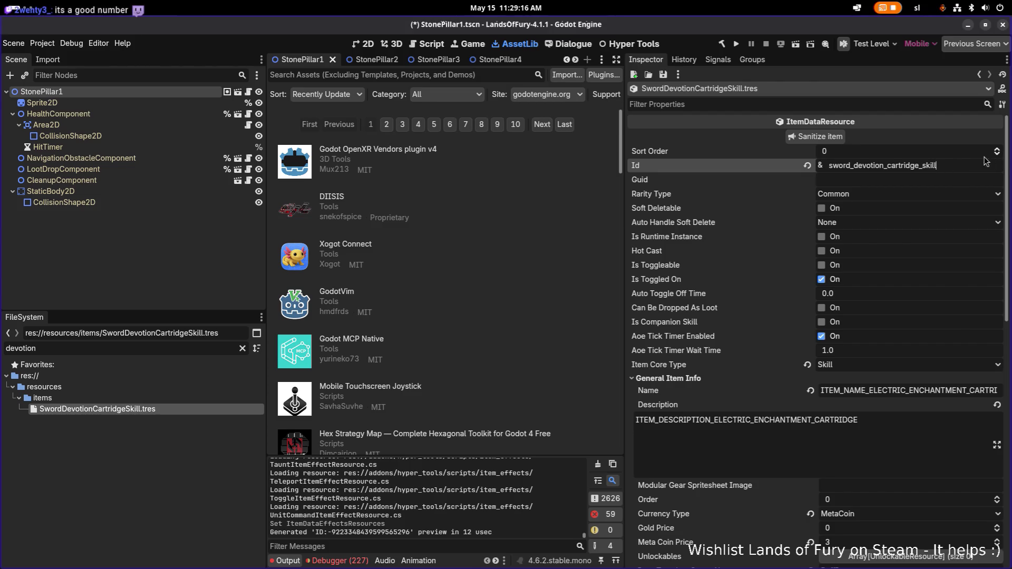
{"action": "scroll", "coordinate": [869, 219], "scroll_direction": "down", "scroll_amount": 5}
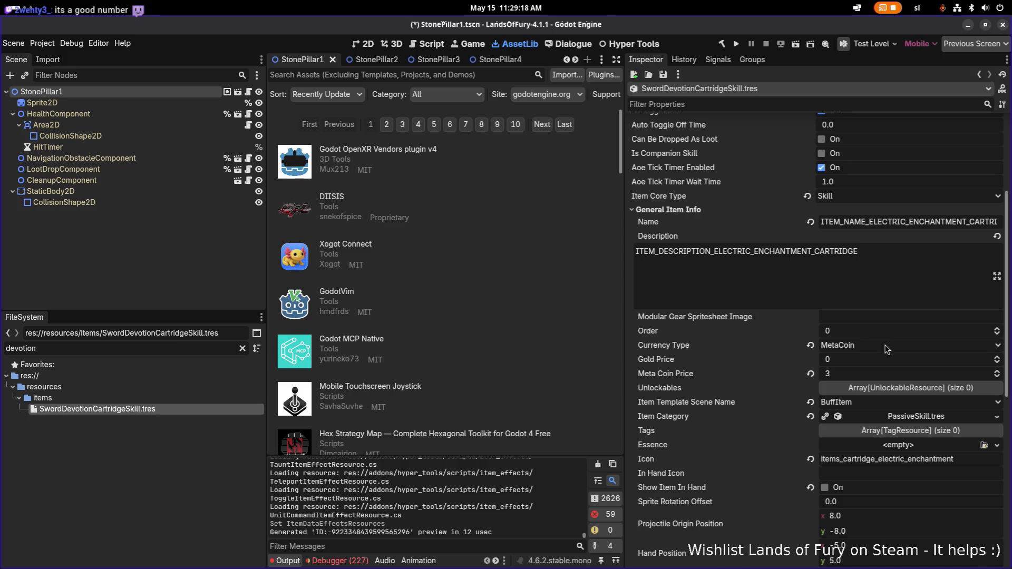
{"action": "scroll", "coordinate": [887, 349], "scroll_direction": "down", "scroll_amount": 5}
{"action": "left_click", "coordinate": [874, 205]}
{"action": "type", "text": "4"}
{"action": "key", "text": "Return"}
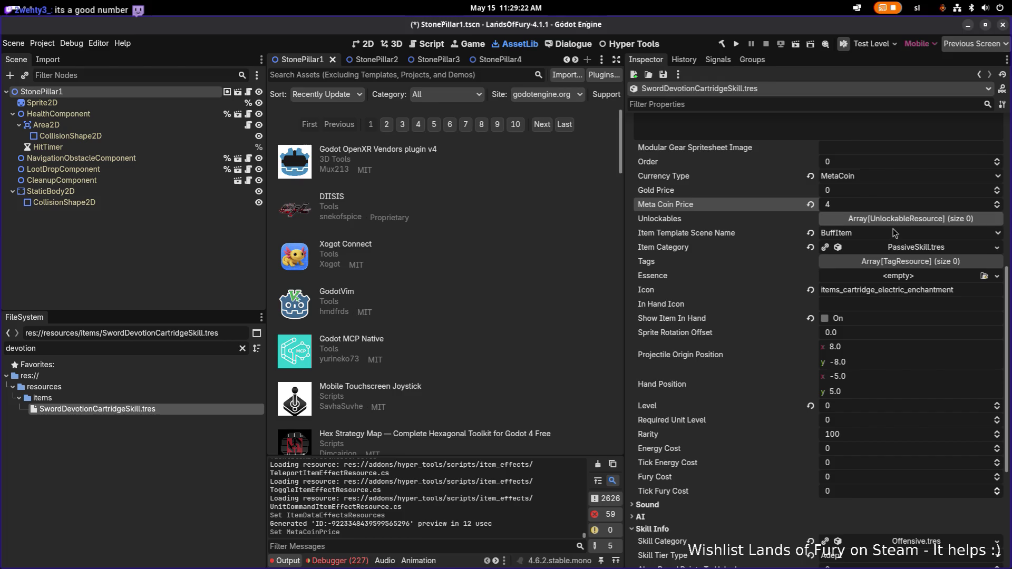
Set Skill Tier Type to Elite, save the resource, and expand the first item effect
{"action": "scroll", "coordinate": [867, 174], "scroll_direction": "down", "scroll_amount": 2}
{"action": "scroll", "coordinate": [865, 155], "scroll_direction": "down", "scroll_amount": 3}
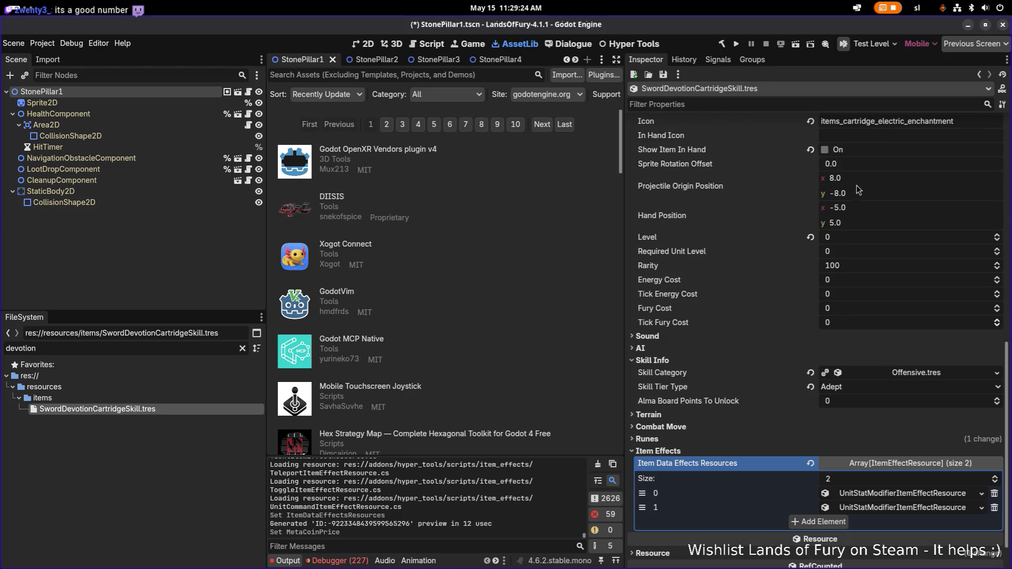
{"action": "left_click", "coordinate": [951, 387]}
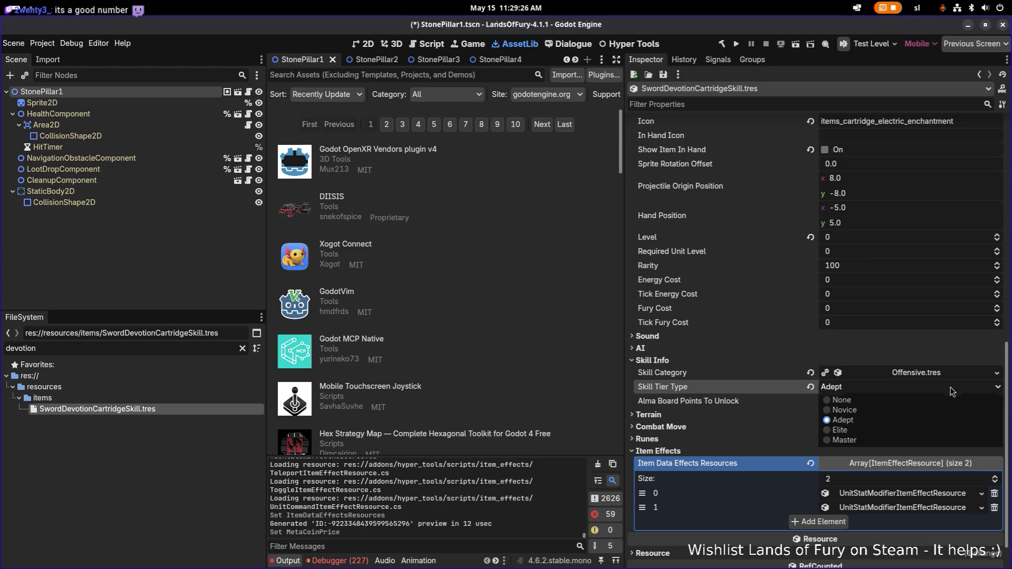
{"action": "left_click", "coordinate": [904, 430]}
{"action": "key", "text": "ctrl+s"}
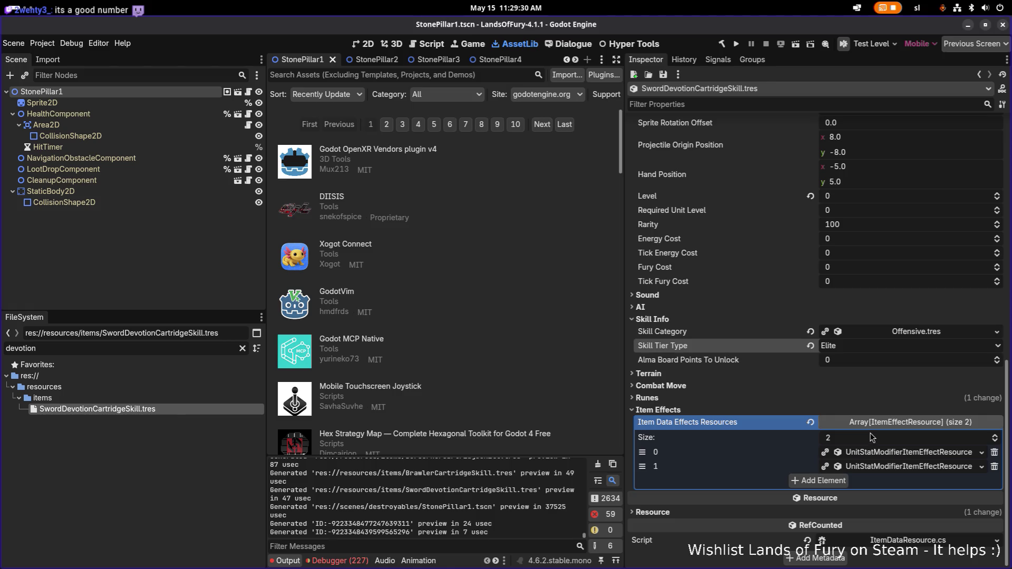
{"action": "left_click", "coordinate": [870, 455]}
{"action": "scroll", "coordinate": [896, 400], "scroll_direction": "down", "scroll_amount": 3}
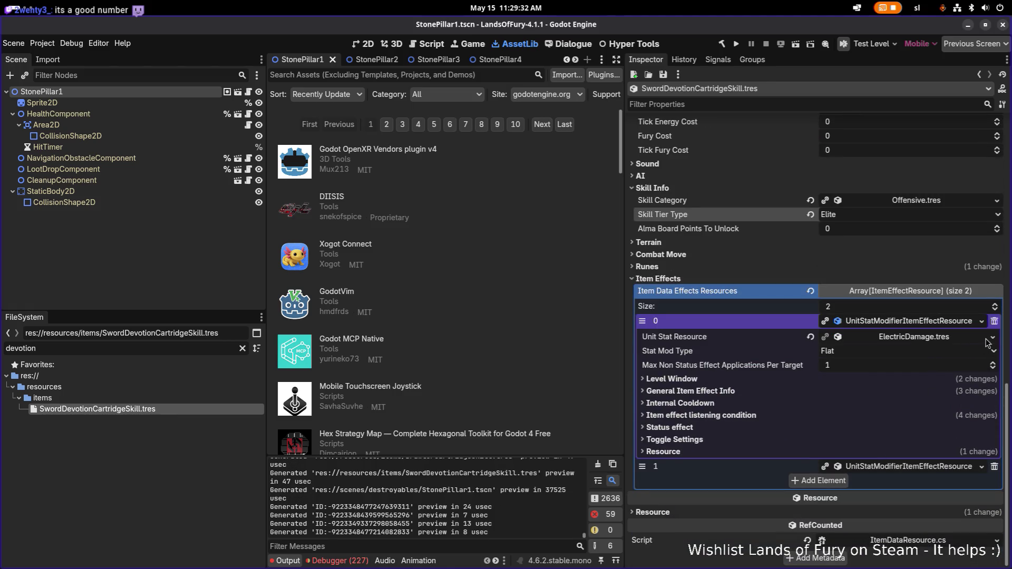
Quick Load SlashDamage.tres as the first effect's Unit Stat Resource
{"action": "left_click", "coordinate": [994, 338]}
{"action": "left_click", "coordinate": [931, 388]}
{"action": "type", "text": "slash"}
{"action": "key", "text": "Return"}
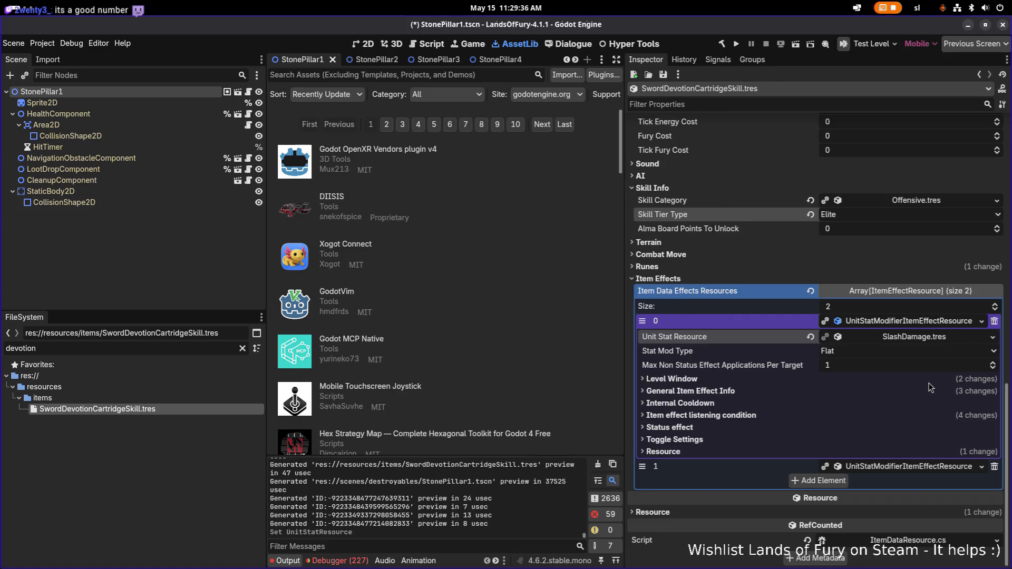
Set the General Item Effect Info Min Amount to 5.0, then collapse the first effect
{"action": "left_click", "coordinate": [812, 391]}
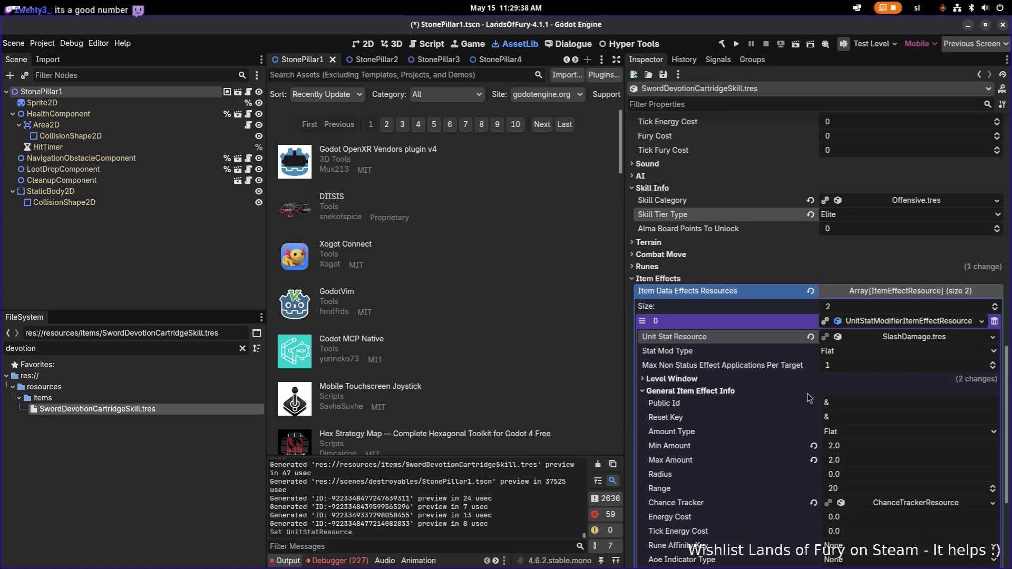
{"action": "scroll", "coordinate": [875, 419], "scroll_direction": "down", "scroll_amount": 5}
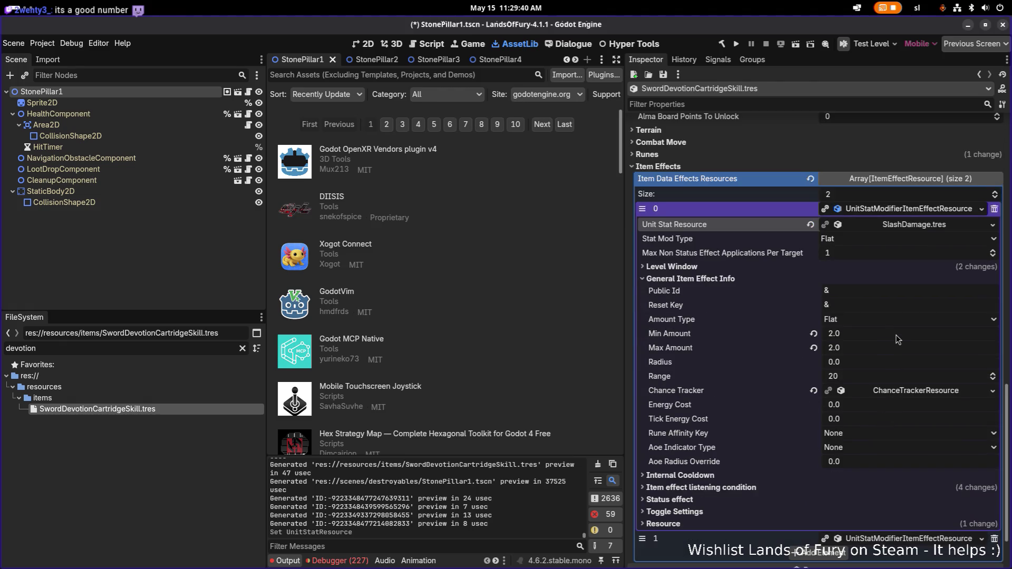
{"action": "left_click", "coordinate": [903, 334]}
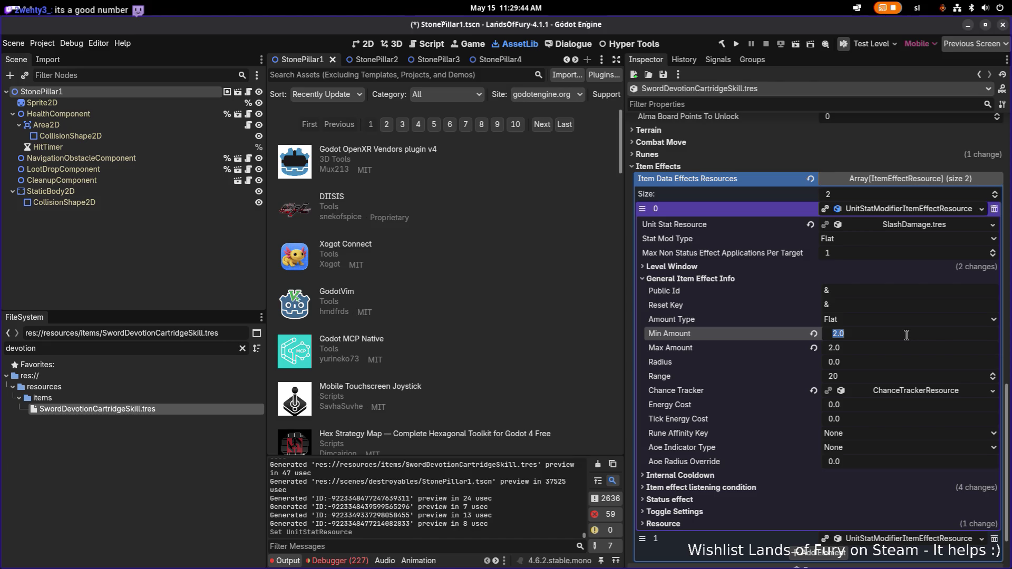
{"action": "type", "text": "5"}
{"action": "key", "text": "Tab"}
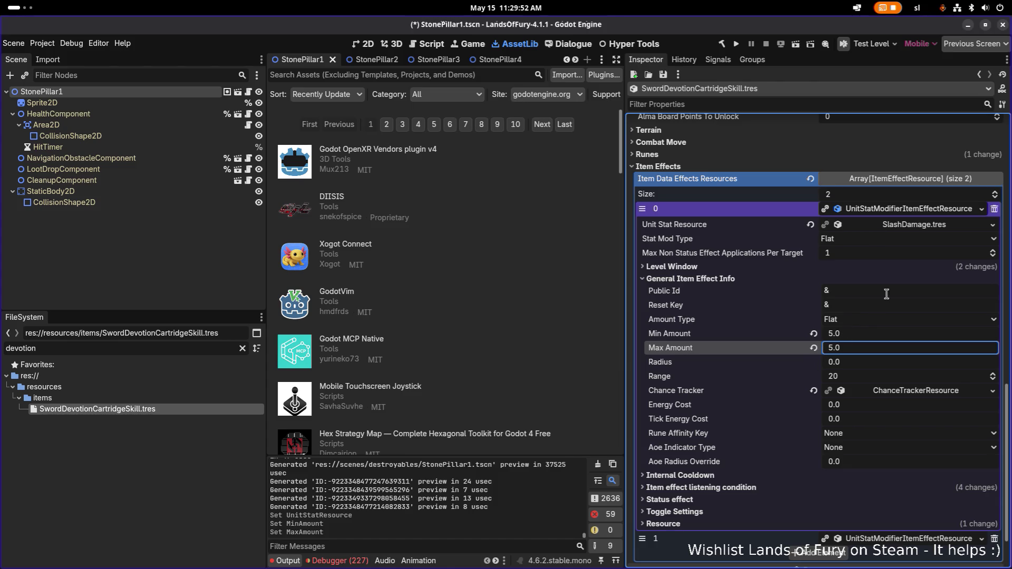
{"action": "left_click", "coordinate": [915, 226]}
{"action": "left_click", "coordinate": [915, 226]}
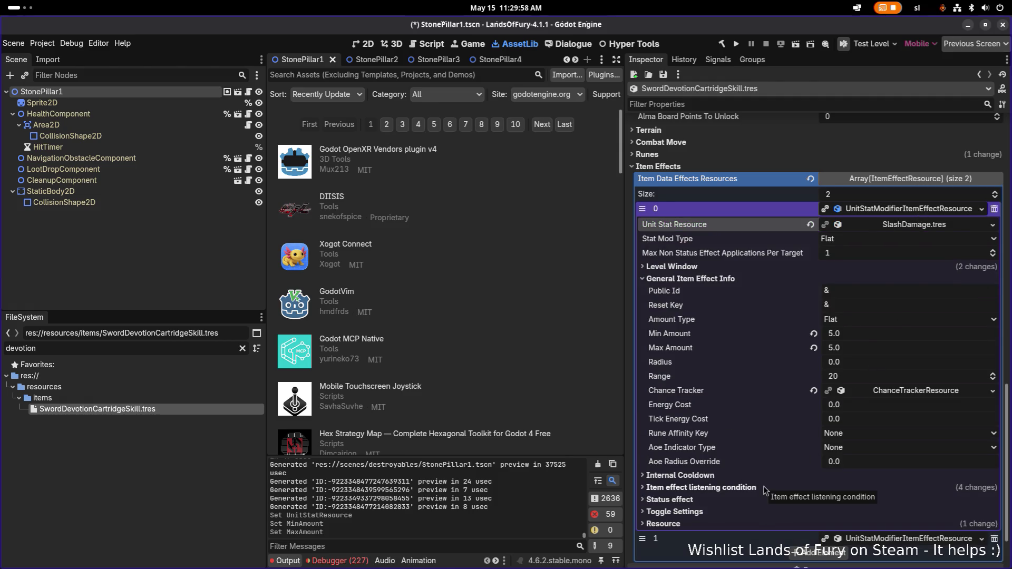
{"action": "left_click", "coordinate": [931, 212]}
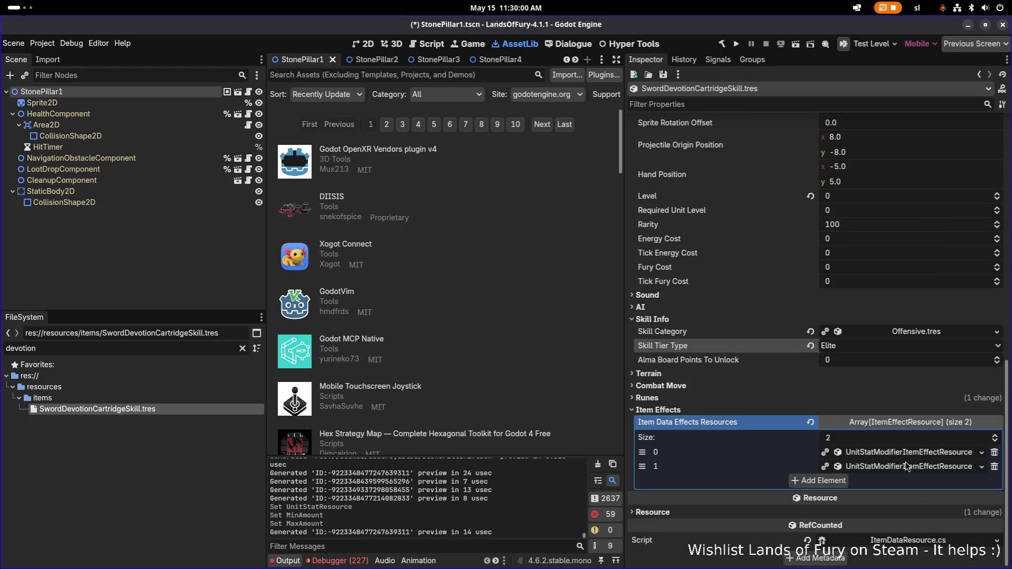
In the second item effect, Quick Load SlashDamage.tres to replace ElectricDamage.tres
{"action": "left_click", "coordinate": [906, 467]}
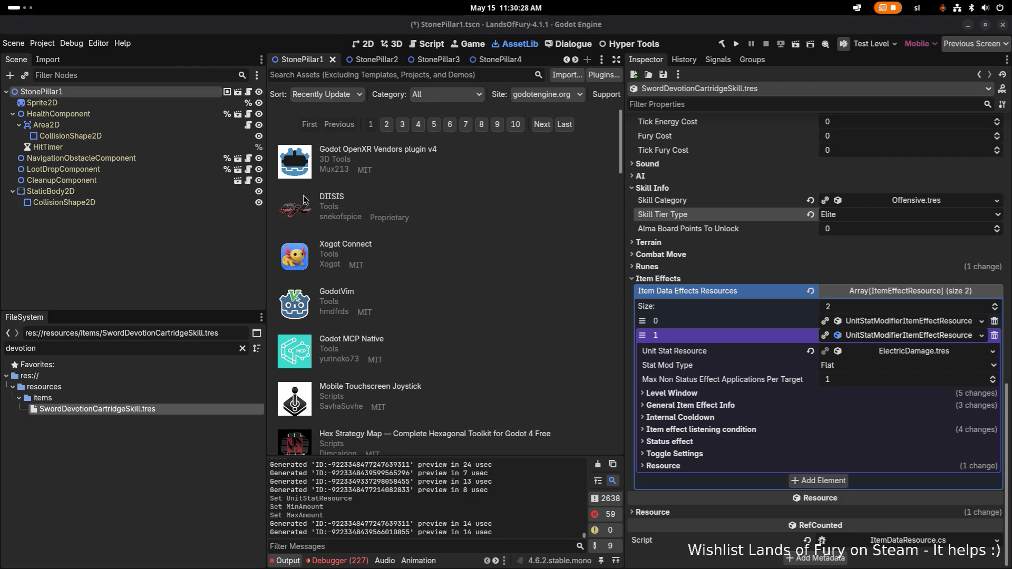
{"action": "left_click", "coordinate": [993, 351]}
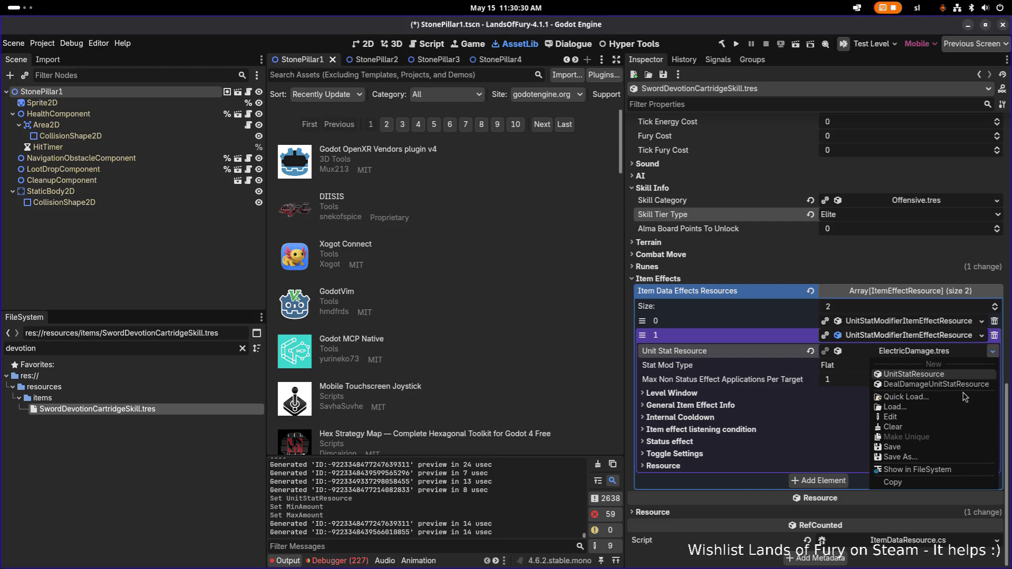
{"action": "left_click", "coordinate": [960, 398]}
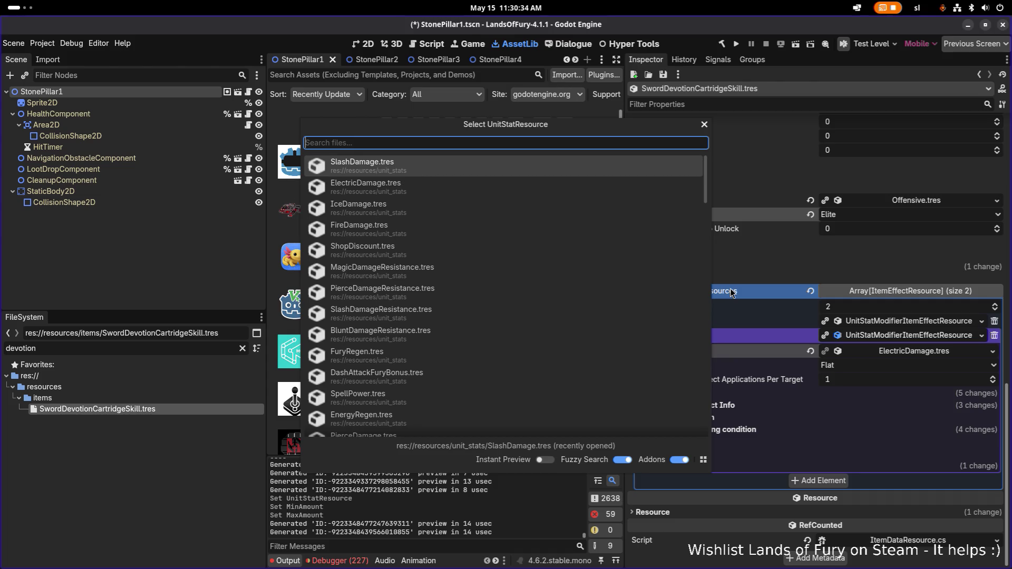
{"action": "key", "text": "Down"}
{"action": "key", "text": "Up"}
{"action": "key", "text": "Return"}
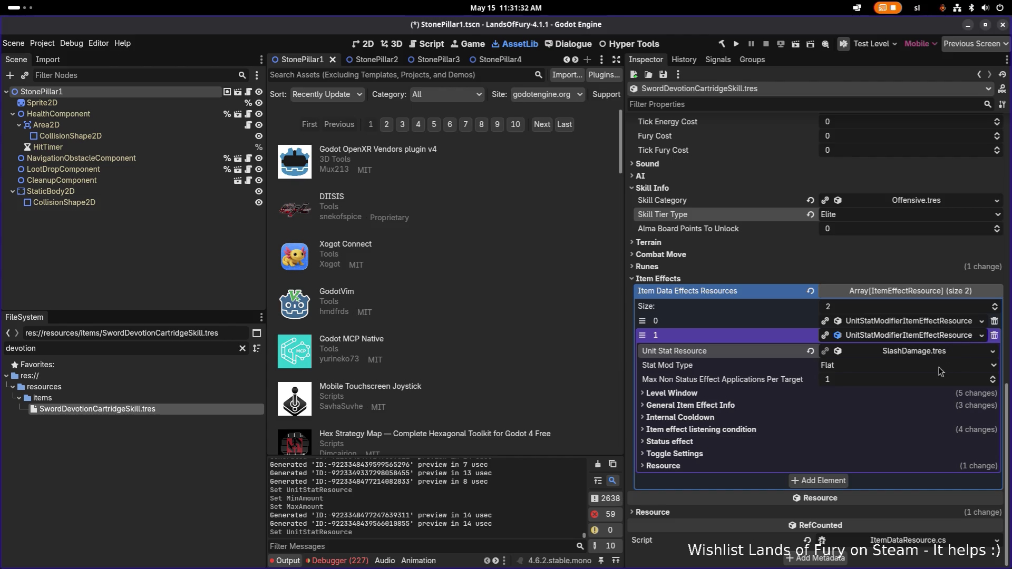
Set the second SlashDamage effect's Min Amount and Max Amount to 10.0 and check its Level Window
{"action": "left_click", "coordinate": [787, 405]}
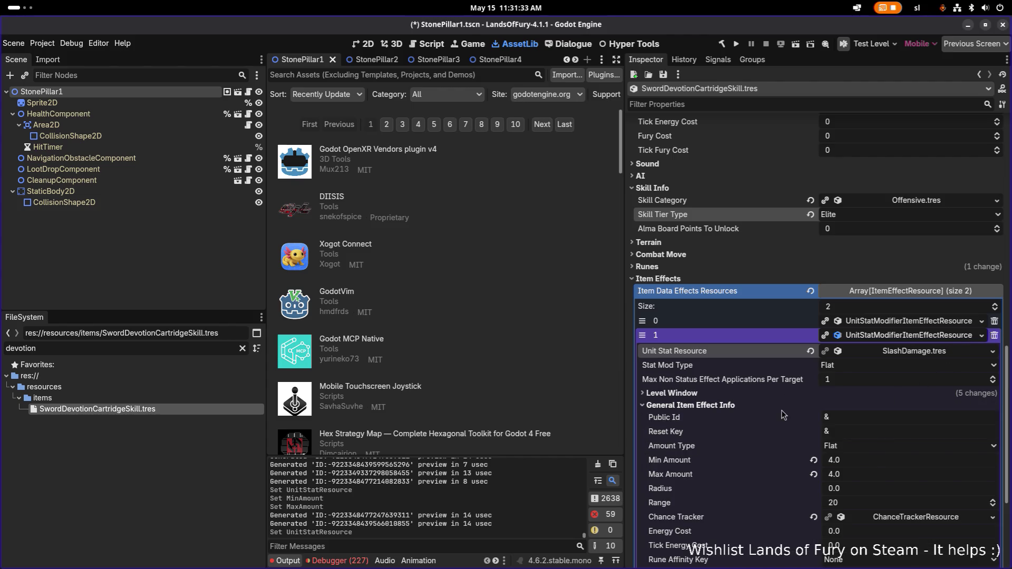
{"action": "left_click", "coordinate": [873, 466]}
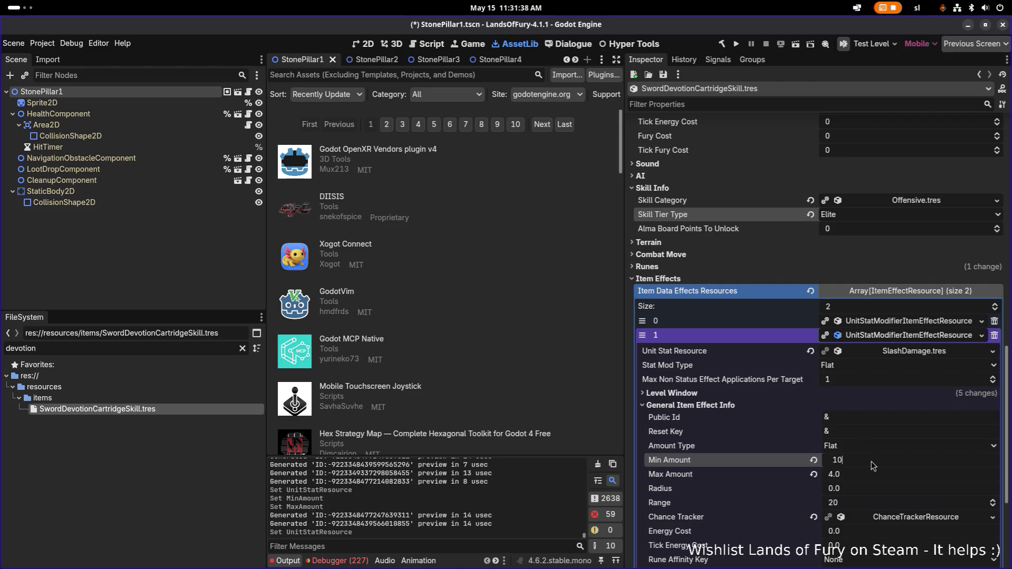
{"action": "key", "text": "Tab"}
{"action": "scroll", "coordinate": [871, 466], "scroll_direction": "down", "scroll_amount": 3}
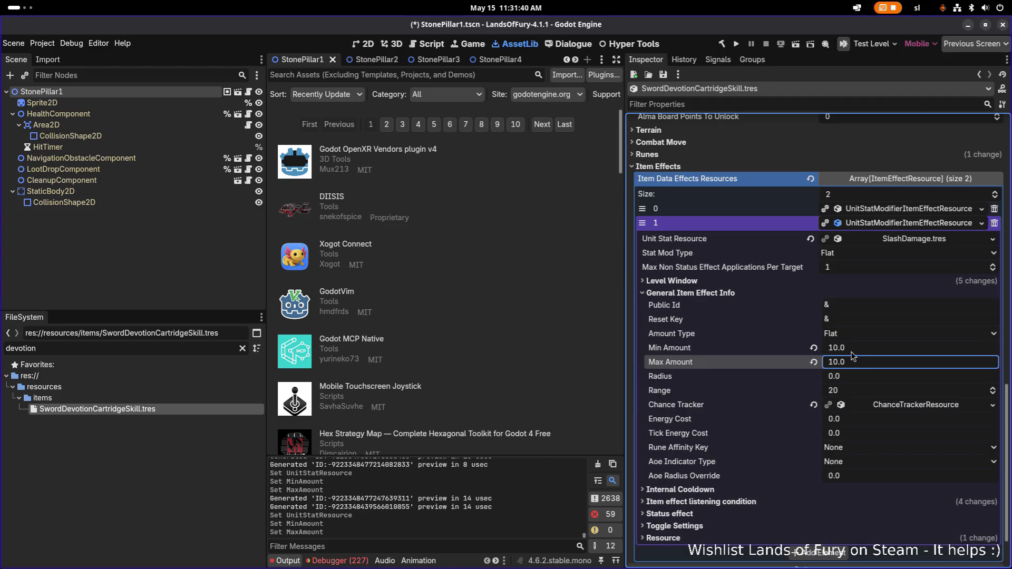
{"action": "left_click", "coordinate": [764, 283]}
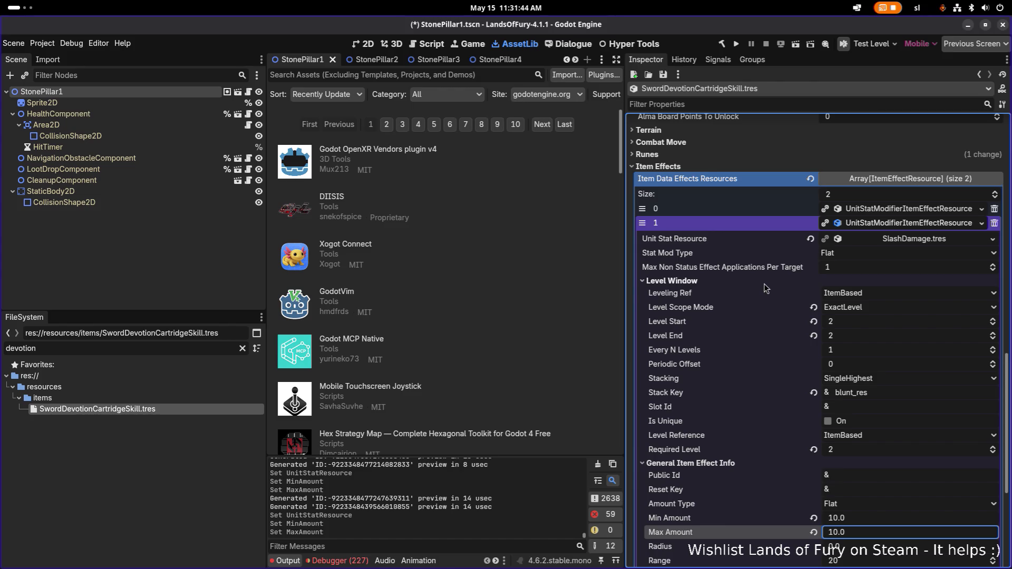
{"action": "left_click", "coordinate": [871, 226]}
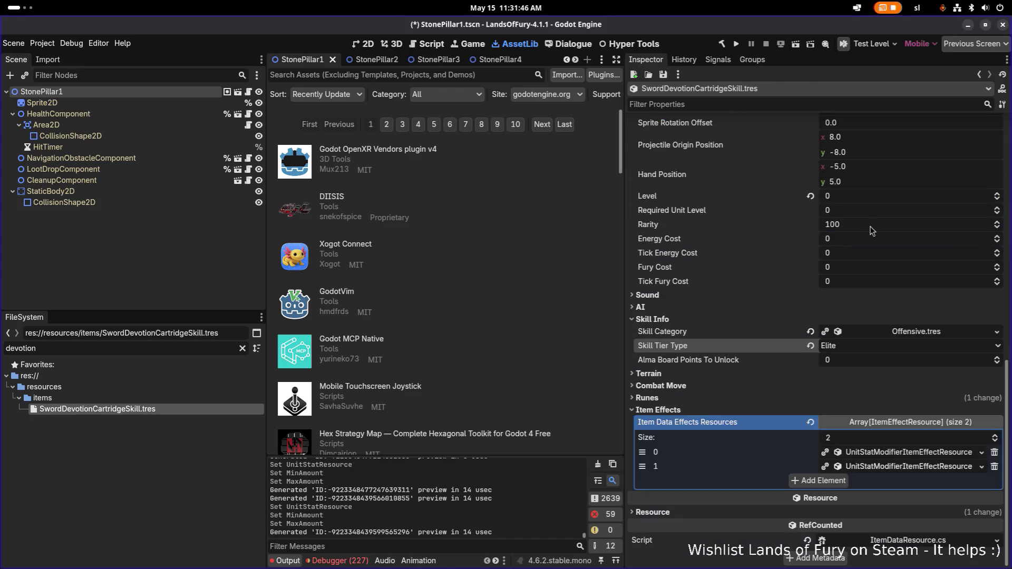
Add a third Item Data Effects entry, leaving its resource type unchosen
{"action": "left_click", "coordinate": [823, 481]}
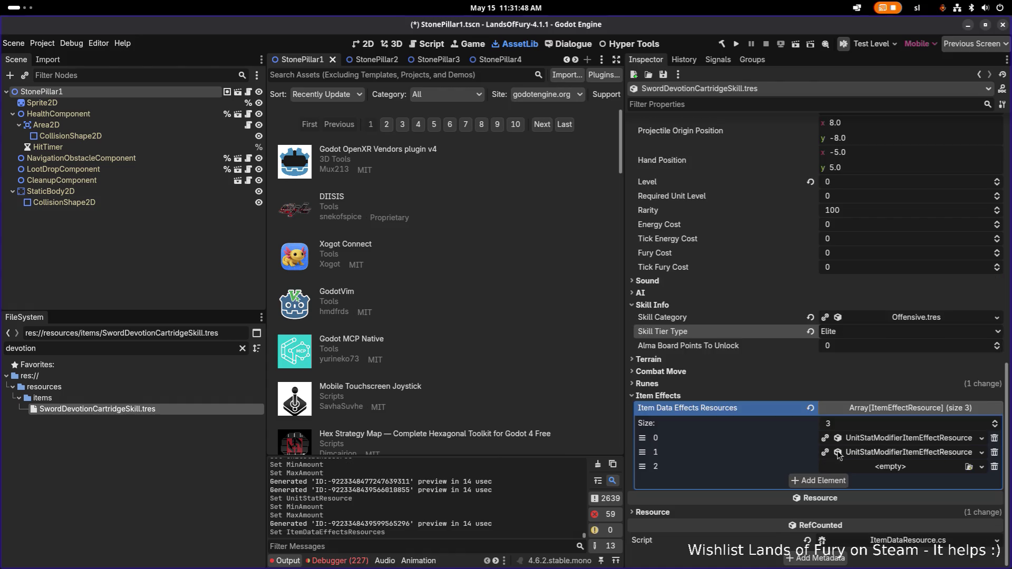
{"action": "left_click", "coordinate": [891, 467]}
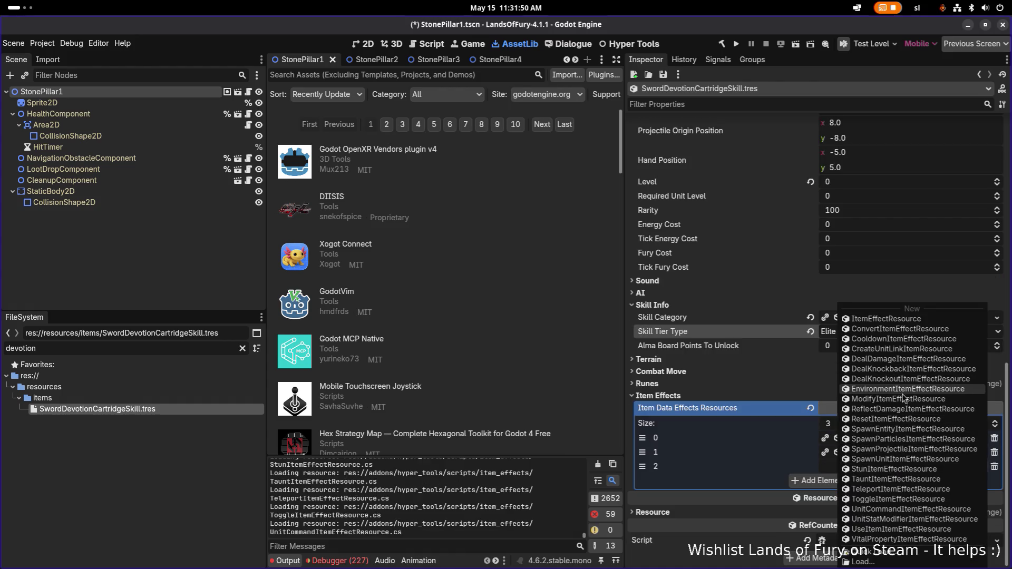
{"action": "left_click", "coordinate": [760, 415]}
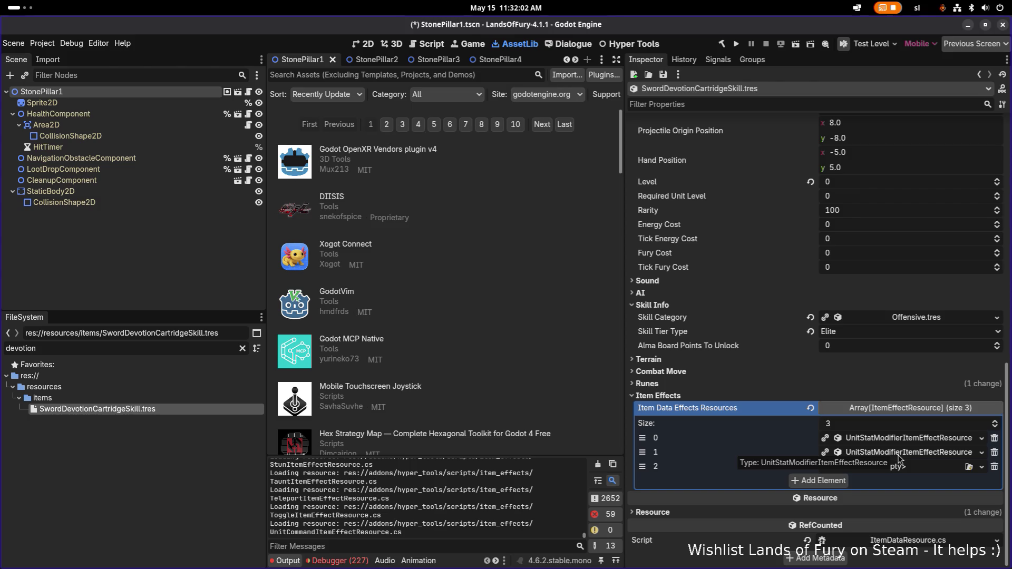
{"action": "key", "text": "alt+Tab"}
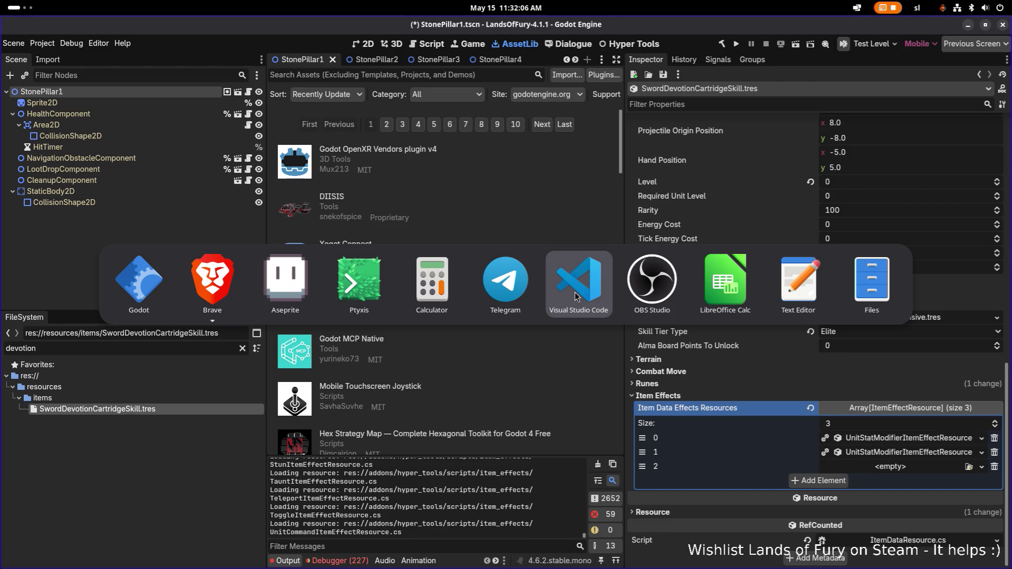
Search the project for 'damageresistance' and open the AcidDamageResistance result in UnitStat.cs
{"action": "left_click", "coordinate": [576, 296]}
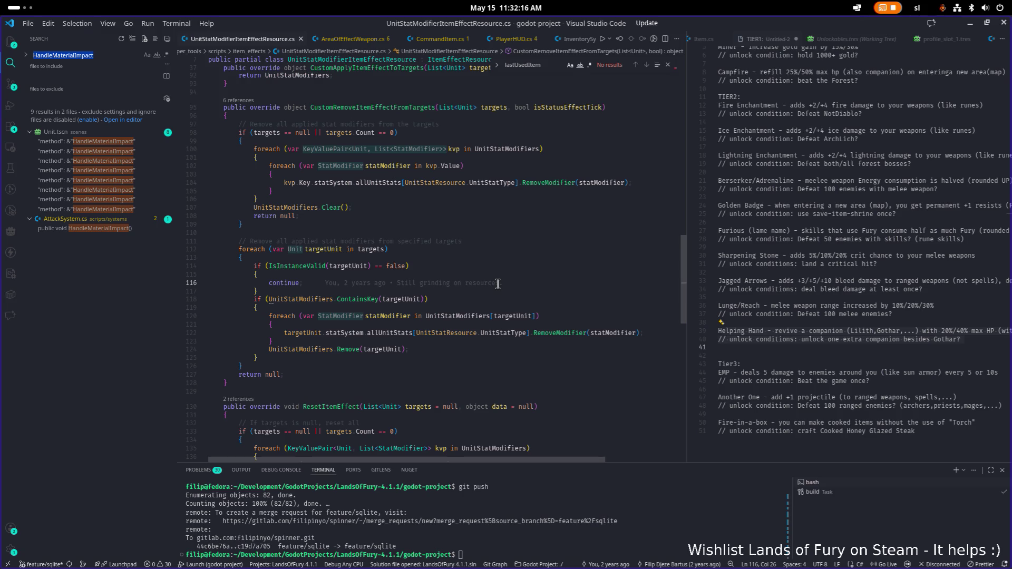
{"action": "type", "text": "dealda"}
{"action": "type", "text": "mage"}
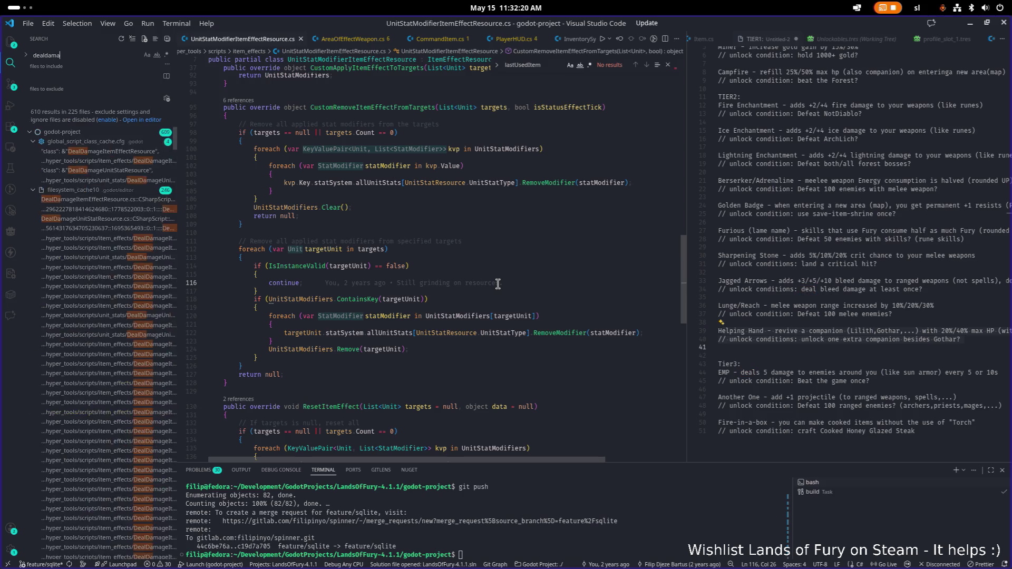
{"action": "key", "text": "ctrl+a"}
{"action": "type", "text": "damageresist"}
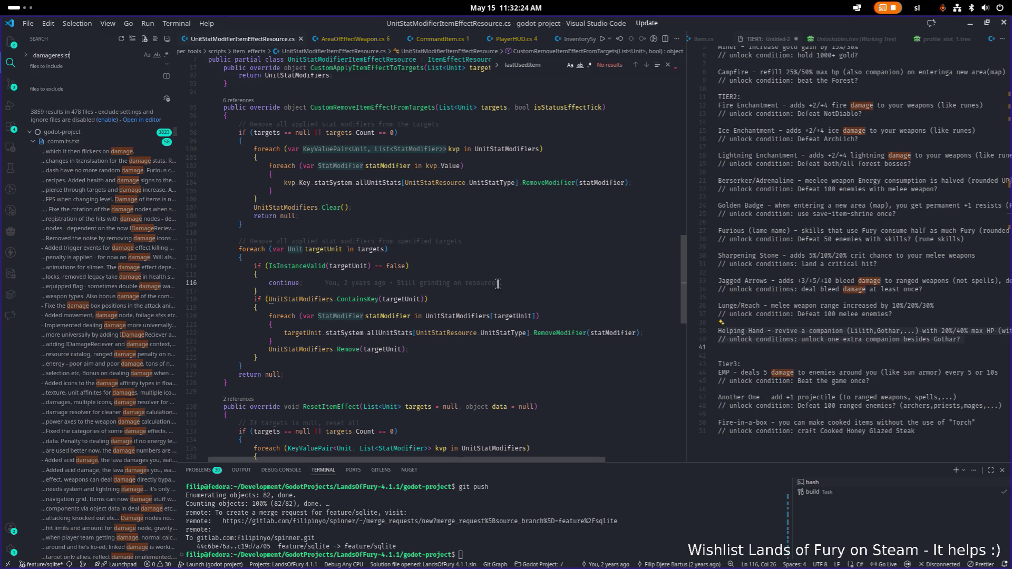
{"action": "type", "text": "ance"}
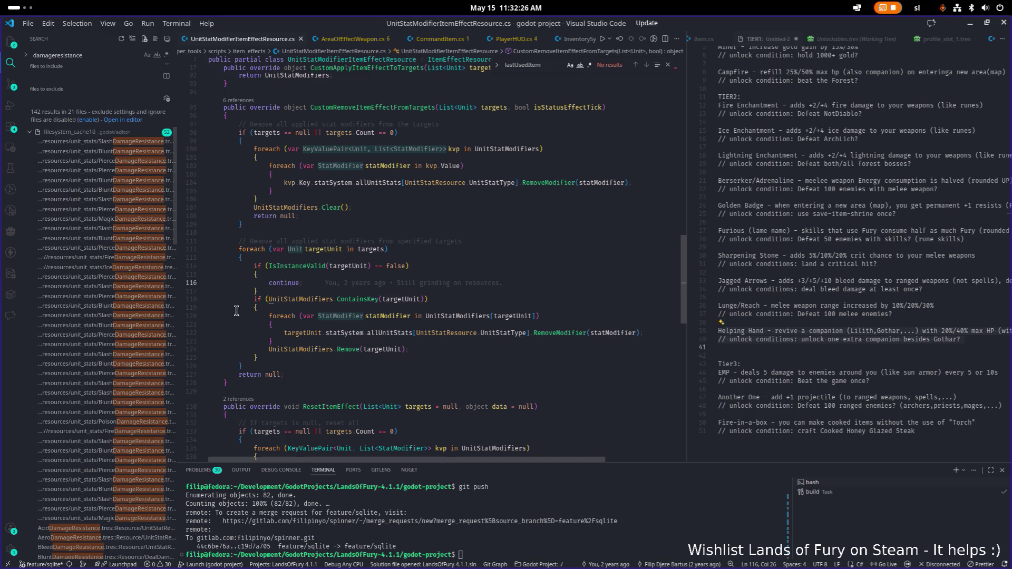
{"action": "scroll", "coordinate": [111, 424], "scroll_direction": "down", "scroll_amount": 10}
{"action": "scroll", "coordinate": [111, 425], "scroll_direction": "up", "scroll_amount": 10}
{"action": "scroll", "coordinate": [111, 423], "scroll_direction": "down", "scroll_amount": 10}
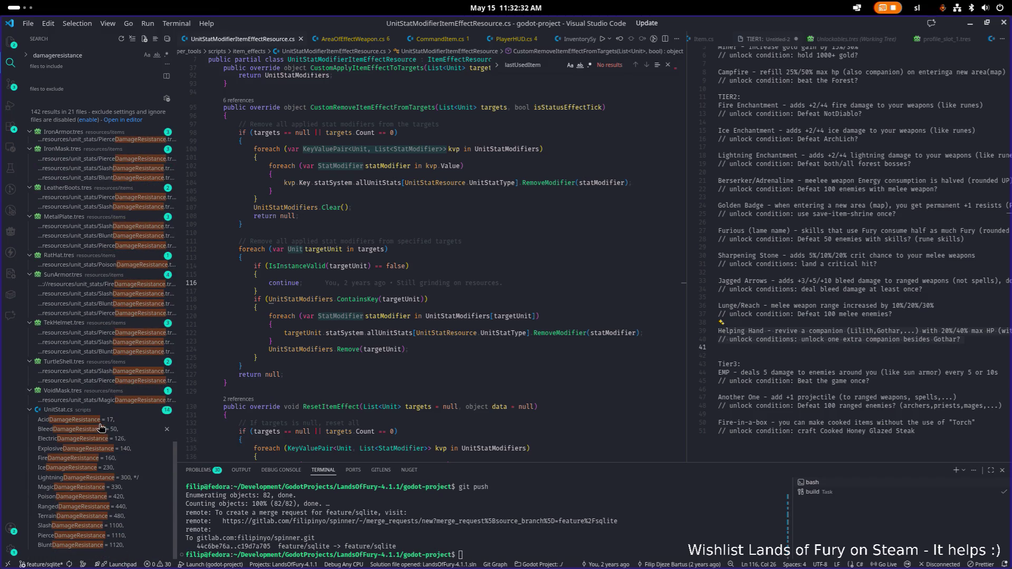
{"action": "left_click", "coordinate": [100, 423]}
{"action": "scroll", "coordinate": [305, 331], "scroll_direction": "down", "scroll_amount": 3}
Find SlashDamageResistance (1100) in the UnitStatType enum and search the whole project for it
{"action": "scroll", "coordinate": [322, 330], "scroll_direction": "down", "scroll_amount": 2}
{"action": "left_click", "coordinate": [322, 330]}
{"action": "scroll", "coordinate": [320, 338], "scroll_direction": "down", "scroll_amount": 3}
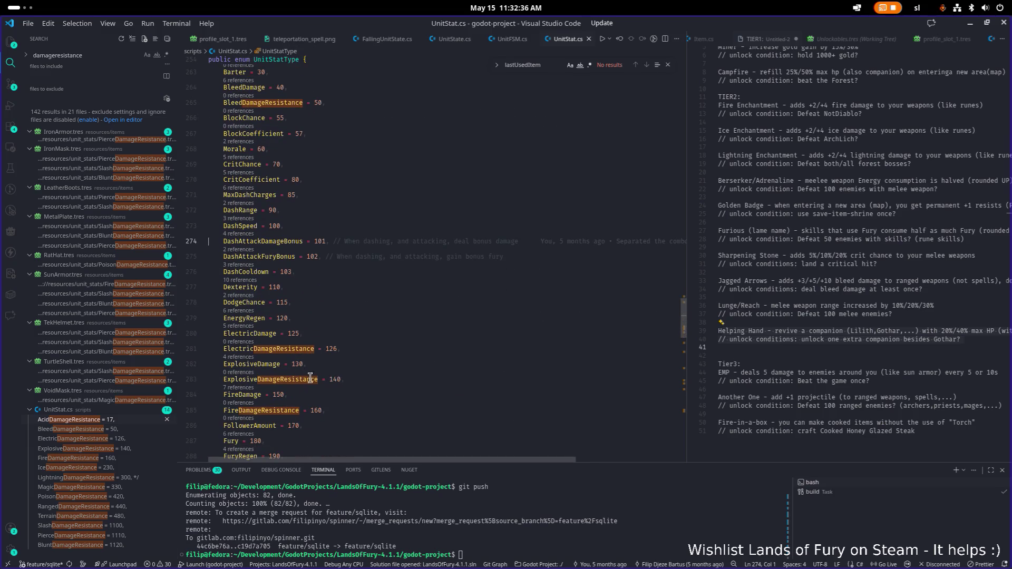
{"action": "scroll", "coordinate": [310, 377], "scroll_direction": "down", "scroll_amount": 1}
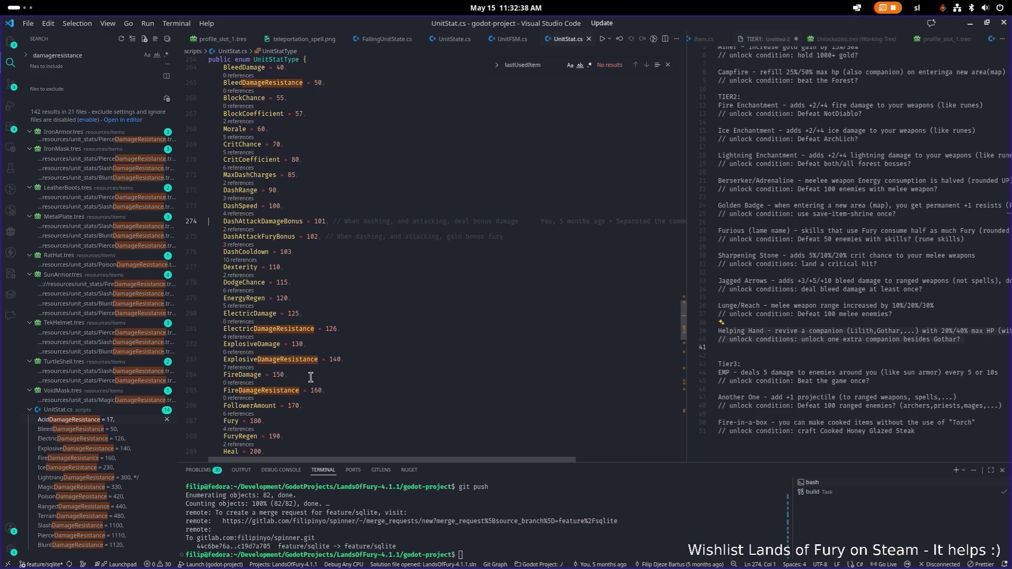
{"action": "scroll", "coordinate": [244, 371], "scroll_direction": "down", "scroll_amount": 3}
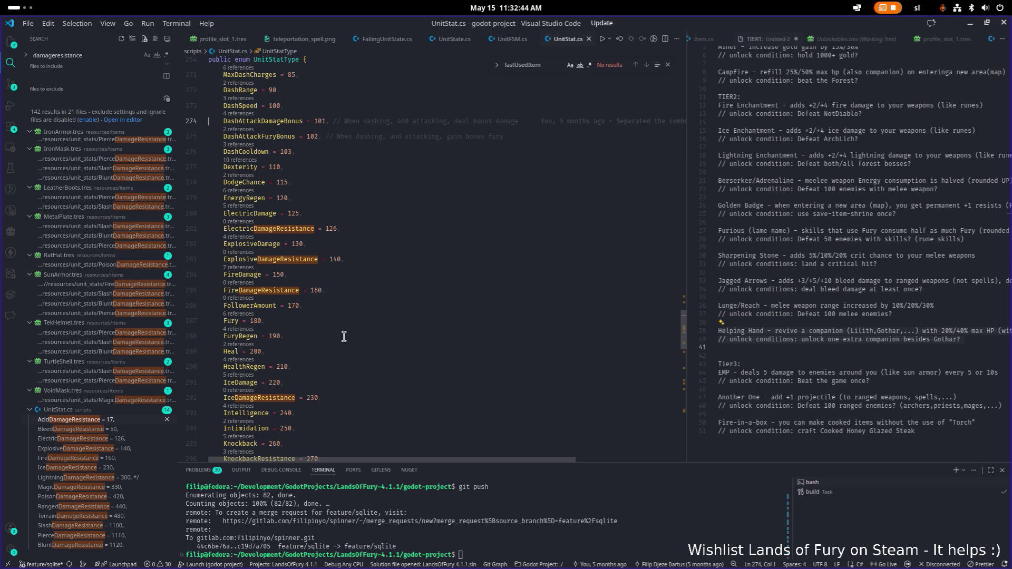
{"action": "scroll", "coordinate": [284, 395], "scroll_direction": "down", "scroll_amount": 5}
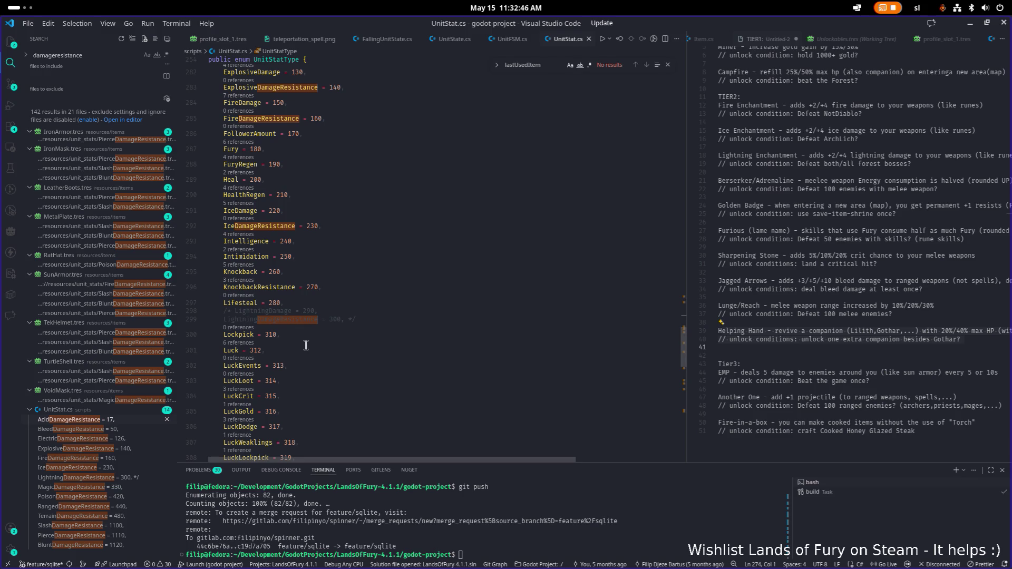
{"action": "scroll", "coordinate": [299, 344], "scroll_direction": "up", "scroll_amount": 10}
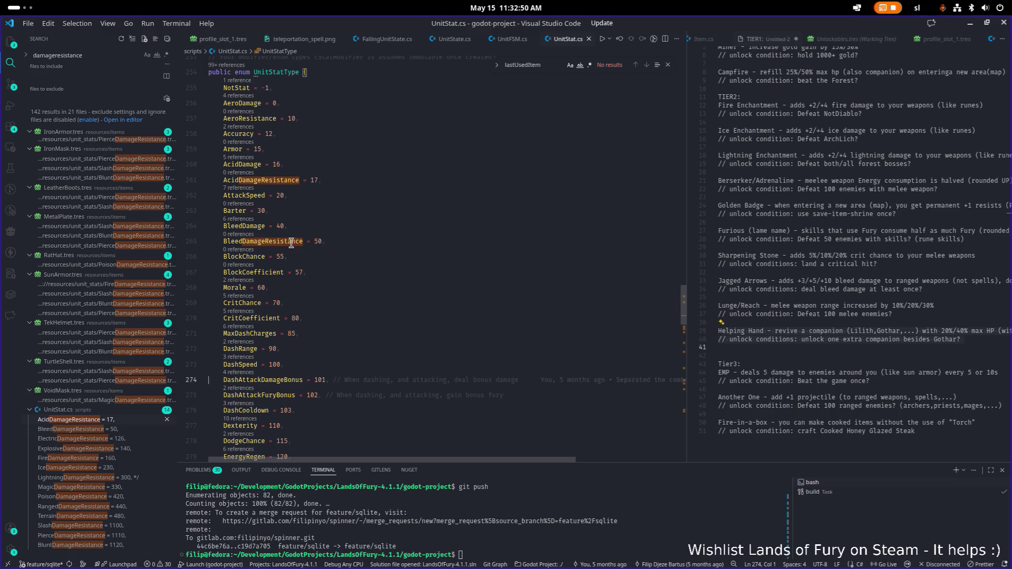
{"action": "scroll", "coordinate": [336, 277], "scroll_direction": "down", "scroll_amount": 15}
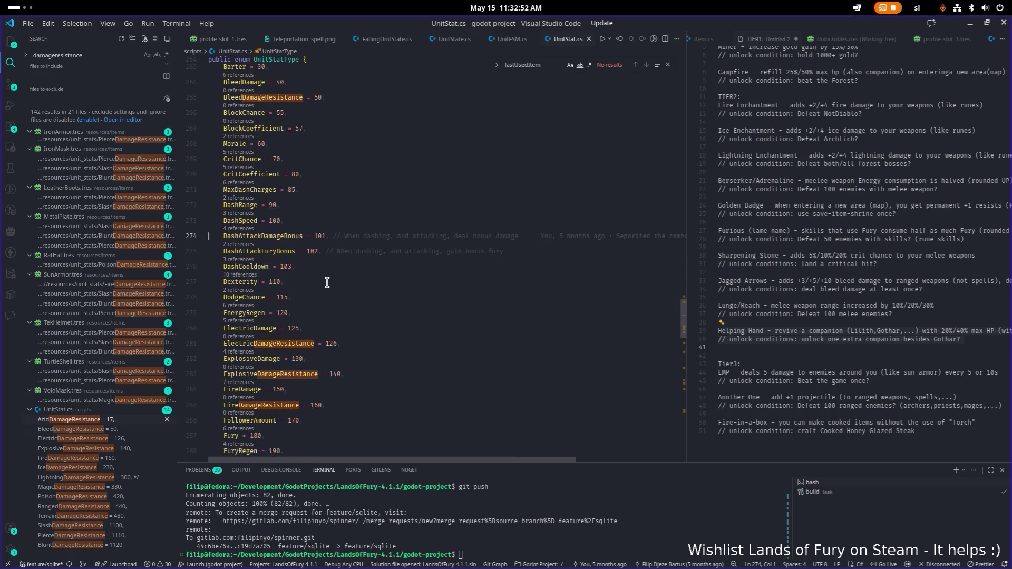
{"action": "scroll", "coordinate": [327, 282], "scroll_direction": "down", "scroll_amount": 3}
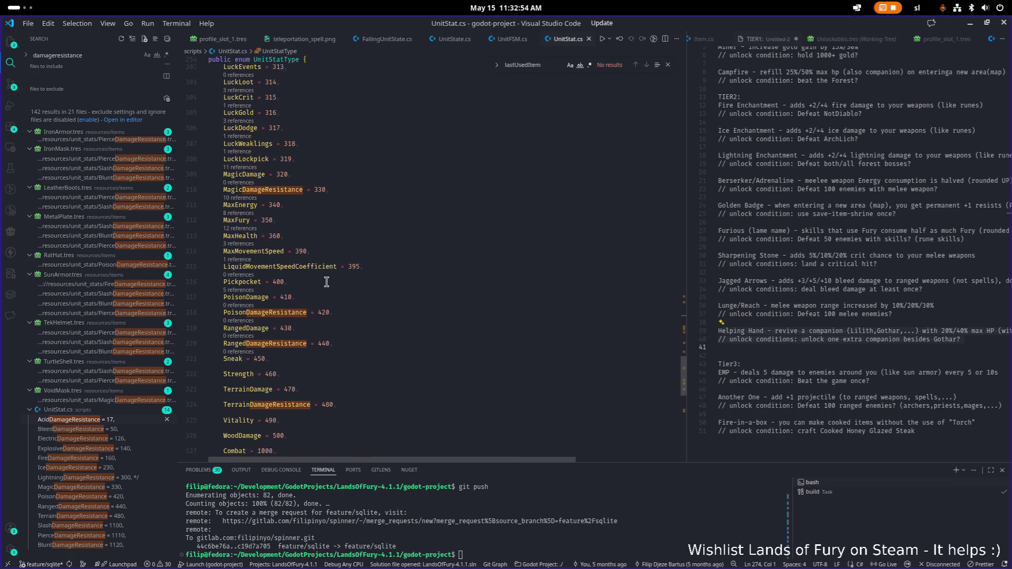
{"action": "scroll", "coordinate": [327, 290], "scroll_direction": "down", "scroll_amount": 6}
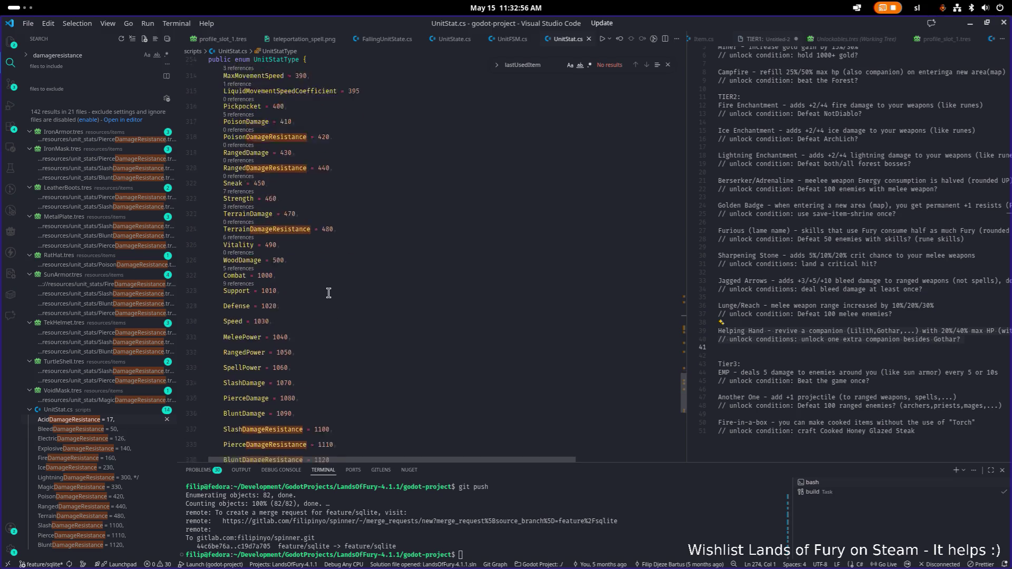
{"action": "double_click", "coordinate": [277, 329]}
{"action": "key", "text": "ctrl+shift+f"}
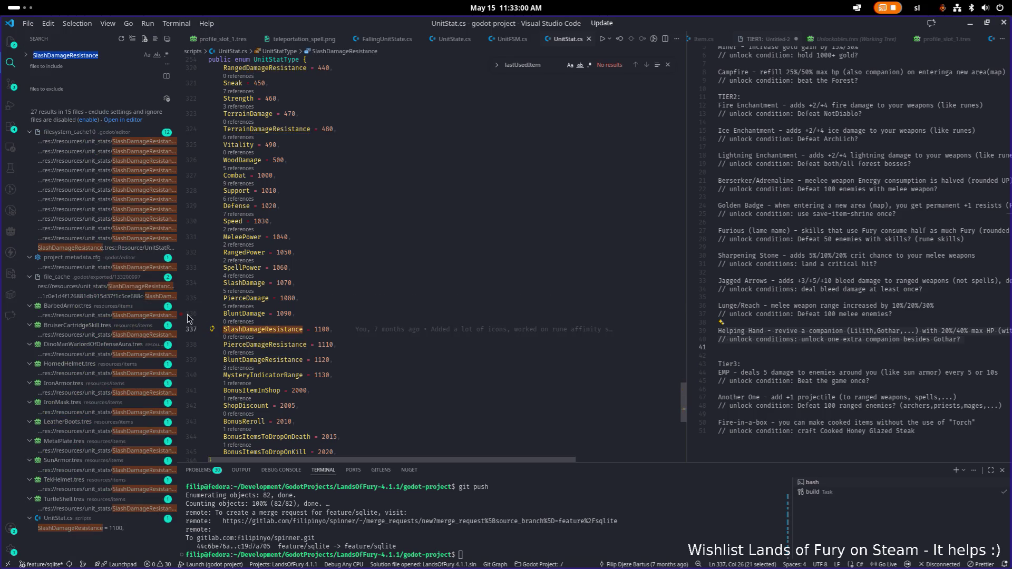
Jump to the SlashDamageResistance definition, then open DealDamageItemEffectResource.cs via Ctrl+P
{"action": "left_click", "coordinate": [95, 532]}
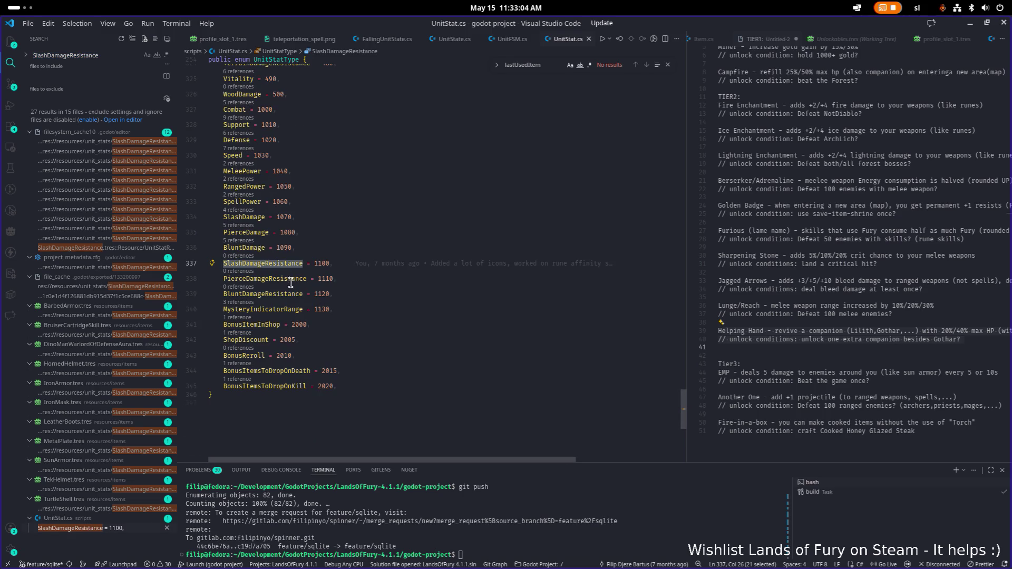
{"action": "left_click", "coordinate": [414, 213]}
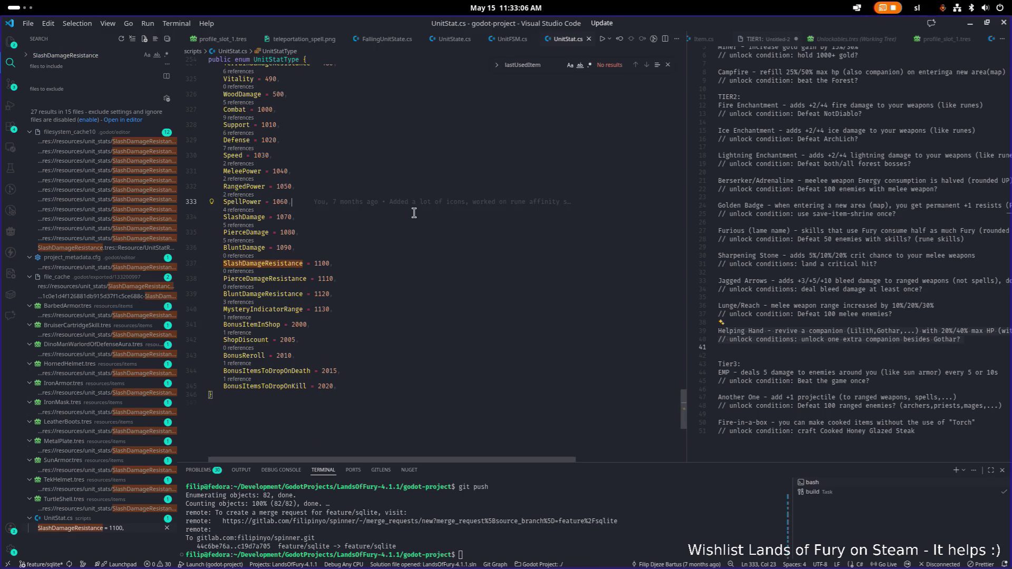
{"action": "key", "text": "ctrl+p"}
{"action": "type", "text": "d"}
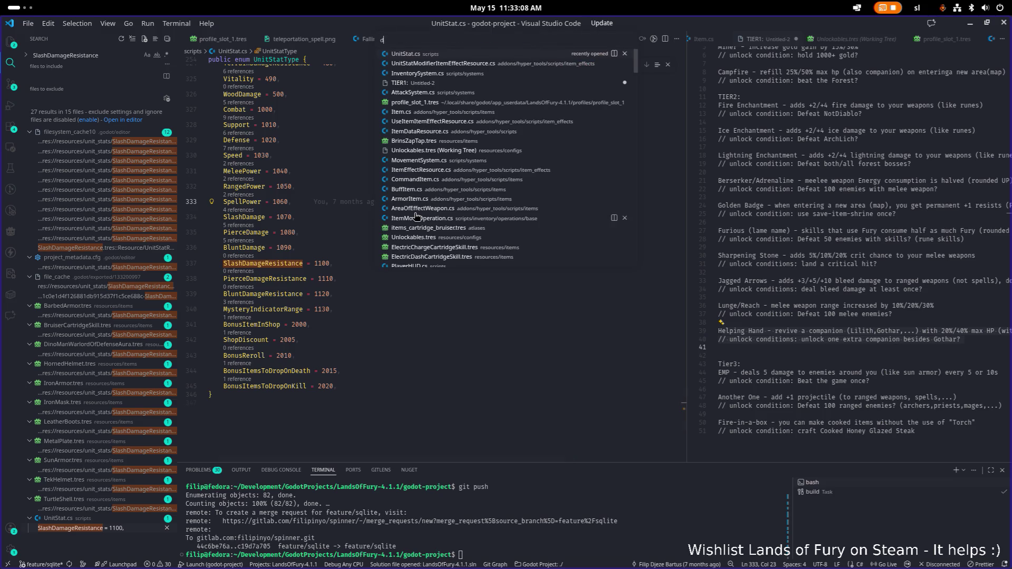
{"action": "type", "text": "ealdama"}
{"action": "key", "text": "Down"}
{"action": "key", "text": "Return"}
Open DamageResolver.cs, inspect how resistance stats reduce finalDamage, then minimize VS Code
{"action": "type", "text": "sis"}
{"action": "key", "text": "ctrl+p"}
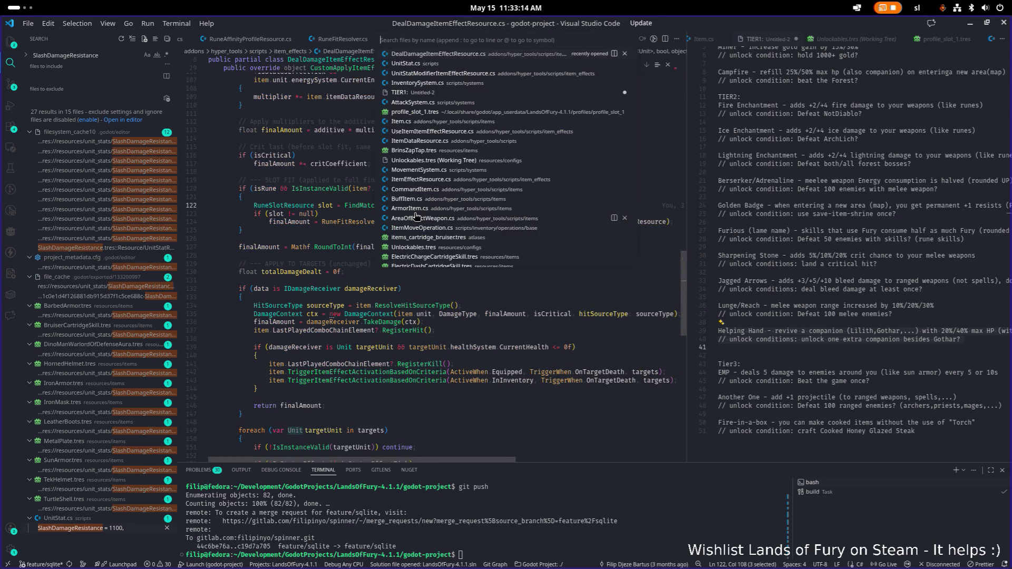
{"action": "type", "text": "damagere"}
{"action": "key", "text": "Return"}
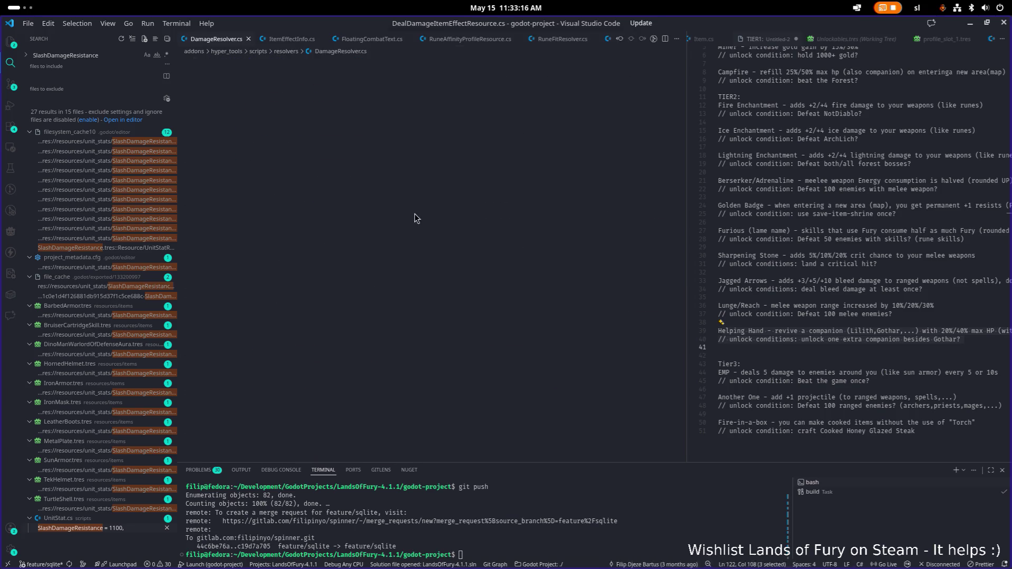
{"action": "scroll", "coordinate": [414, 212], "scroll_direction": "down", "scroll_amount": 3}
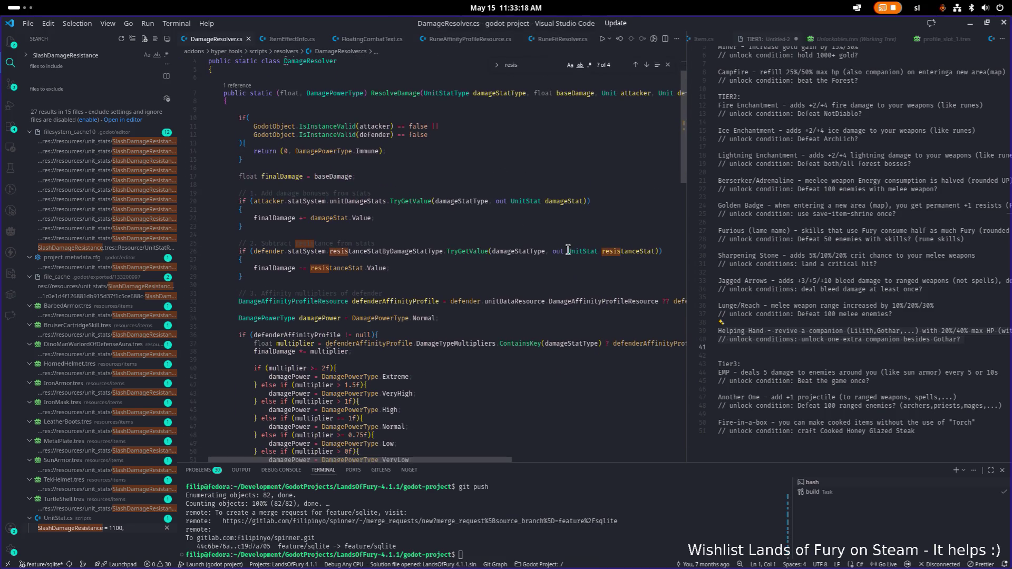
{"action": "left_click", "coordinate": [610, 252]}
{"action": "double_click", "coordinate": [413, 251]}
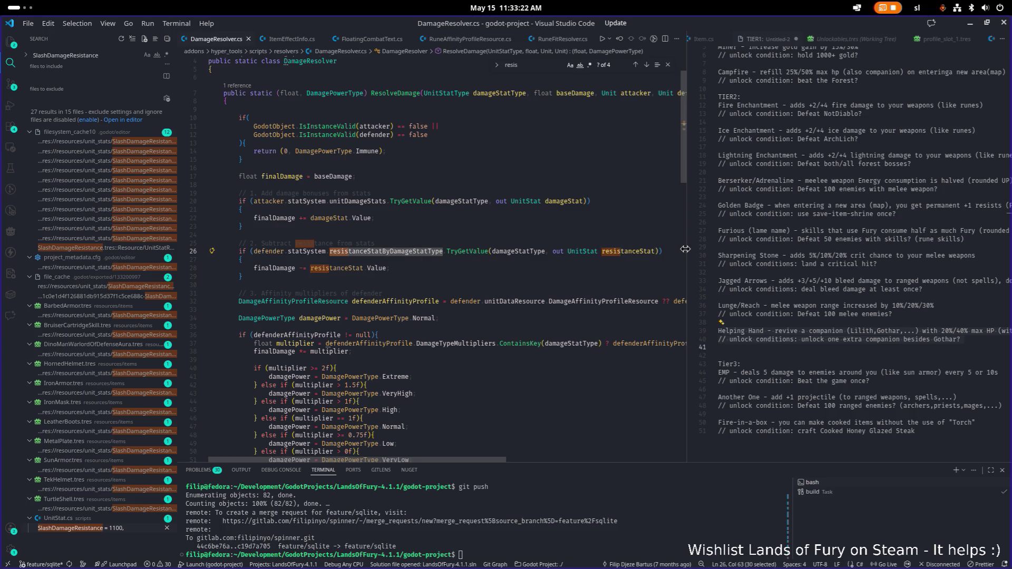
{"action": "left_click_drag", "start_coordinate": [687, 248], "coordinate": [799, 248]}
{"action": "key", "text": "Down"}
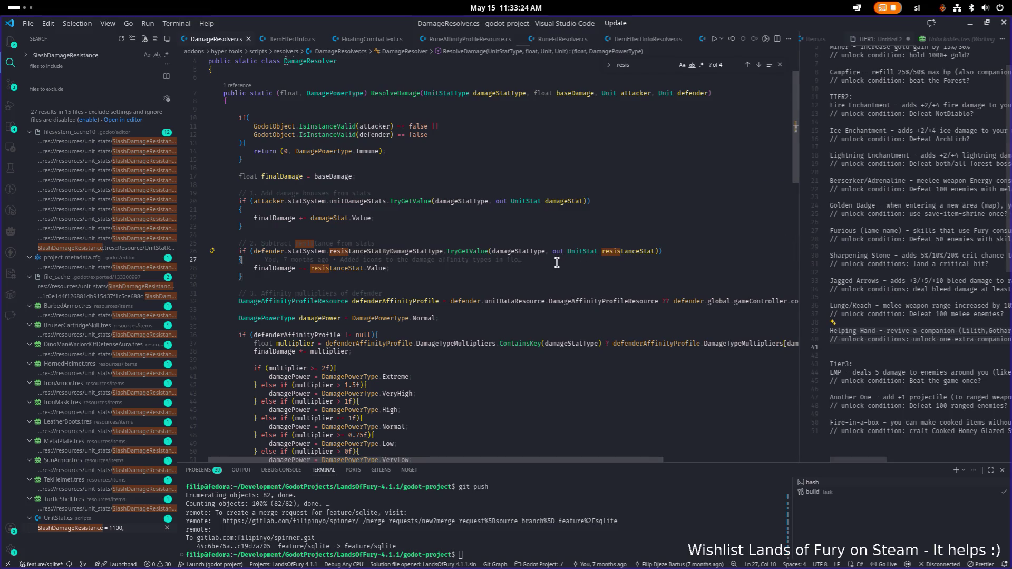
{"action": "double_click", "coordinate": [285, 269]}
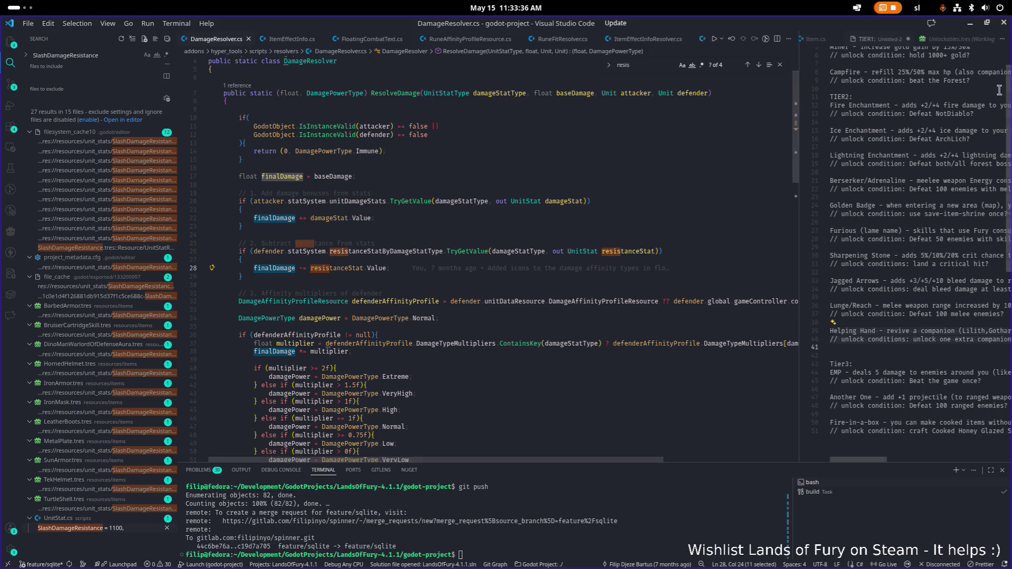
{"action": "left_click", "coordinate": [970, 23]}
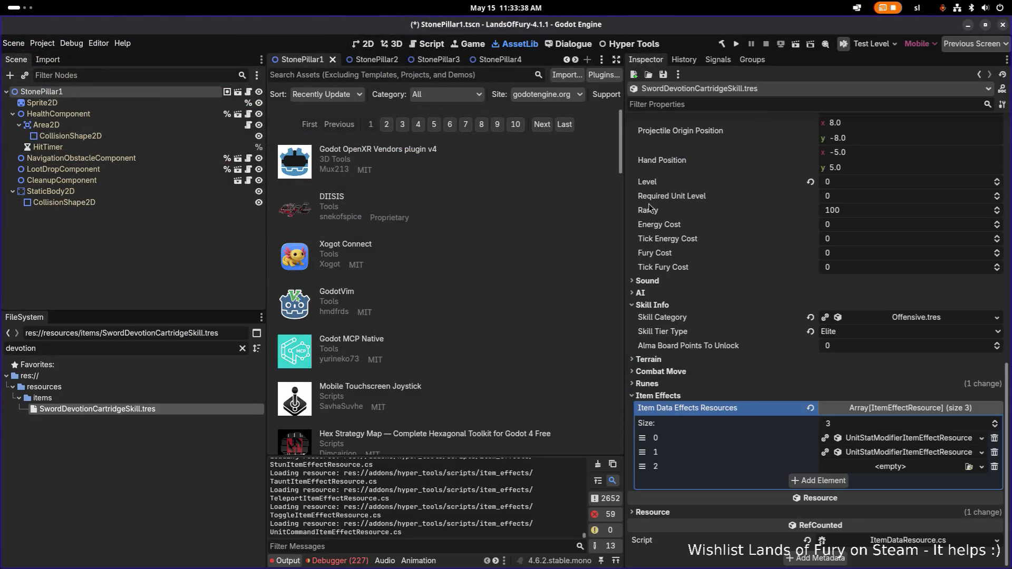
Resize the docks to widen the Inspector and review item effects 0 and 1
{"action": "left_click_drag", "start_coordinate": [266, 199], "coordinate": [222, 198]}
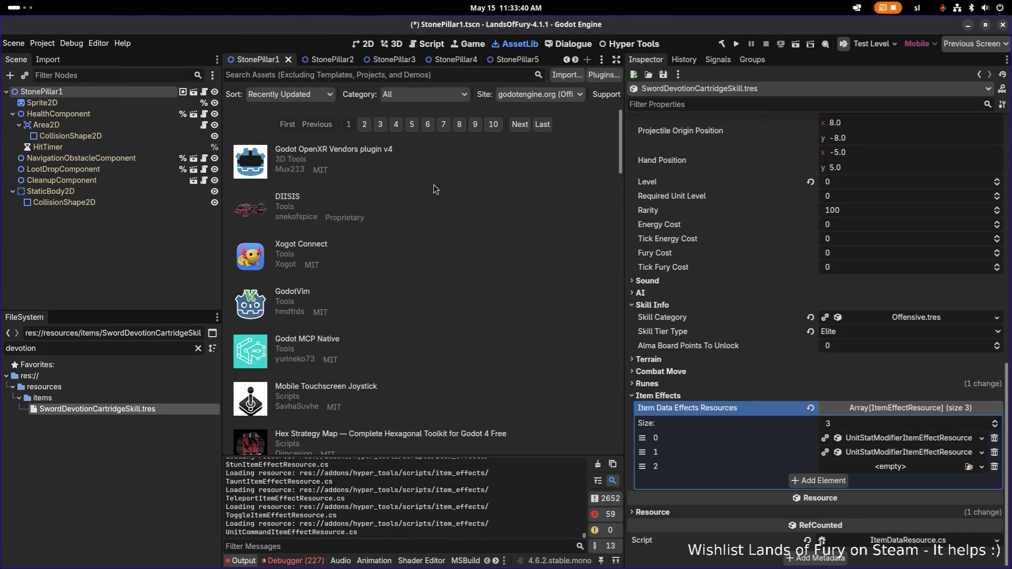
{"action": "left_click_drag", "start_coordinate": [624, 196], "coordinate": [607, 196]}
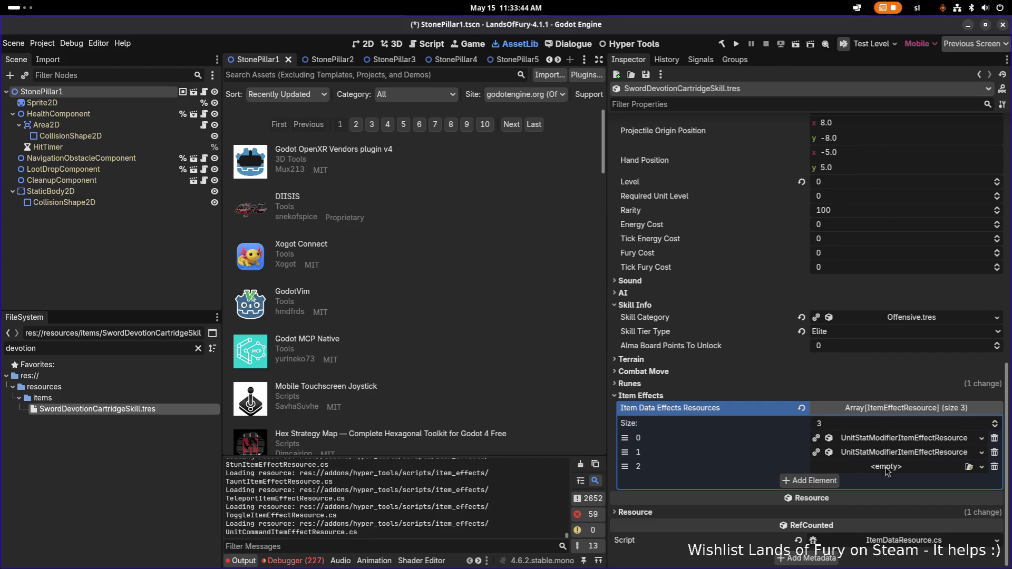
{"action": "left_click", "coordinate": [888, 439]}
{"action": "scroll", "coordinate": [895, 430], "scroll_direction": "down", "scroll_amount": 4}
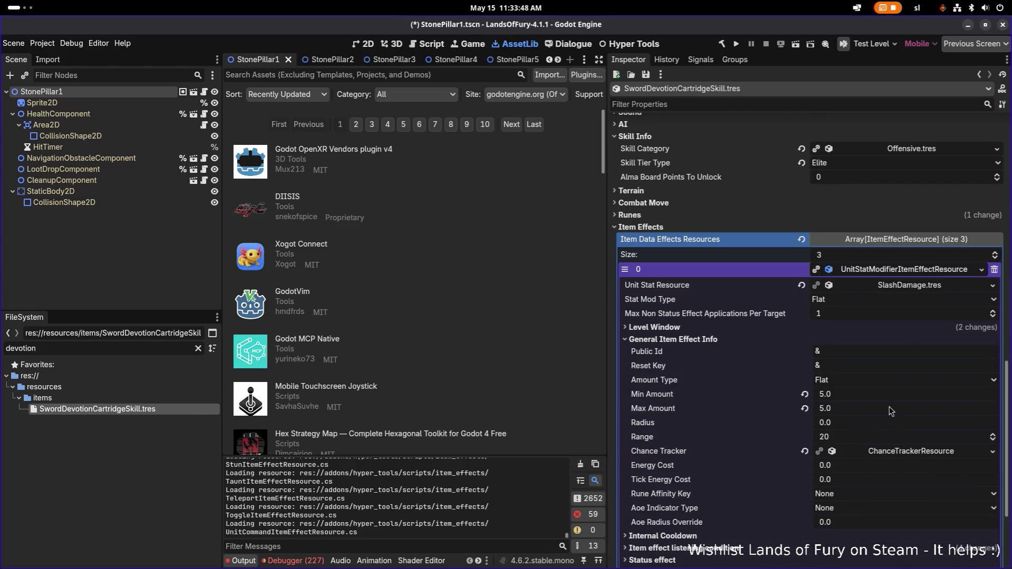
{"action": "left_click", "coordinate": [916, 270]}
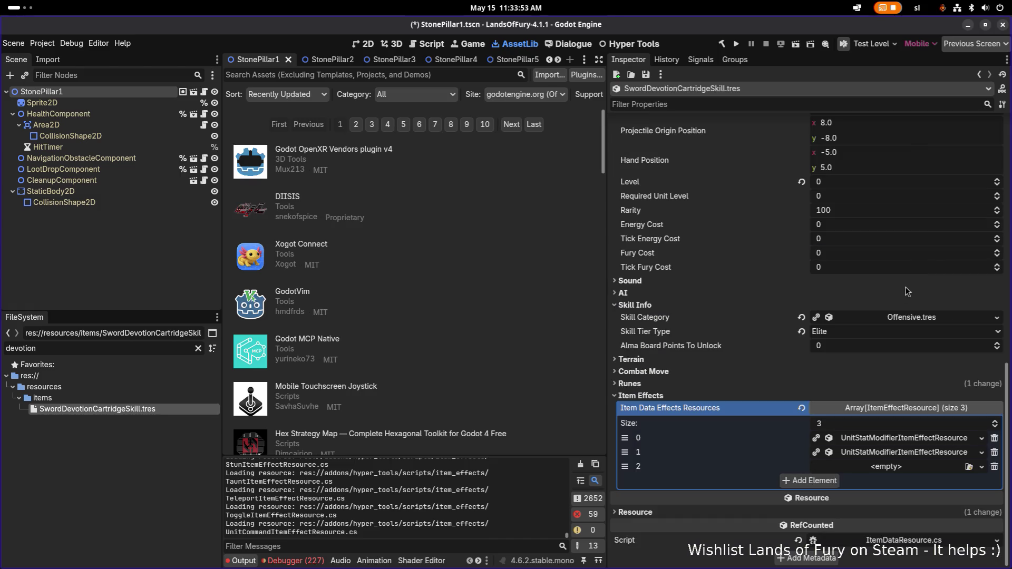
{"action": "left_click", "coordinate": [899, 453]}
{"action": "scroll", "coordinate": [903, 444], "scroll_direction": "down", "scroll_amount": 5}
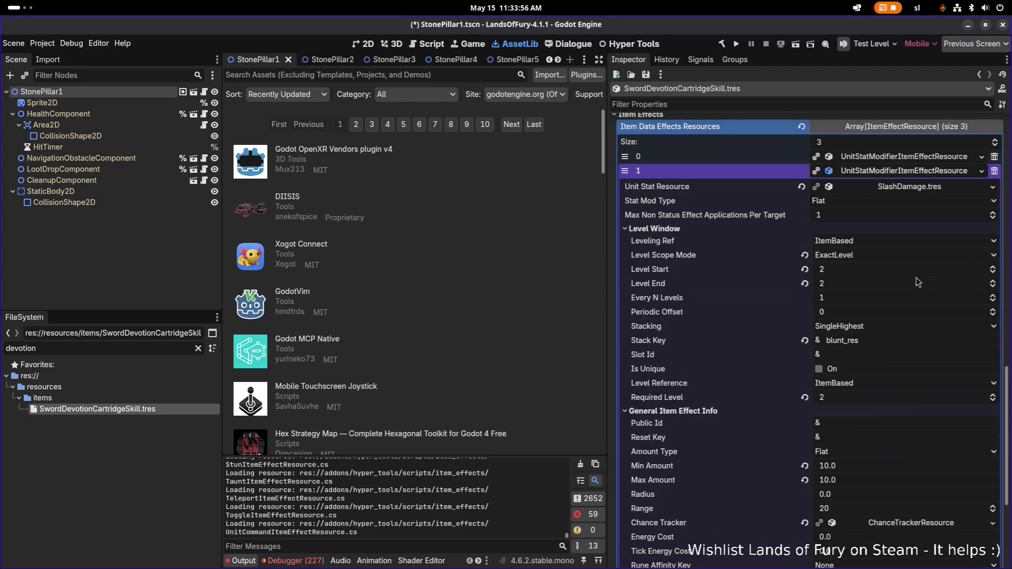
{"action": "left_click", "coordinate": [923, 171]}
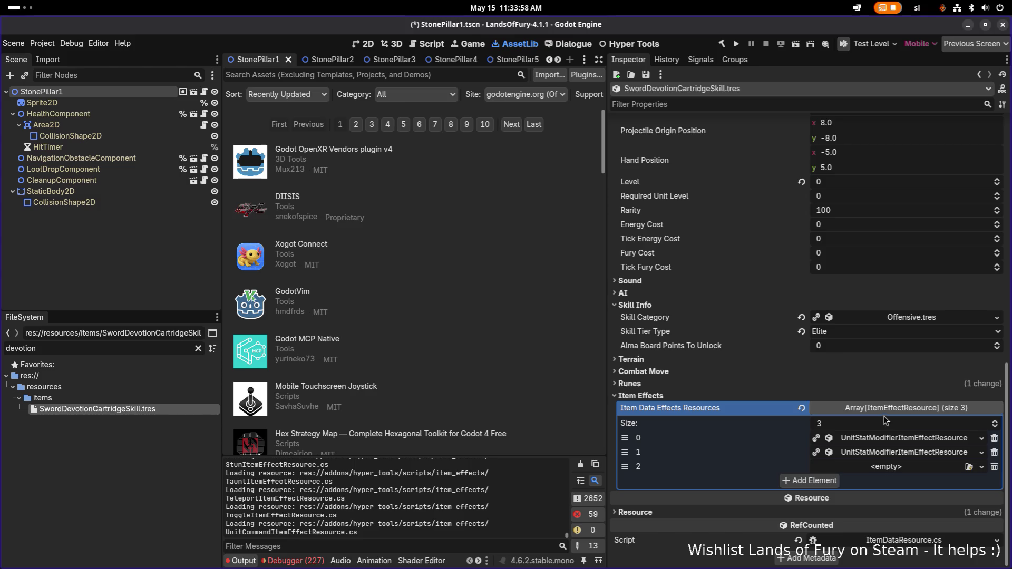
Paste the copied effect into slot 2 as unique, confirming Make Unique (Recursive)
{"action": "right_click", "coordinate": [876, 440]}
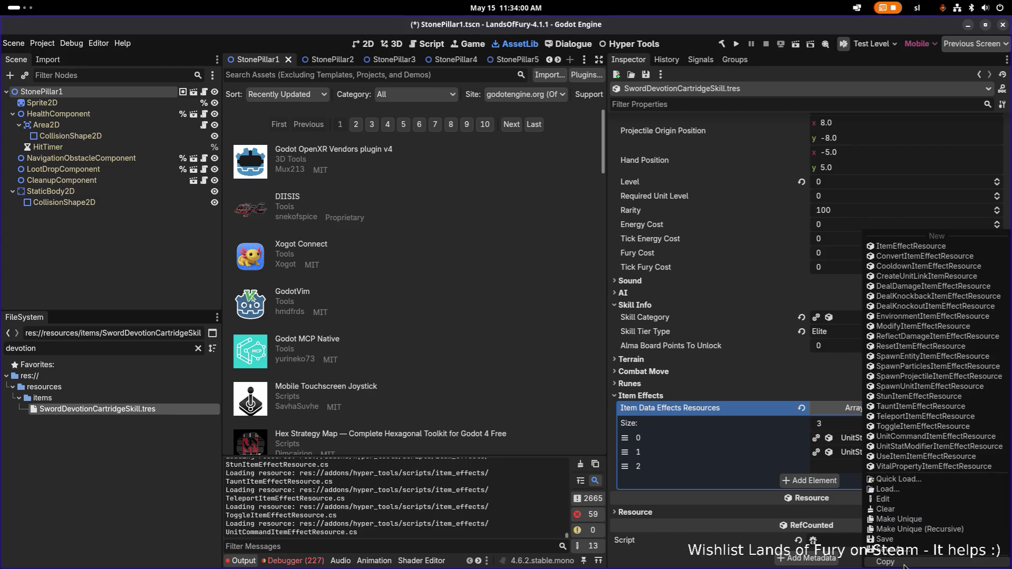
{"action": "left_click", "coordinate": [910, 494]}
{"action": "right_click", "coordinate": [902, 466]}
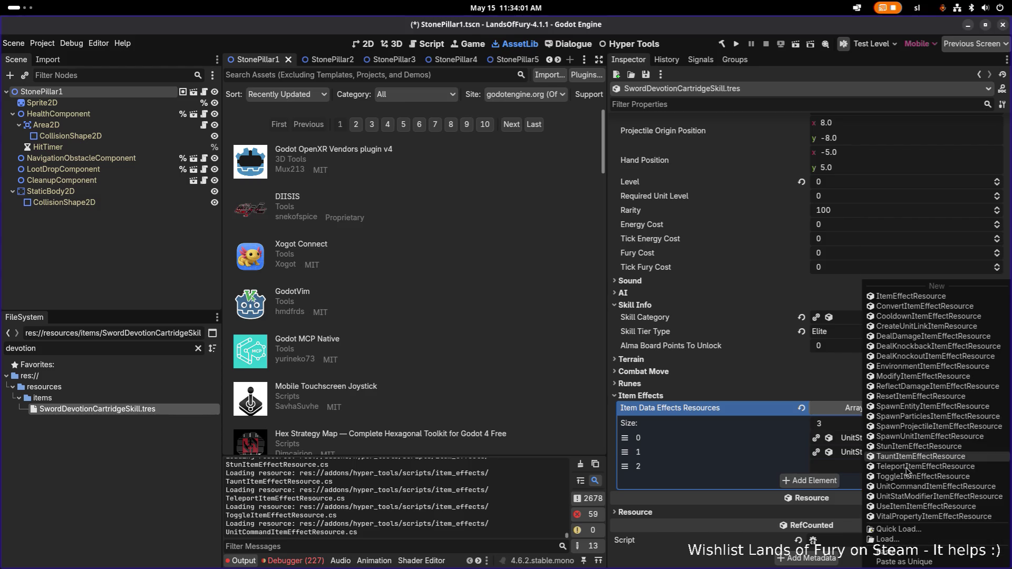
{"action": "left_click", "coordinate": [907, 562]}
{"action": "left_click", "coordinate": [469, 249]}
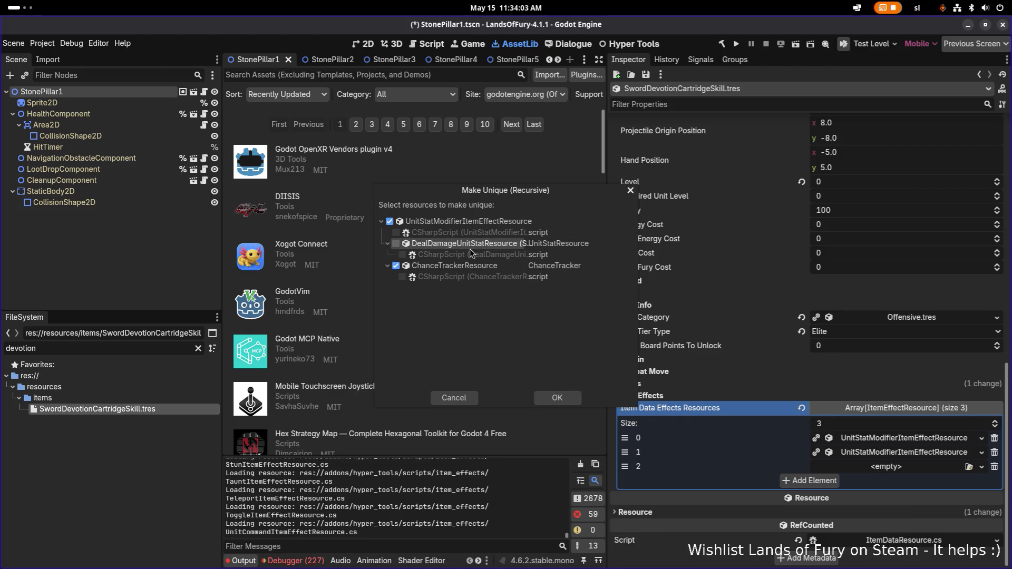
{"action": "left_click", "coordinate": [551, 401]}
Expand the new third effect and check its unit stat options, leaving them unchanged
{"action": "left_click", "coordinate": [897, 467]}
{"action": "scroll", "coordinate": [894, 470], "scroll_direction": "down", "scroll_amount": 3}
{"action": "left_click", "coordinate": [993, 352]}
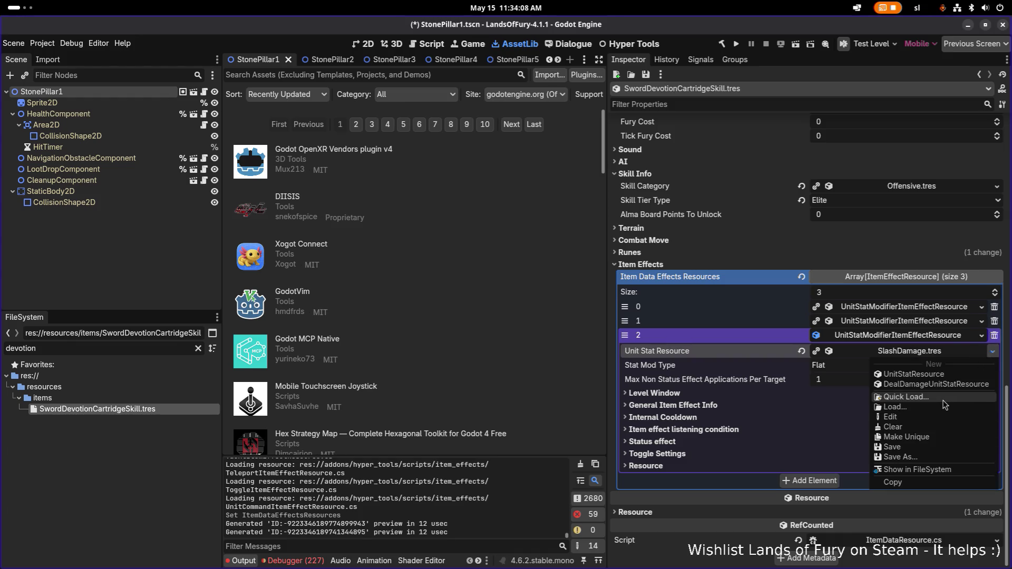
{"action": "left_click", "coordinate": [871, 340]}
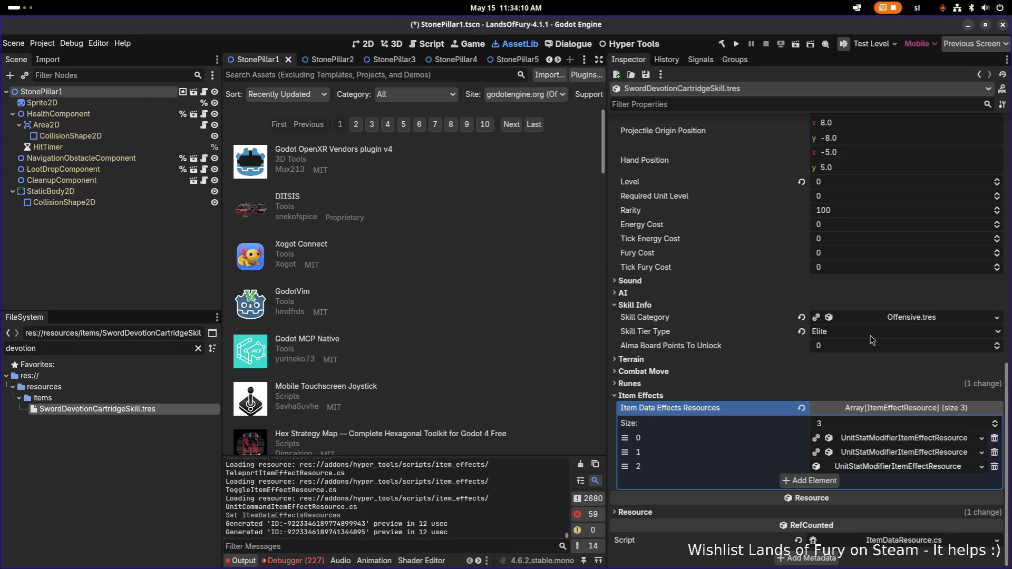
Give the first item effect UniquePerKey stacking with the stack key slash_damage
{"action": "left_click", "coordinate": [871, 467]}
{"action": "scroll", "coordinate": [889, 457], "scroll_direction": "down", "scroll_amount": 3}
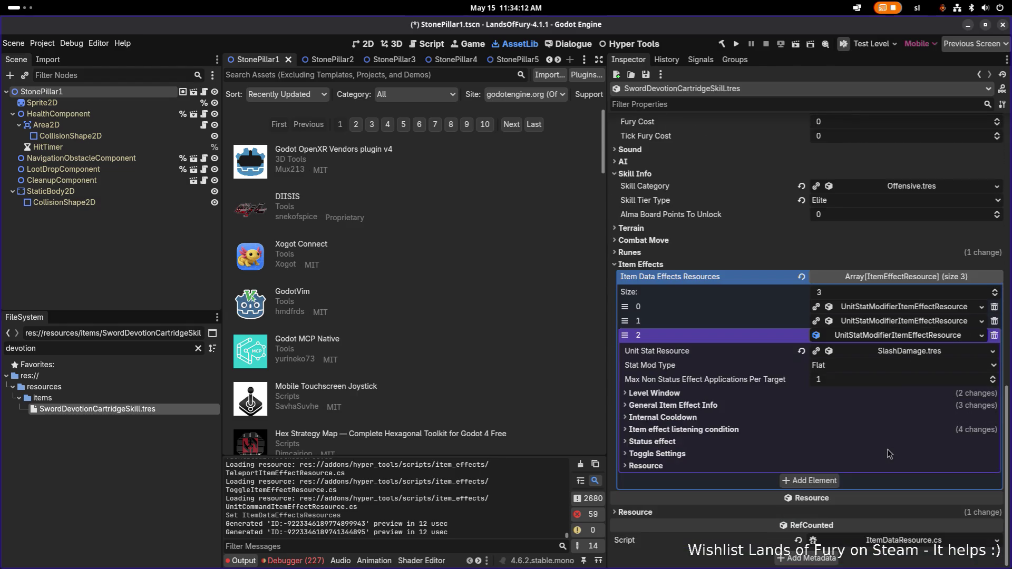
{"action": "left_click", "coordinate": [902, 307]}
{"action": "scroll", "coordinate": [901, 311], "scroll_direction": "down", "scroll_amount": 4}
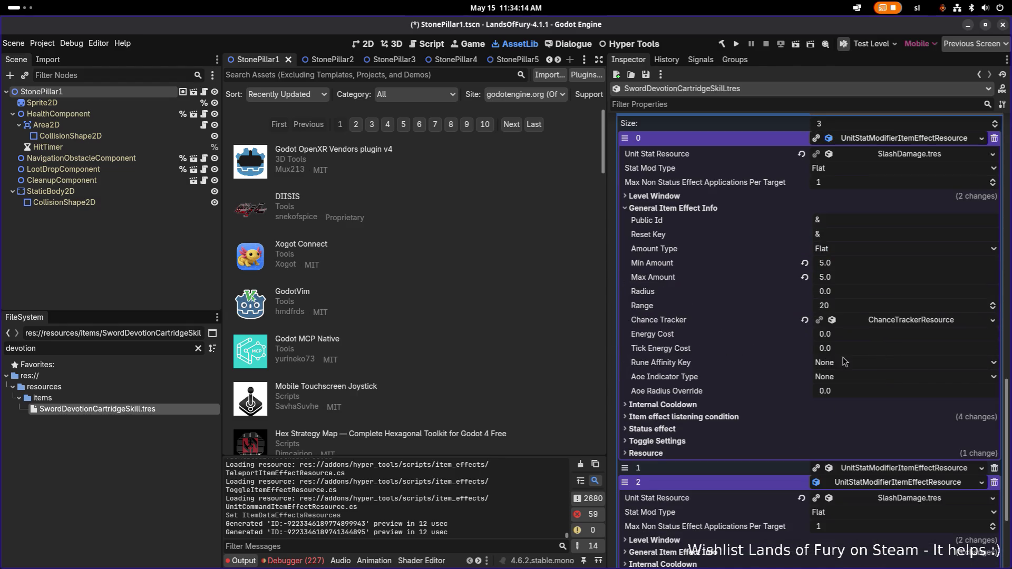
{"action": "left_click", "coordinate": [785, 196]}
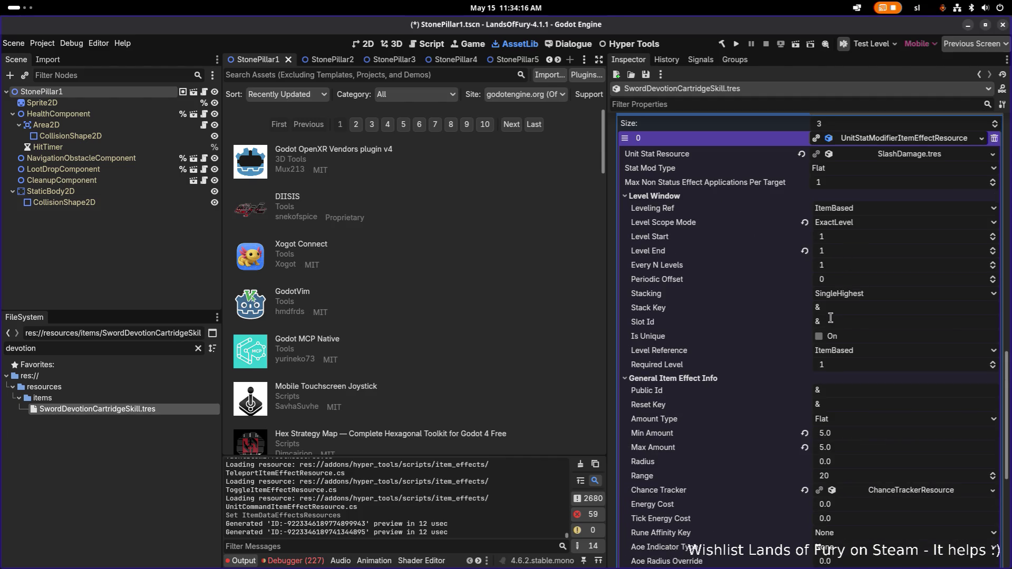
{"action": "left_click", "coordinate": [861, 296]}
{"action": "left_click", "coordinate": [857, 326]}
{"action": "left_click", "coordinate": [850, 308]}
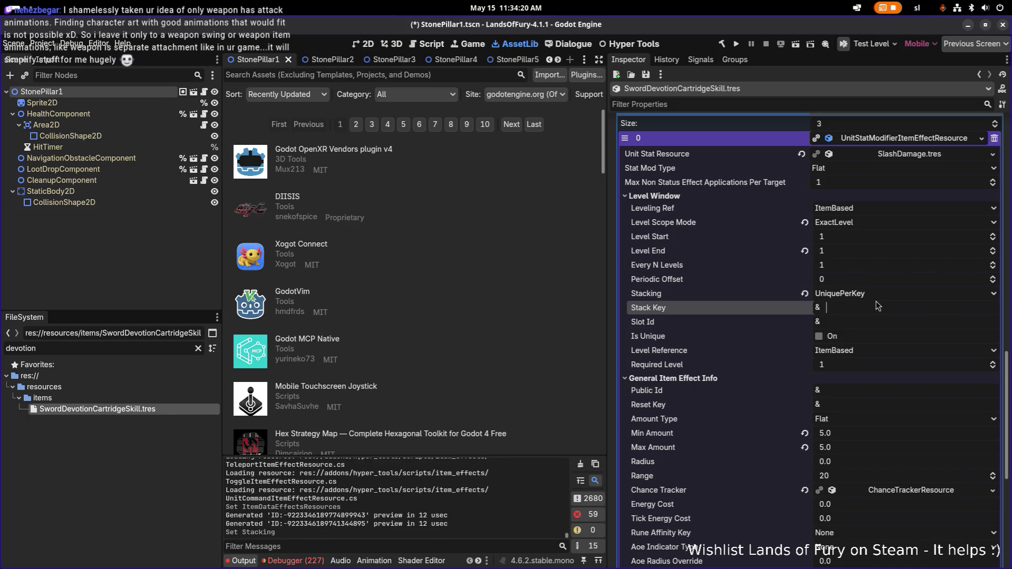
{"action": "type", "text": "slash_damage"}
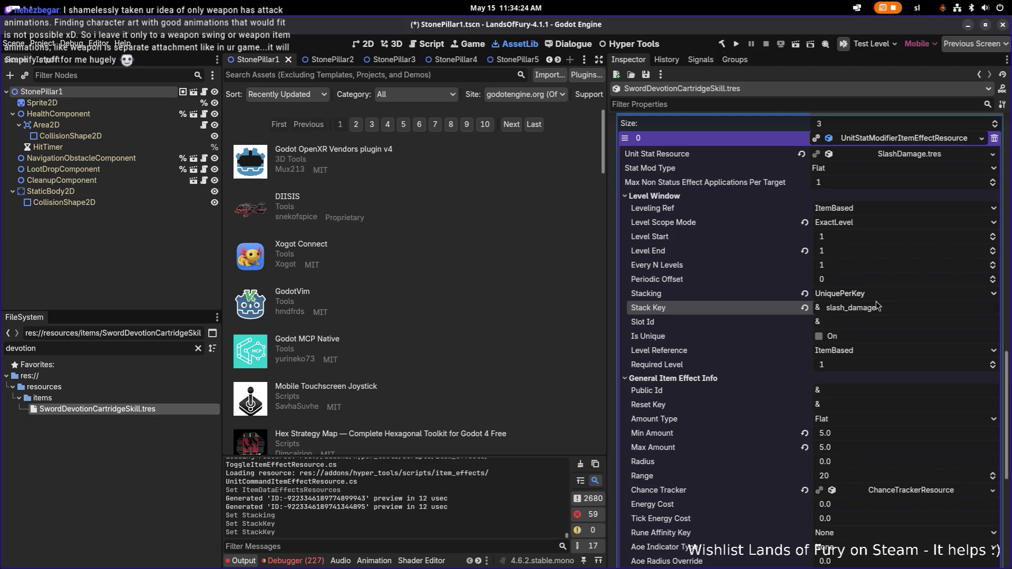
Give the third effect UniquePerKey stacking, ExactLevel scope, and stack key slash_damage_resistance
{"action": "left_click", "coordinate": [916, 140]}
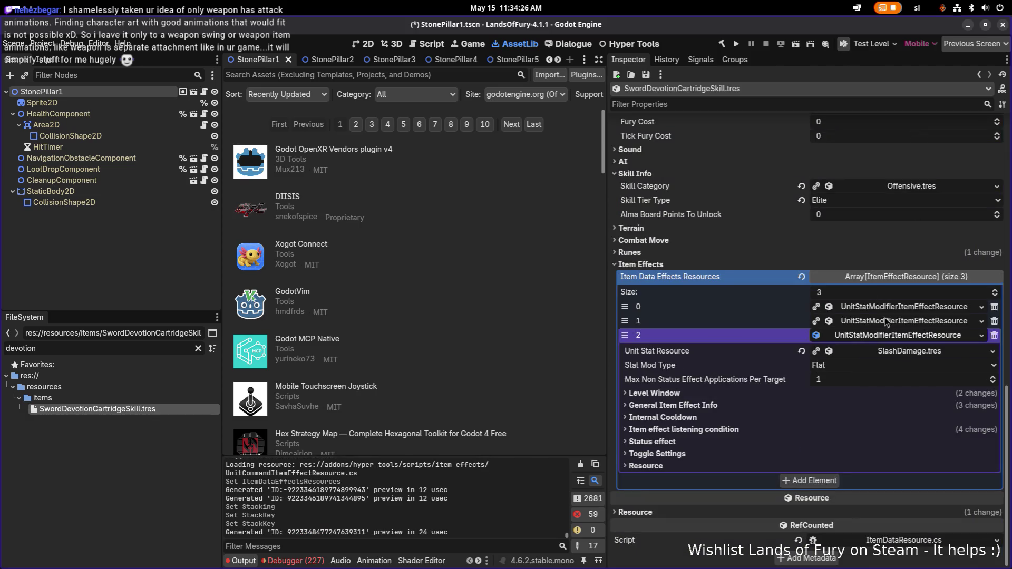
{"action": "left_click", "coordinate": [806, 393]}
{"action": "scroll", "coordinate": [844, 393], "scroll_direction": "down", "scroll_amount": 5}
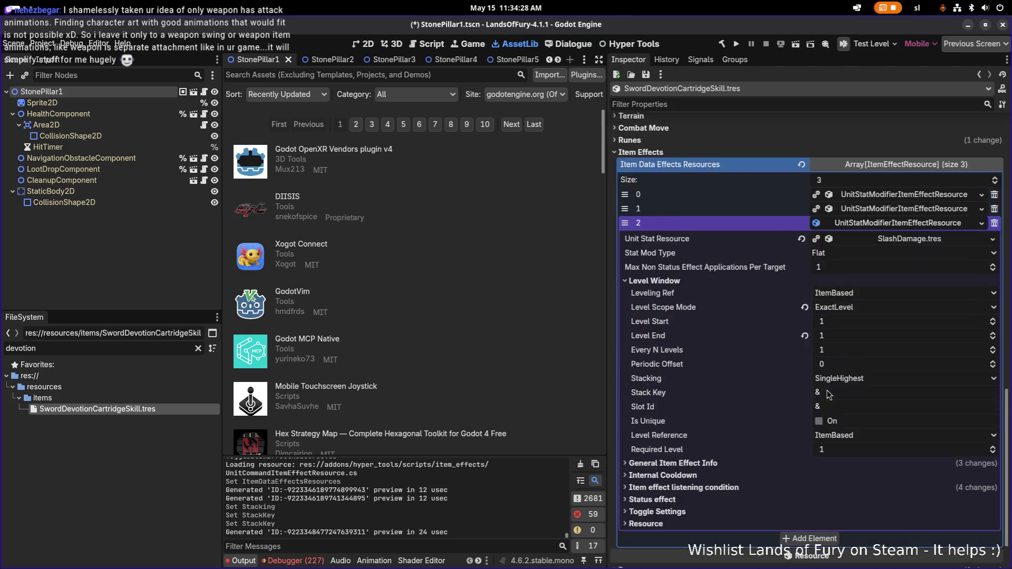
{"action": "left_click", "coordinate": [873, 253]}
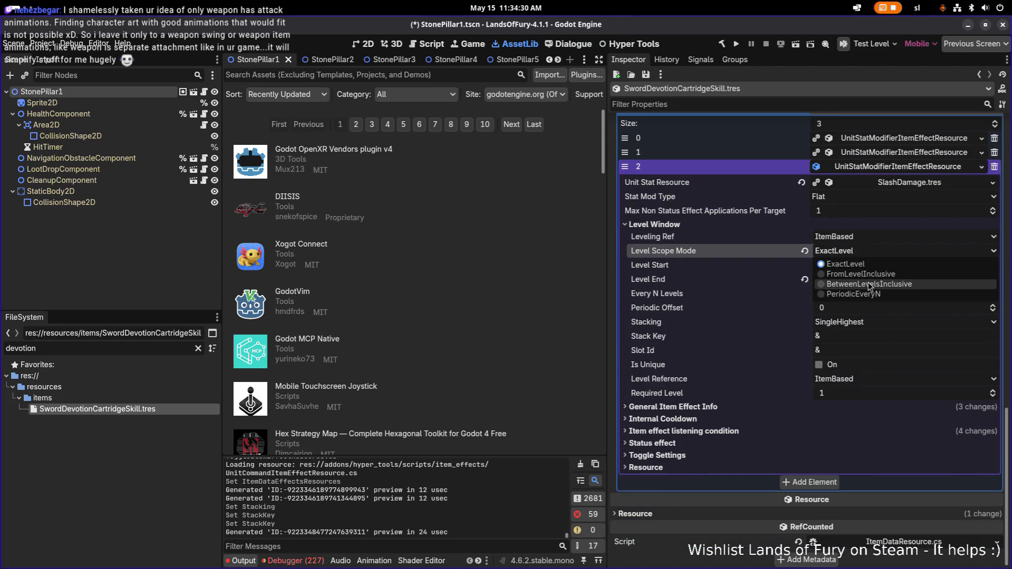
{"action": "left_click", "coordinate": [870, 253]}
{"action": "left_click", "coordinate": [860, 324]}
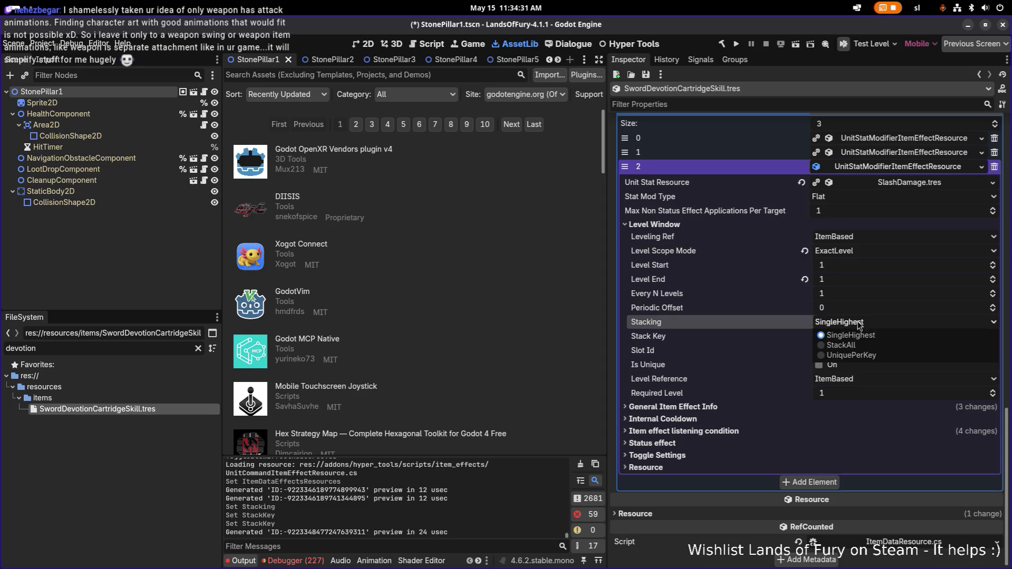
{"action": "left_click", "coordinate": [851, 355]}
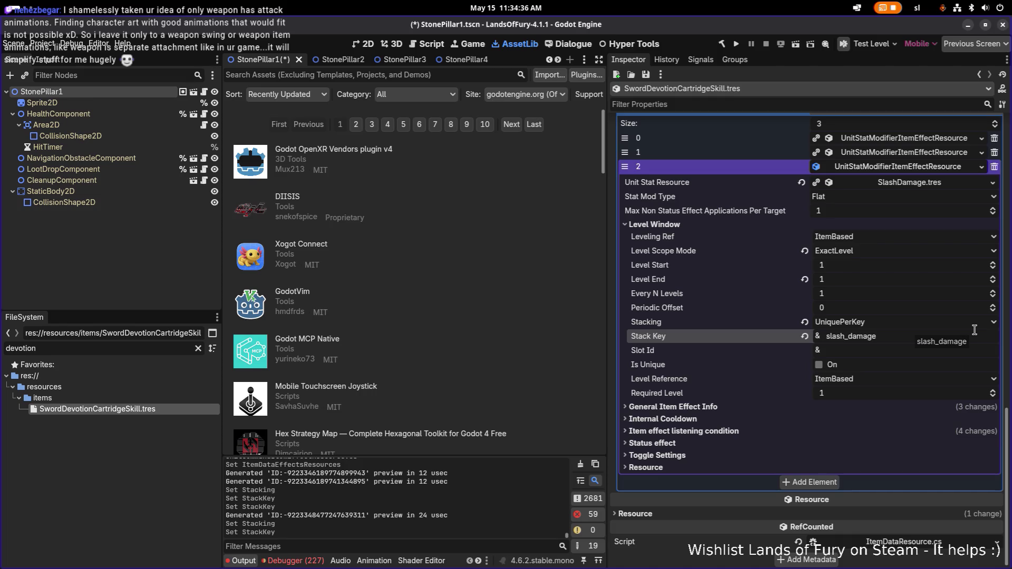
{"action": "type", "text": "_resistance"}
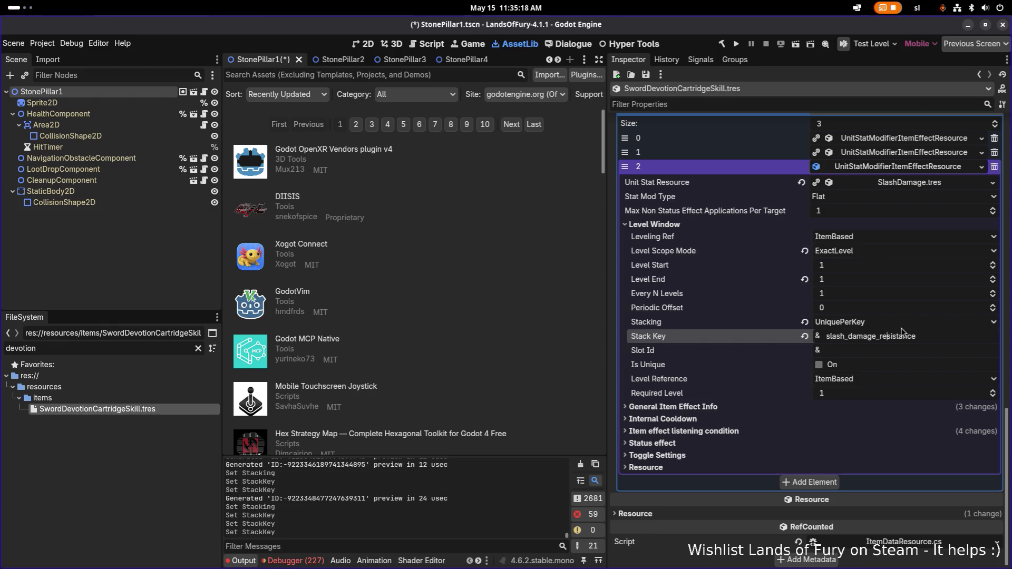
Expand and review the first, second and third item effects' settings
{"action": "left_click", "coordinate": [890, 168]}
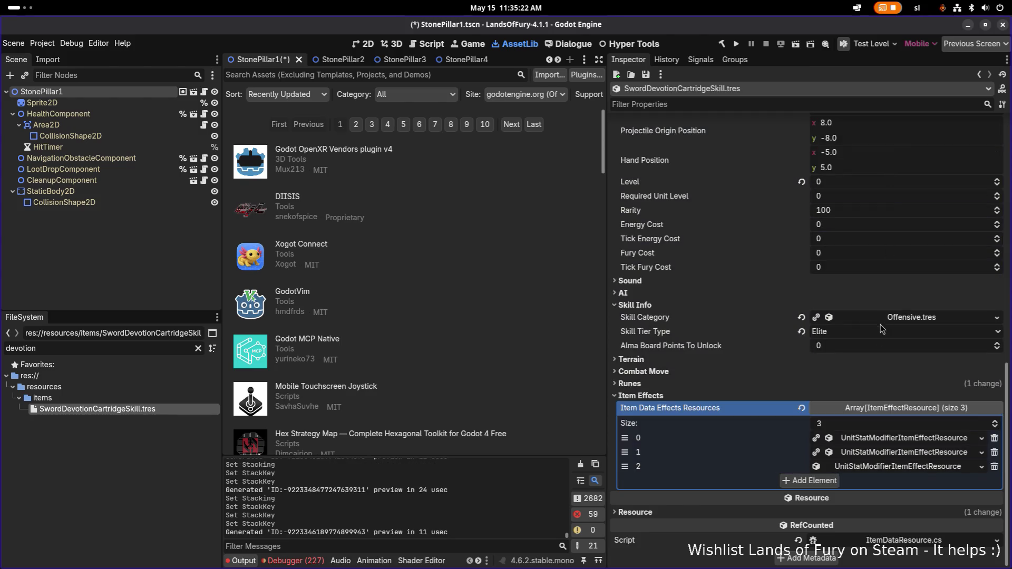
{"action": "left_click", "coordinate": [903, 468]}
{"action": "scroll", "coordinate": [903, 467], "scroll_direction": "down", "scroll_amount": 4}
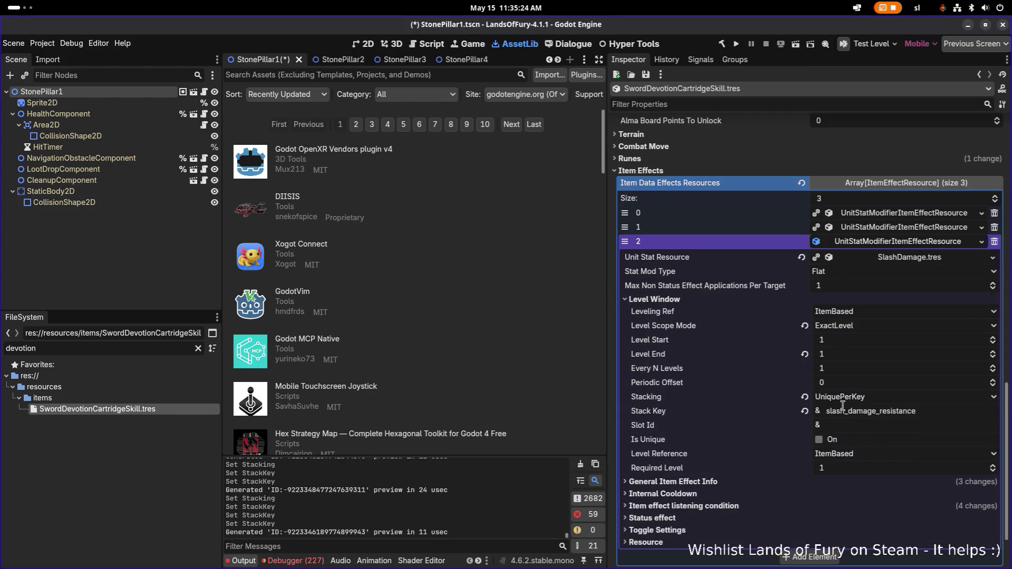
{"action": "left_click", "coordinate": [892, 230]}
{"action": "left_click", "coordinate": [891, 233]}
{"action": "left_click", "coordinate": [896, 229]}
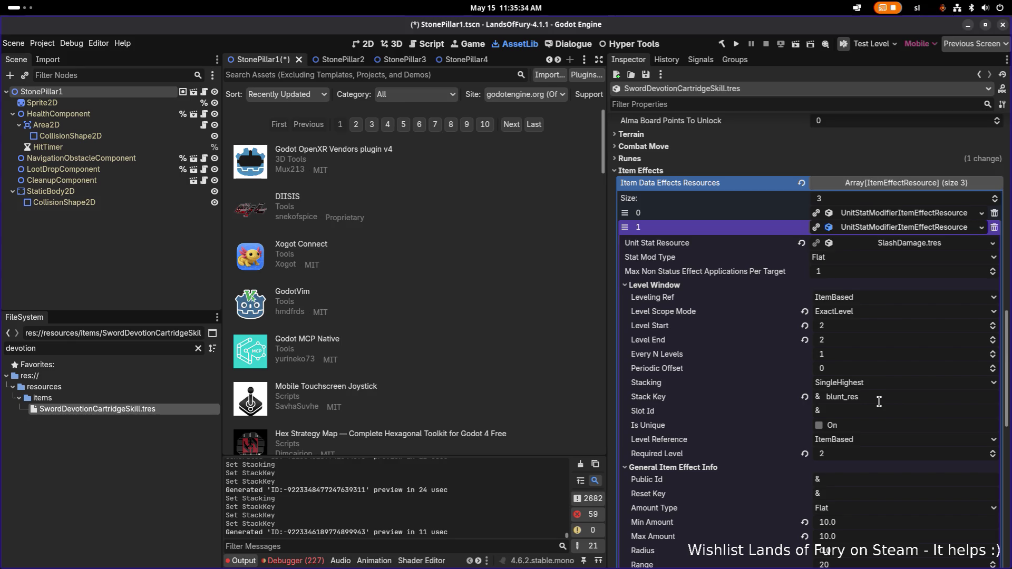
{"action": "left_click", "coordinate": [902, 217]}
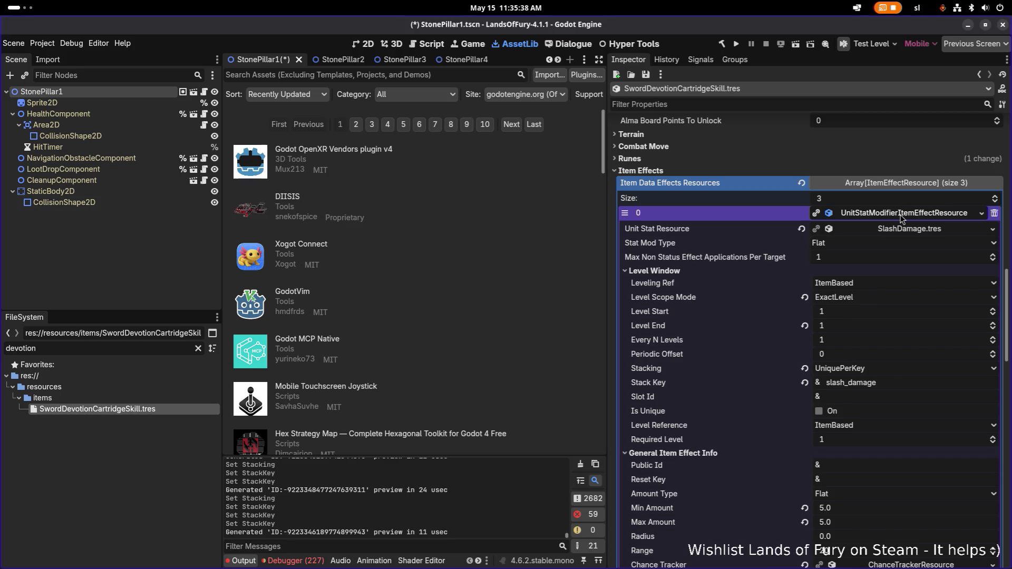
{"action": "left_click", "coordinate": [903, 219]}
Set the second effect to UniquePerKey stacking and replace blunt_res with the stack key slash_damage
{"action": "left_click", "coordinate": [885, 383]}
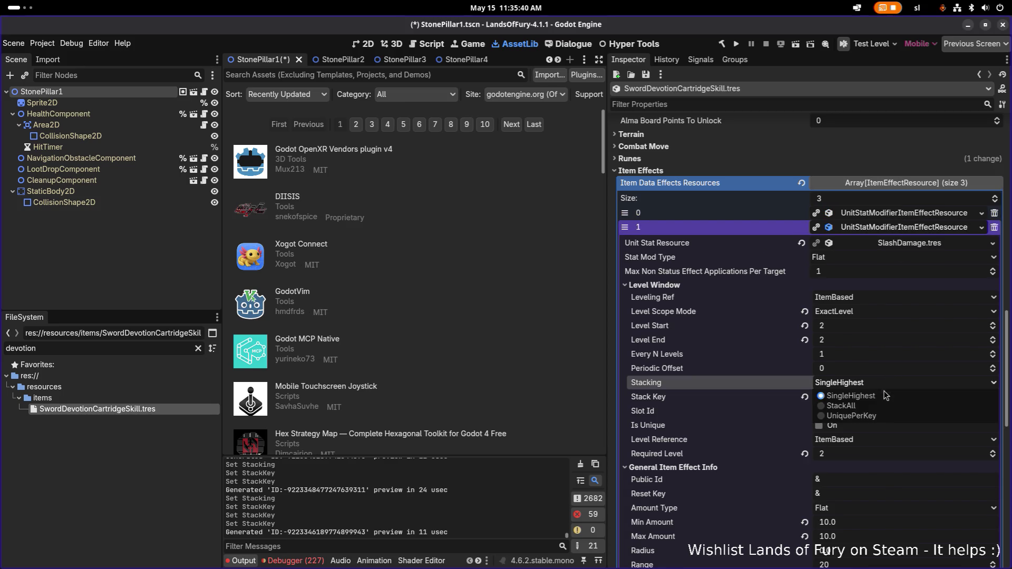
{"action": "left_click", "coordinate": [889, 411]}
{"action": "left_click", "coordinate": [889, 398]}
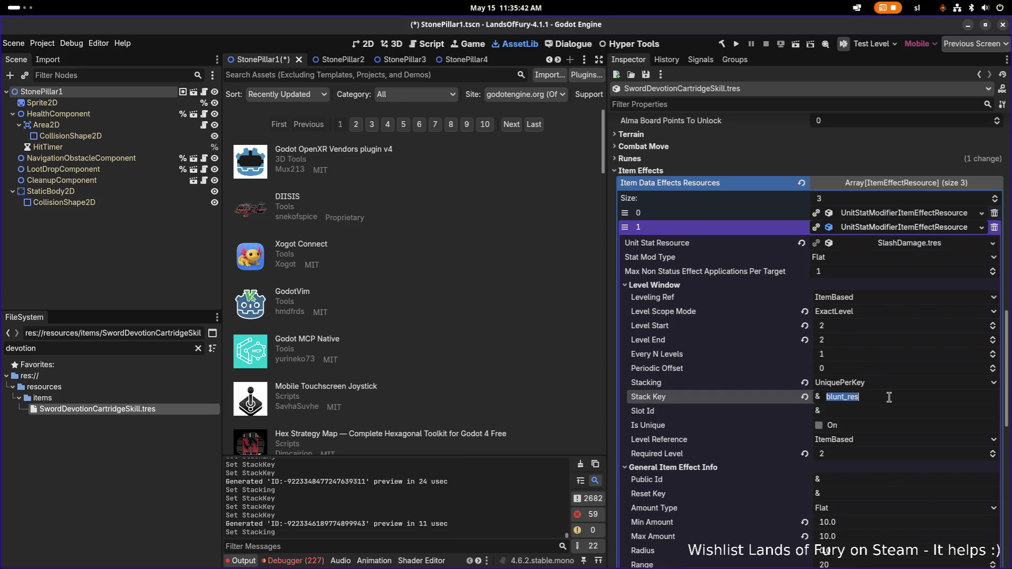
{"action": "type", "text": "slah"}
{"action": "key", "text": "BackSpace"}
{"action": "type", "text": "sh_dama"}
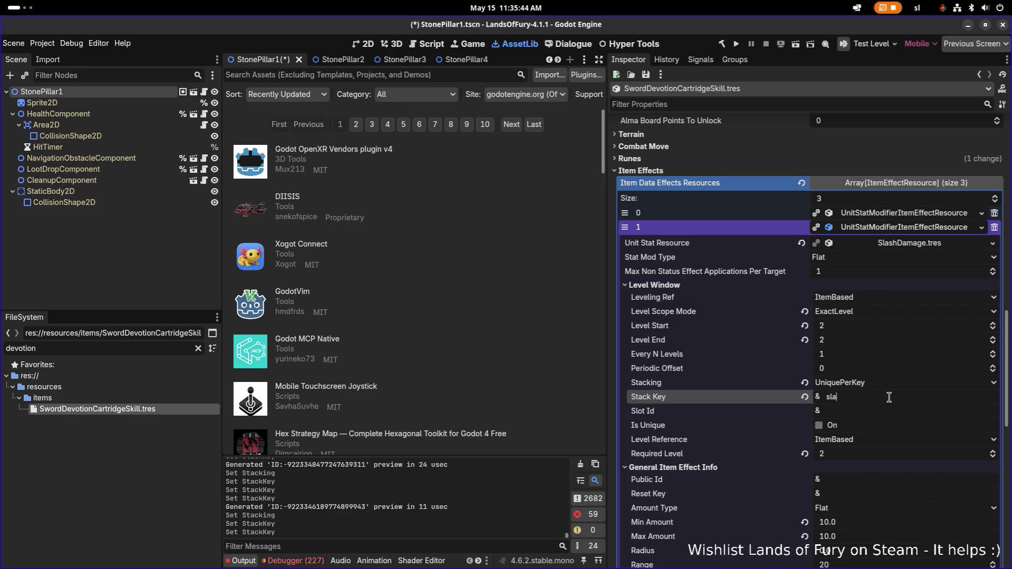
{"action": "type", "text": "ge"}
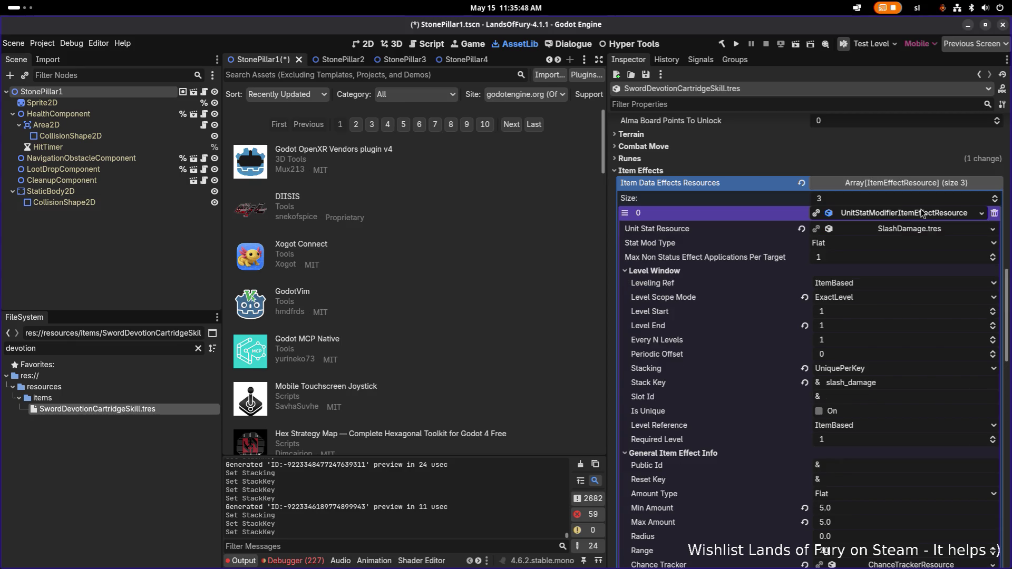
Expand the third effect and begin editing its stack key
{"action": "left_click", "coordinate": [916, 232]}
{"action": "scroll", "coordinate": [917, 235], "scroll_direction": "down", "scroll_amount": 2}
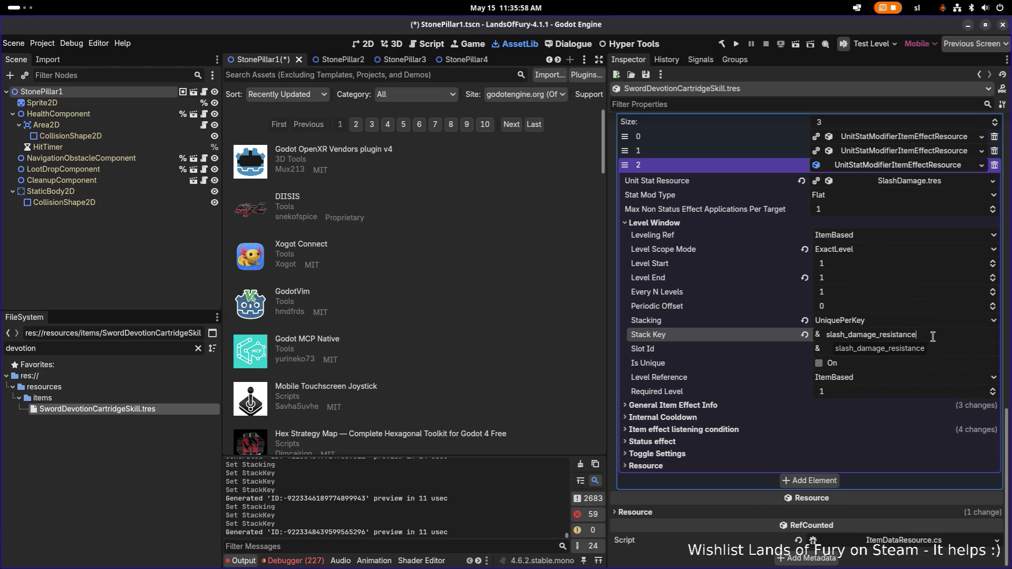
{"action": "left_click", "coordinate": [863, 335]}
Change the third effect's stack key from slash to blunt_damage_resistance
{"action": "left_click", "coordinate": [846, 336]}
{"action": "key", "text": "BackSpace"}
{"action": "key", "text": "BackSpace"}
{"action": "key", "text": "BackSpace"}
{"action": "type", "text": "blu"}
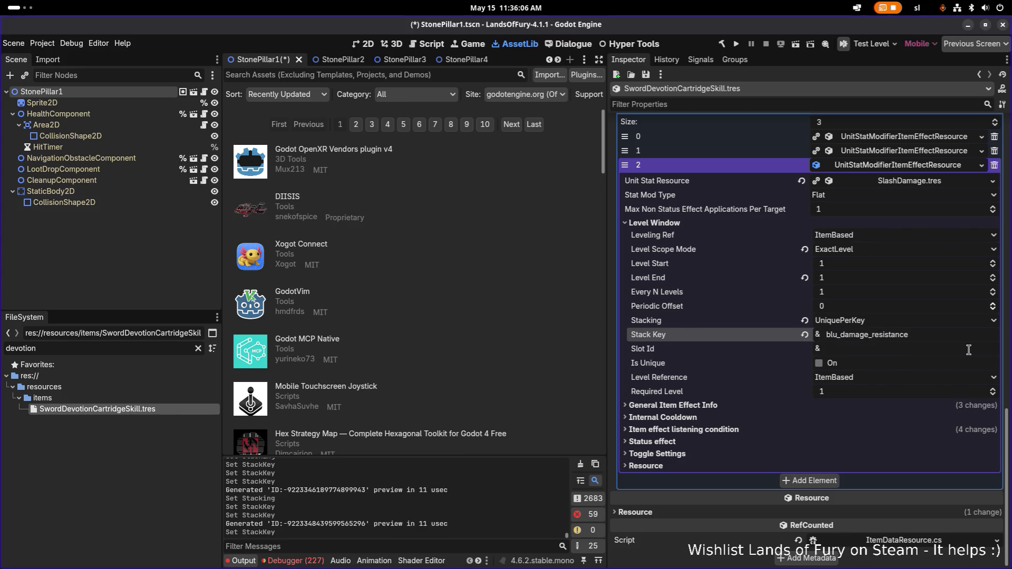
{"action": "type", "text": "nt"}
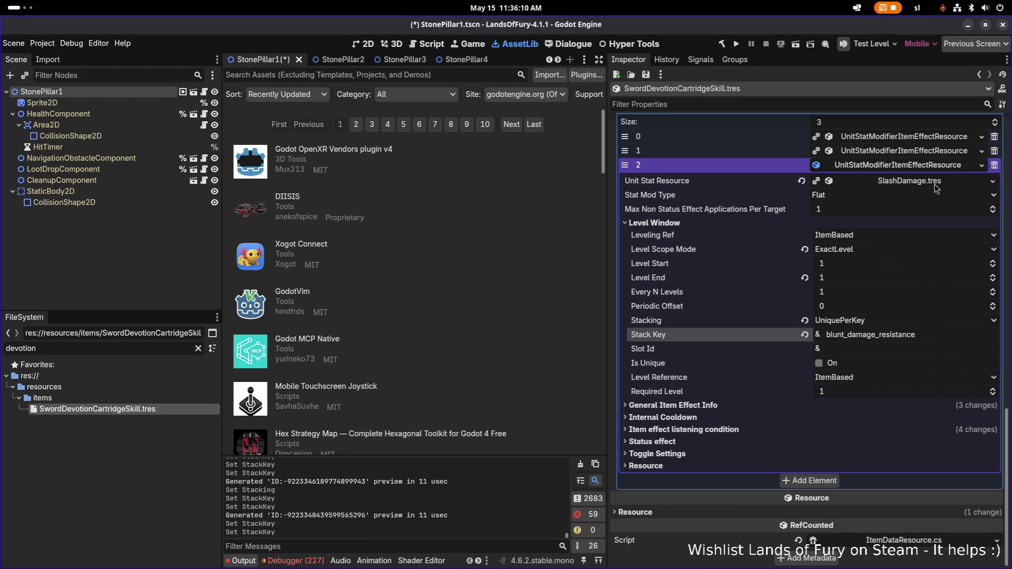
Quick Load BluntDamageResistance.tres as the third effect's Unit Stat Resource
{"action": "left_click", "coordinate": [992, 181]}
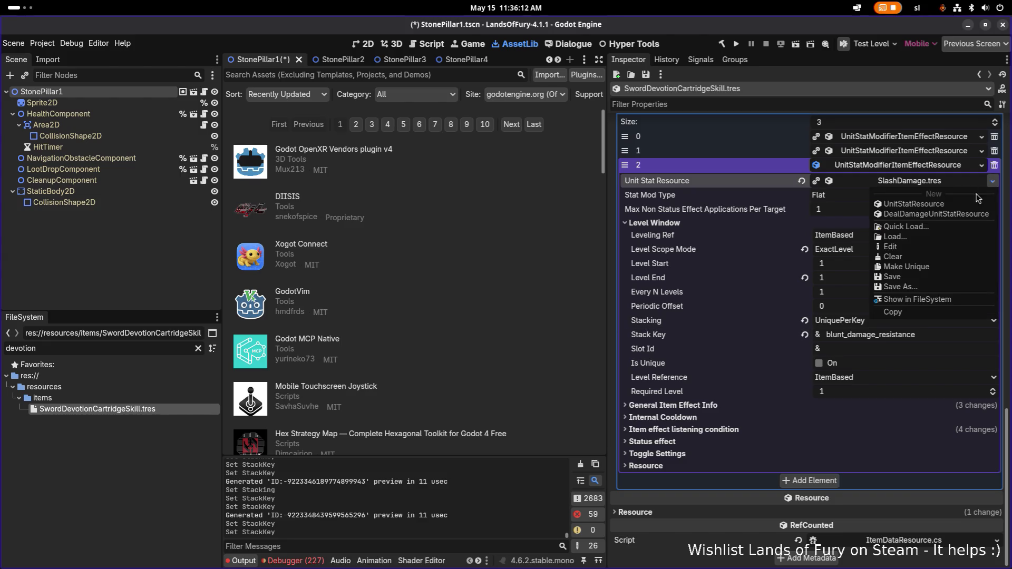
{"action": "left_click", "coordinate": [935, 226]}
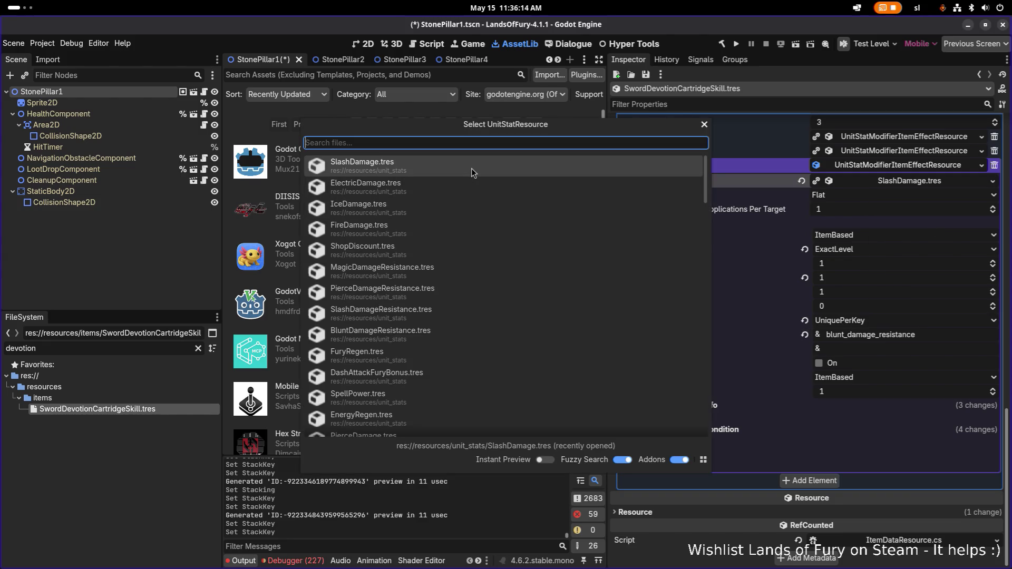
{"action": "type", "text": "blun"}
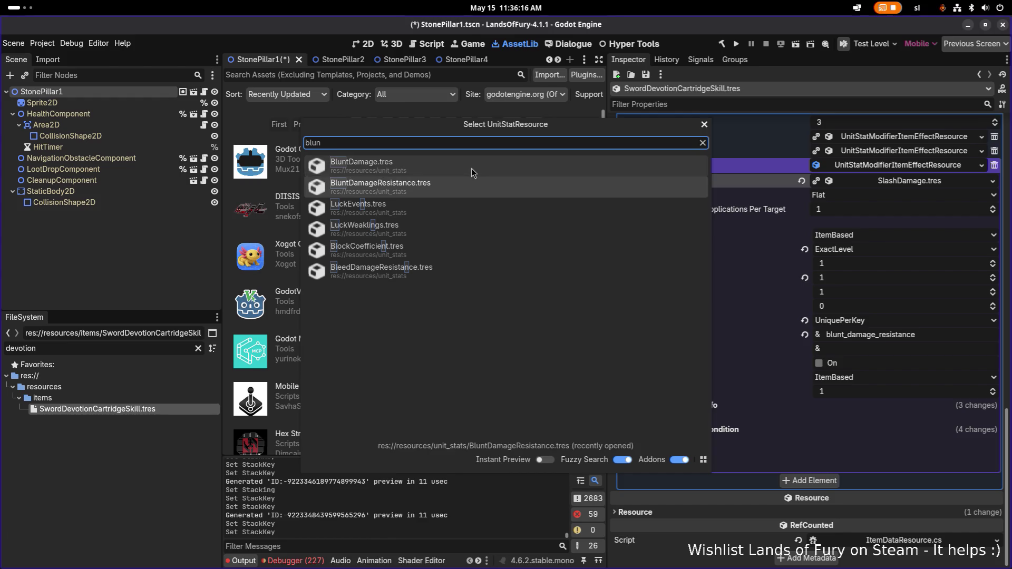
{"action": "key", "text": "Down"}
{"action": "key", "text": "Return"}
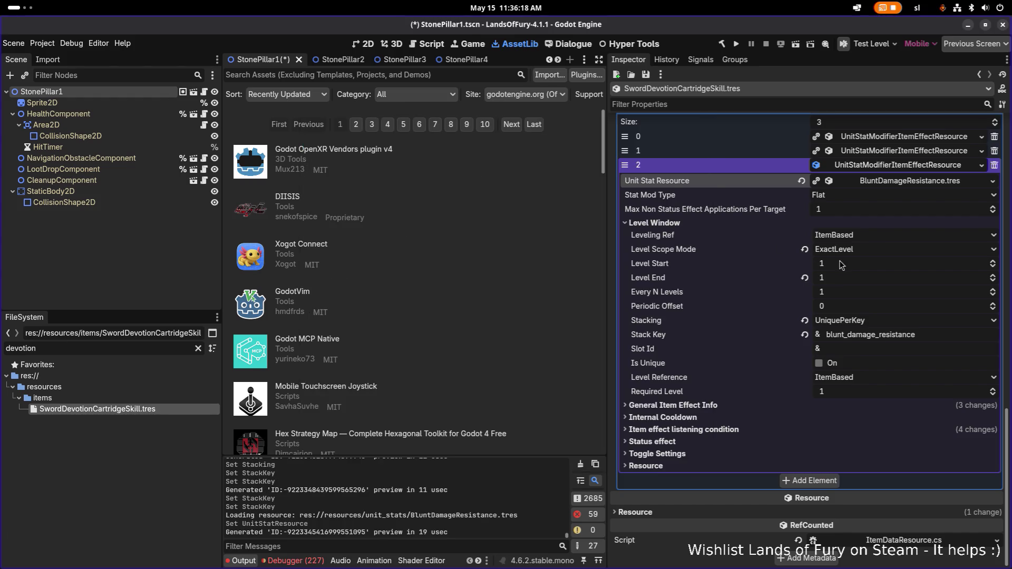